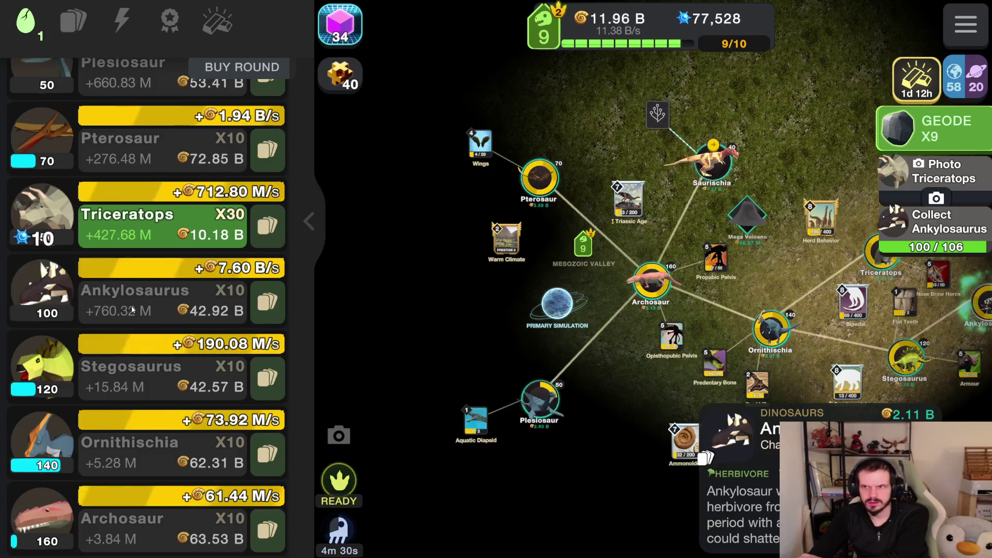
Raise Ankylosaurus to level 110 and Triceratops to 90, unlocking the Mega Volcano trophy.
left_click(166, 306)
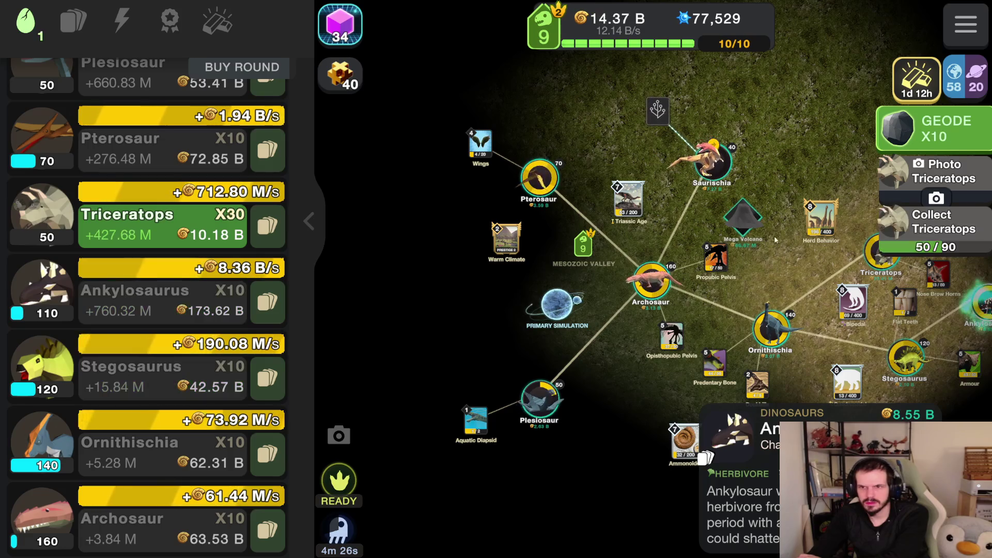
left_click(747, 223)
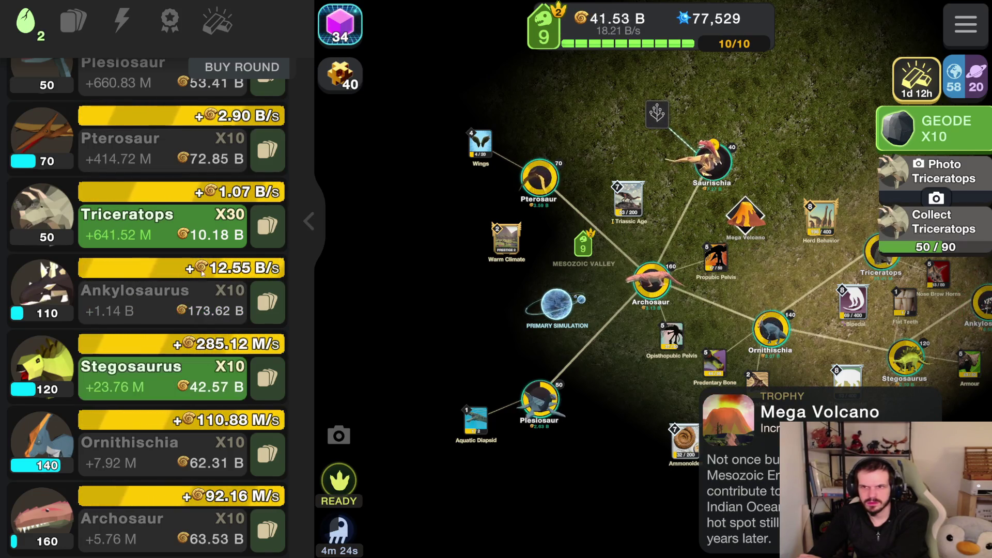
left_click(111, 234)
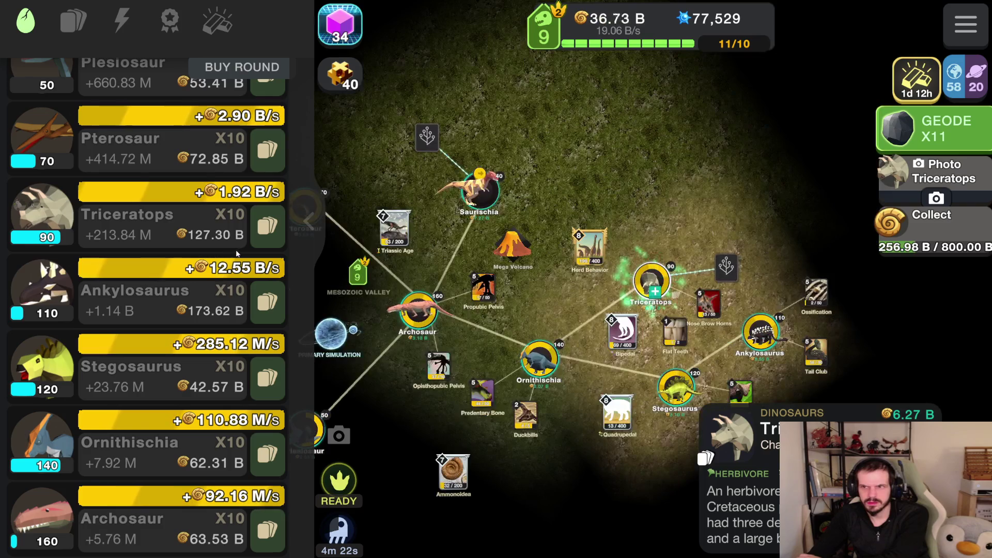
Snap the triceratops to finish its photo mission, bringing geodes to x12.
left_click(919, 199)
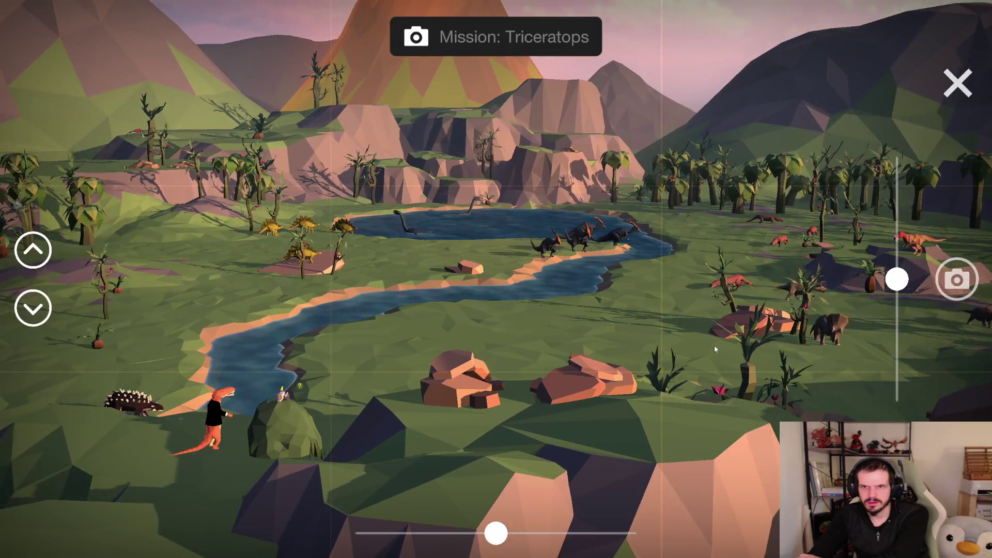
left_click(839, 293)
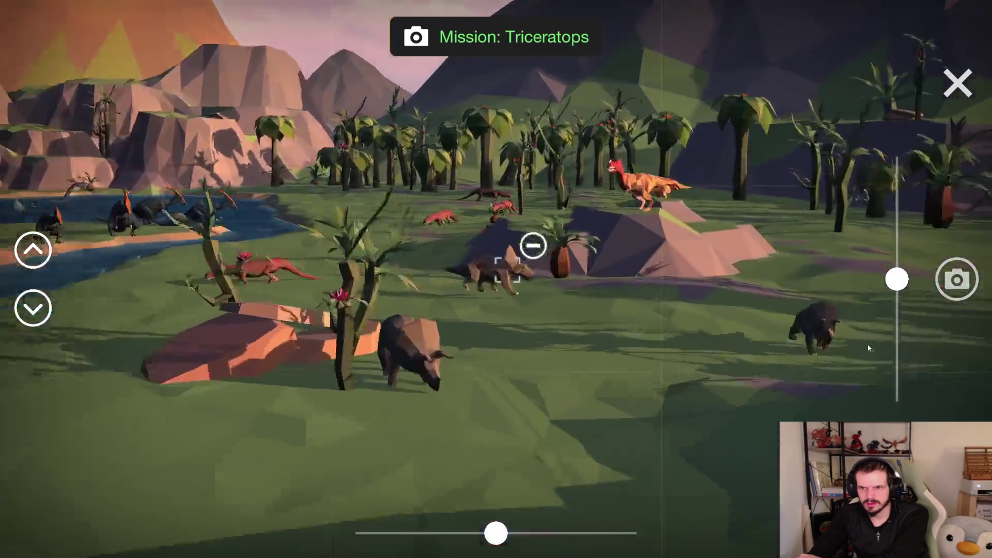
left_click(957, 279)
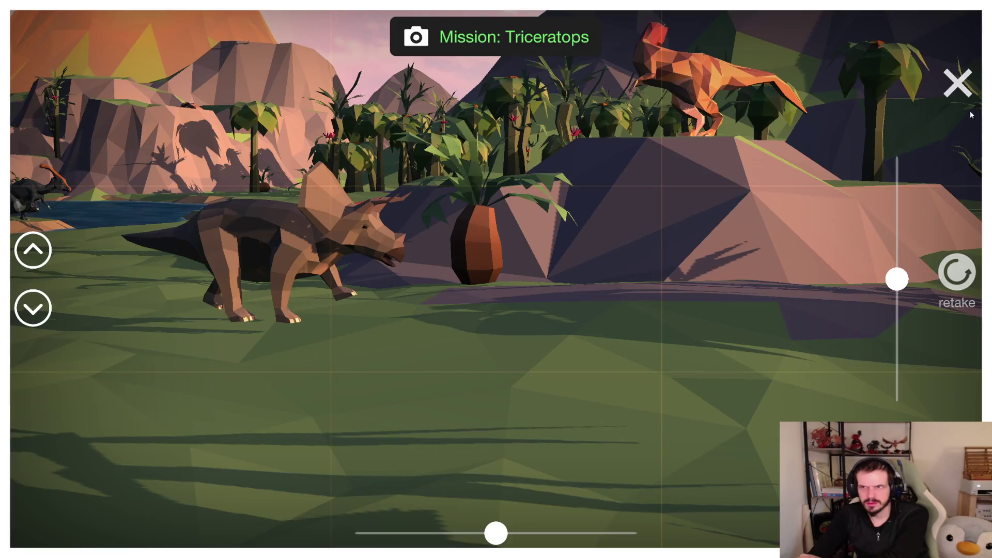
left_click(958, 82)
left_click(16, 219)
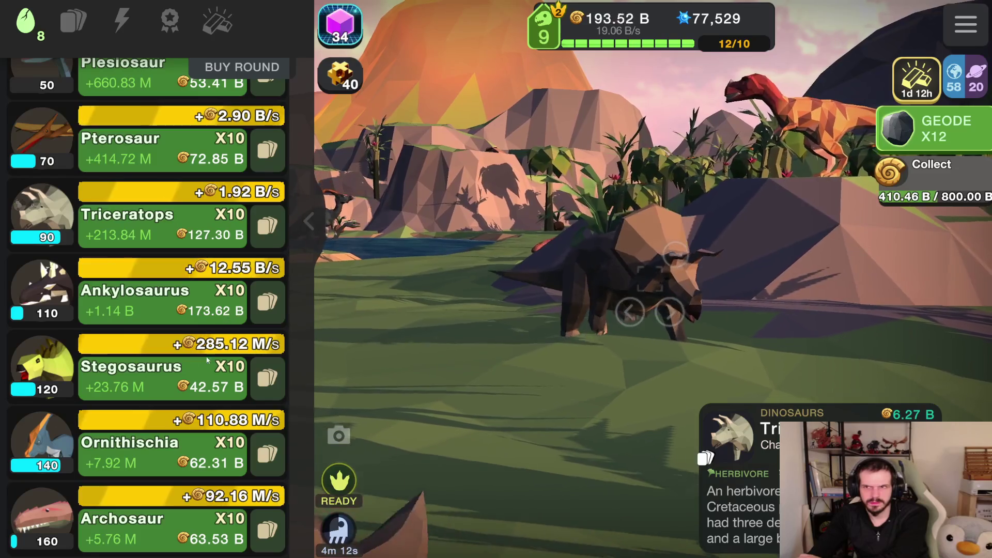
Add ten levels each to Saurischia, Plesiosaur, Pterosaur and Triceratops (to 100), then open the 13 geodes.
scroll(201, 364, "up", 3)
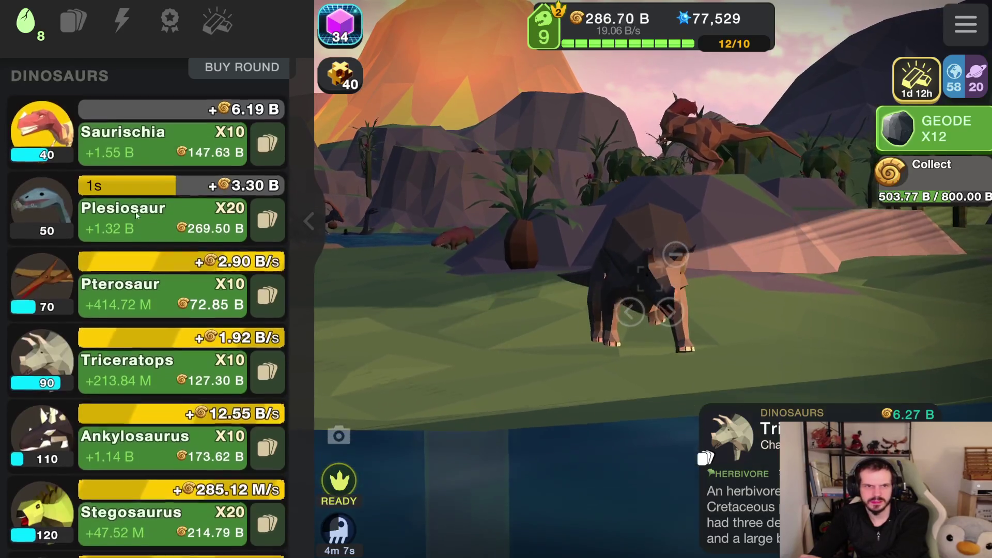
left_click(151, 155)
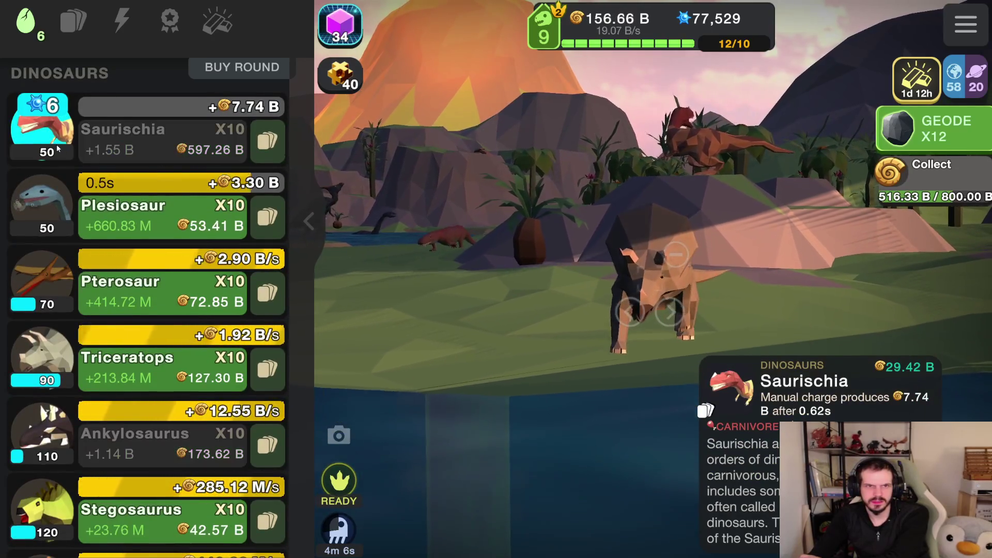
left_click(187, 227)
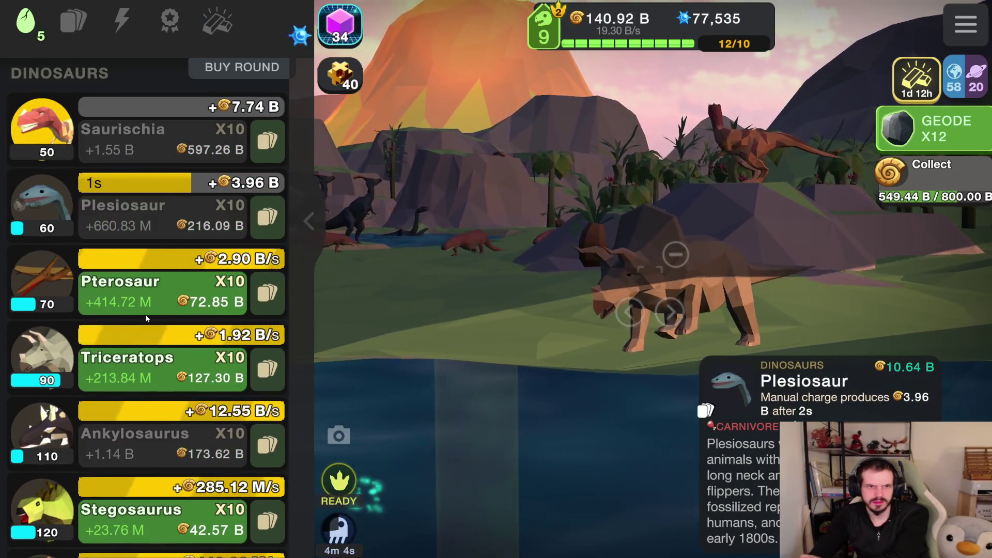
left_click(144, 308)
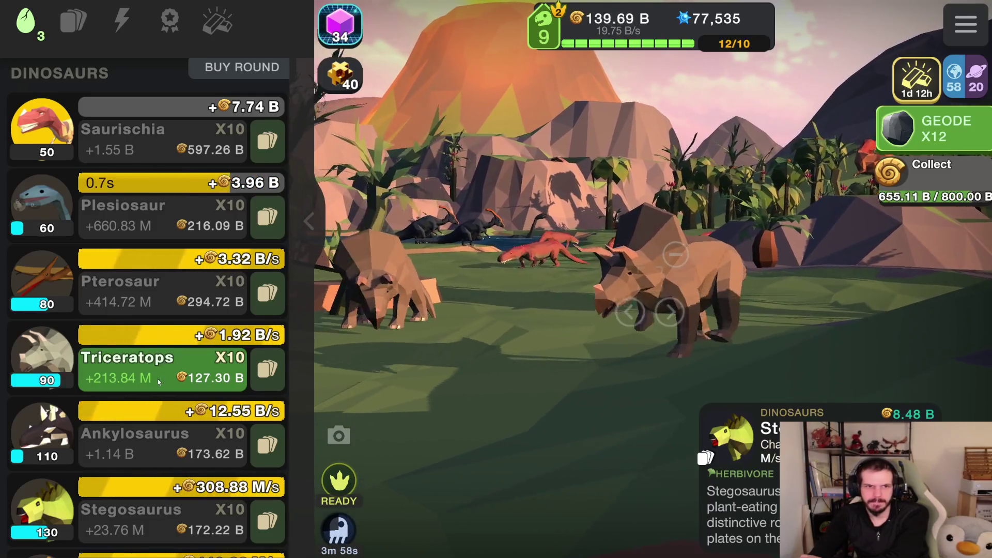
left_click(158, 381)
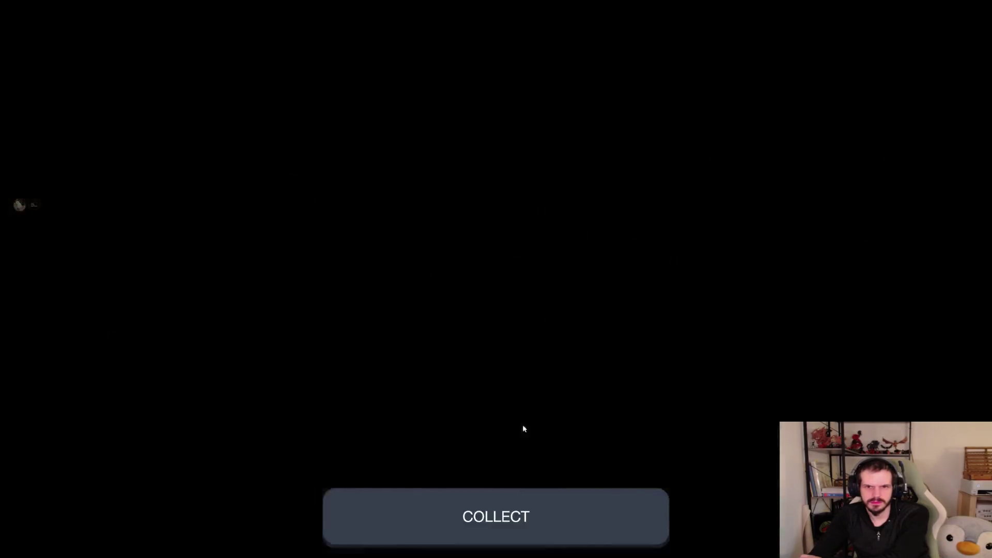
left_click(475, 525)
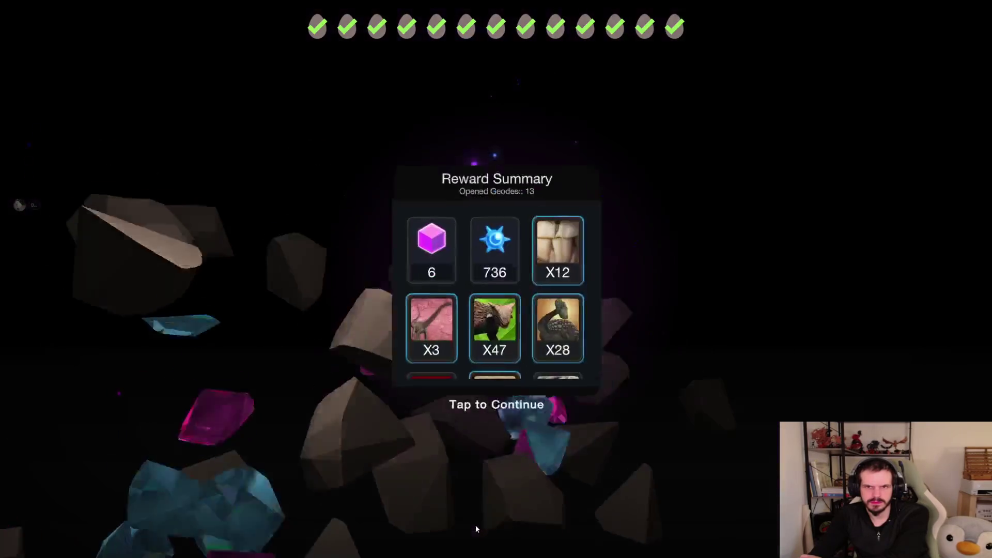
Dismiss the reward summary, confirm the asteroid extinction, and collect the rank 10 reward stone.
left_click(542, 495)
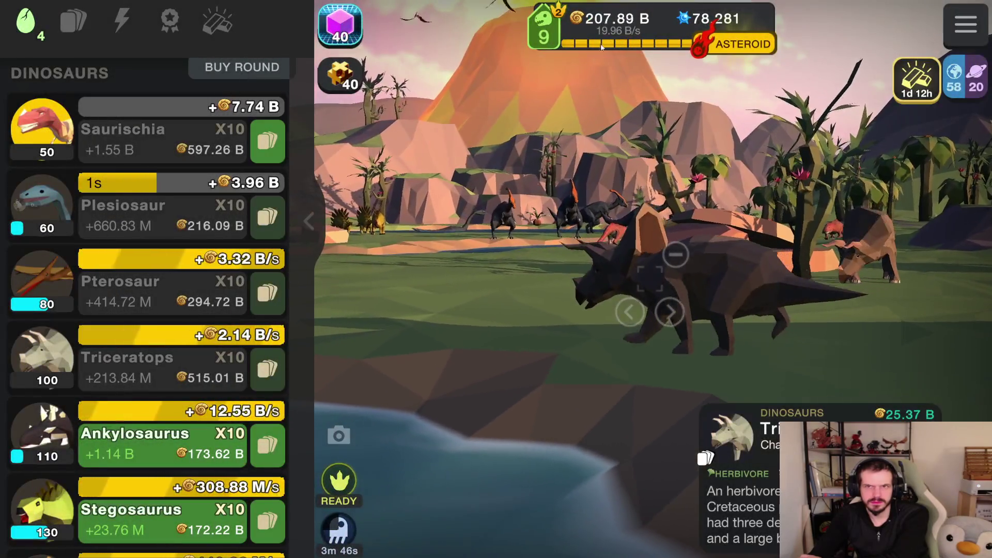
left_click(602, 47)
left_click(569, 408)
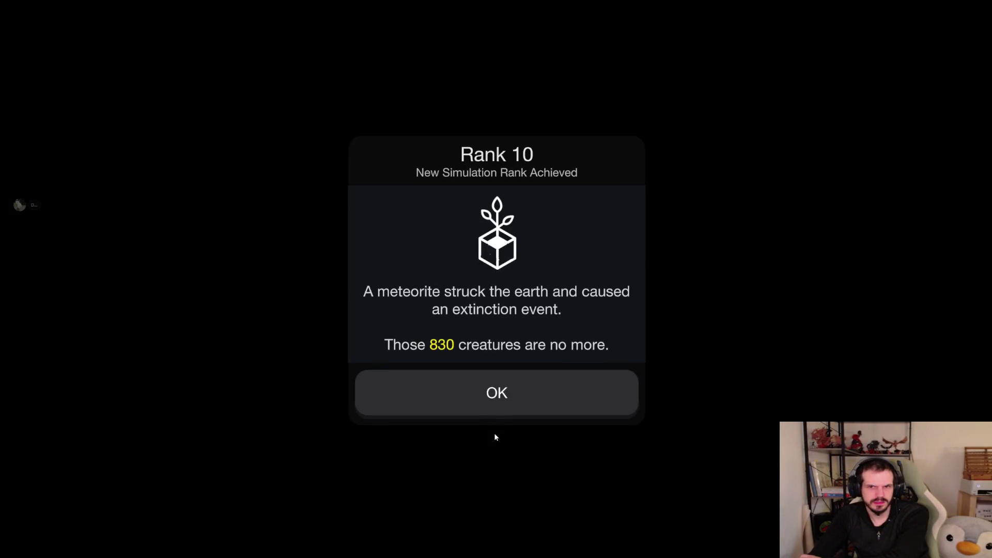
left_click(568, 406)
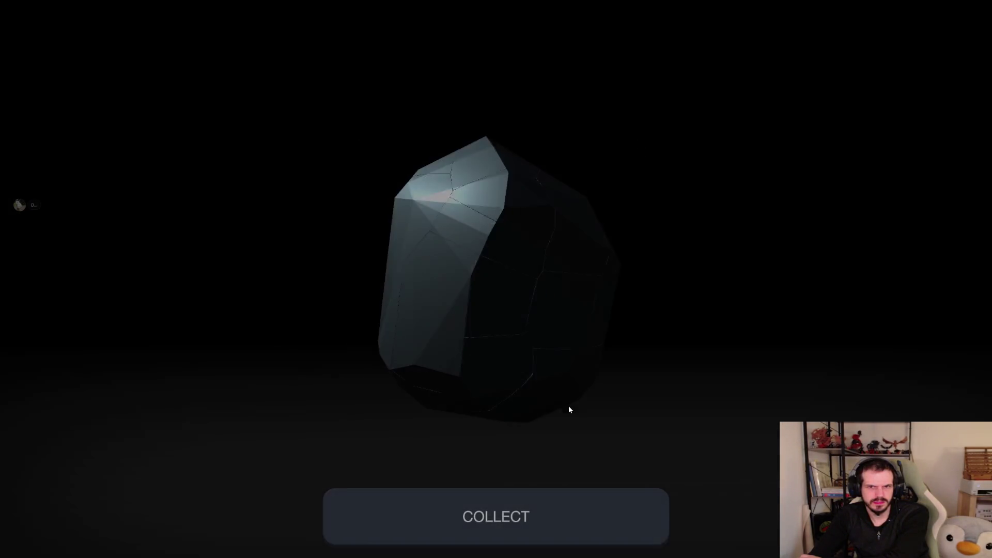
left_click(392, 498)
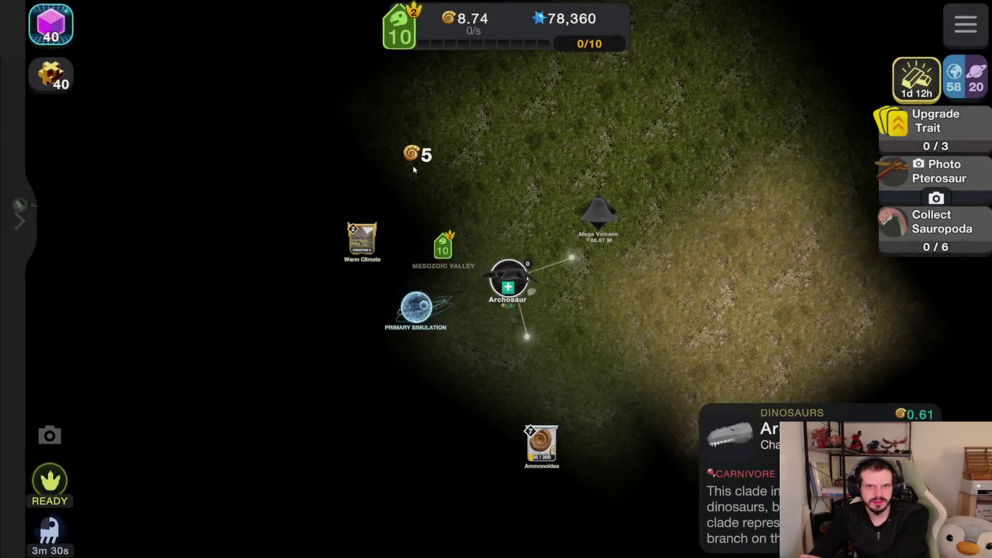
Rebuy each newly unlocked dinosaur, including Plesiosaur and Saurischia, through to Sauropoda.
left_click(25, 260)
left_click(142, 144)
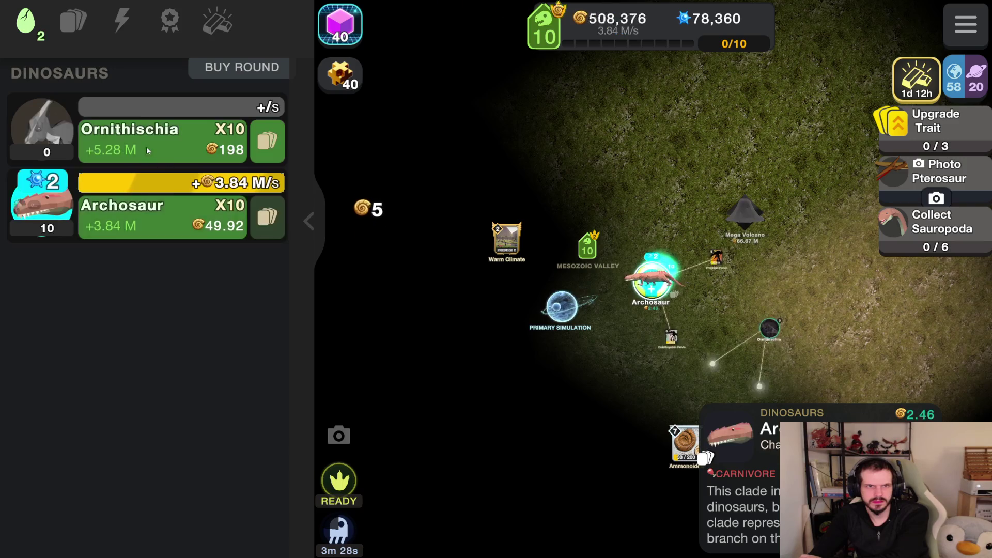
left_click(147, 146)
left_click(148, 146)
left_click(153, 143)
left_click(159, 144)
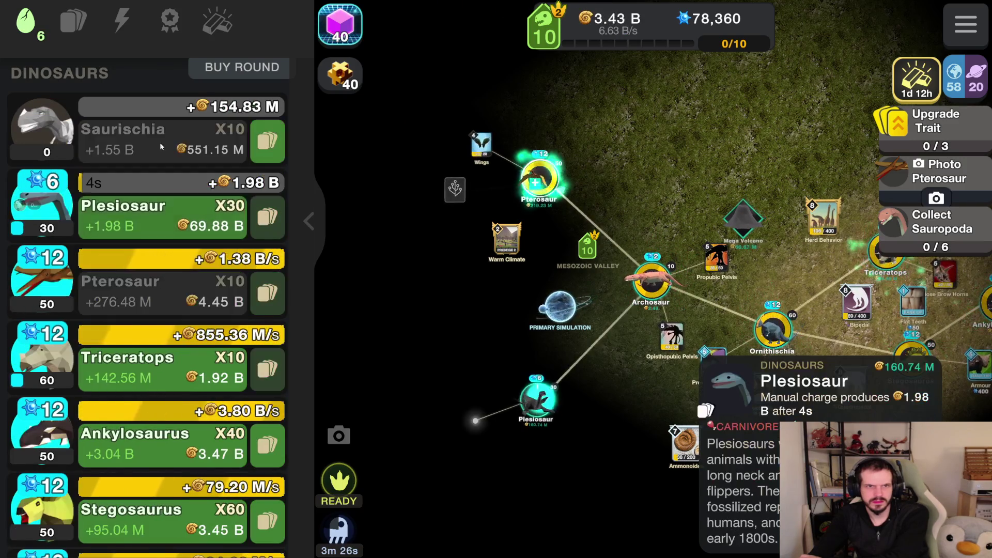
left_click(155, 140)
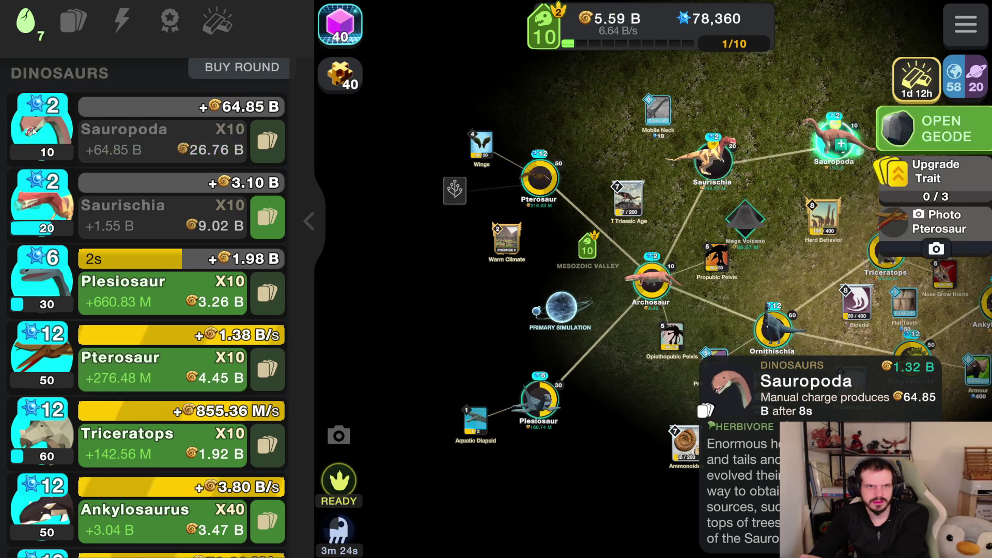
scroll(36, 321, "down", 3)
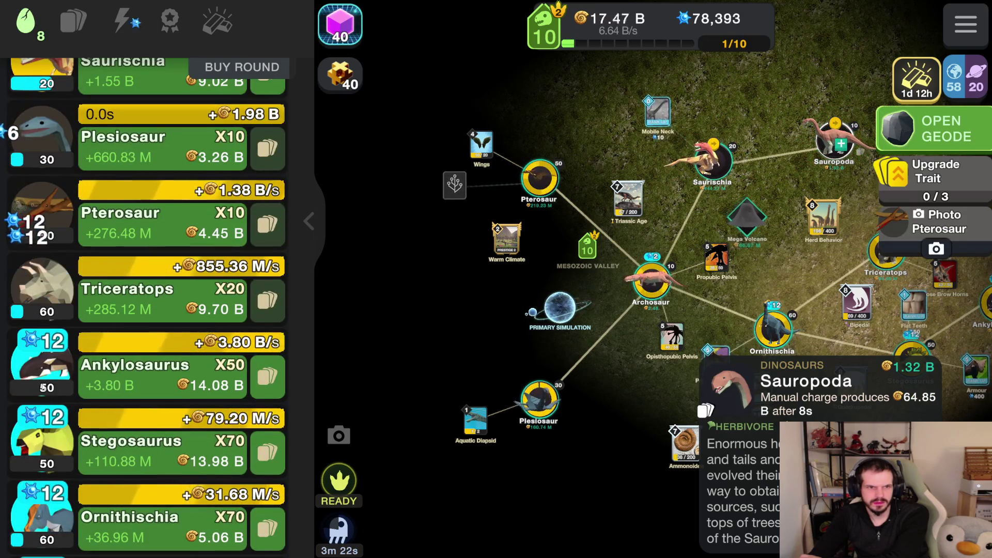
scroll(46, 413, "down", 2)
left_click(72, 24)
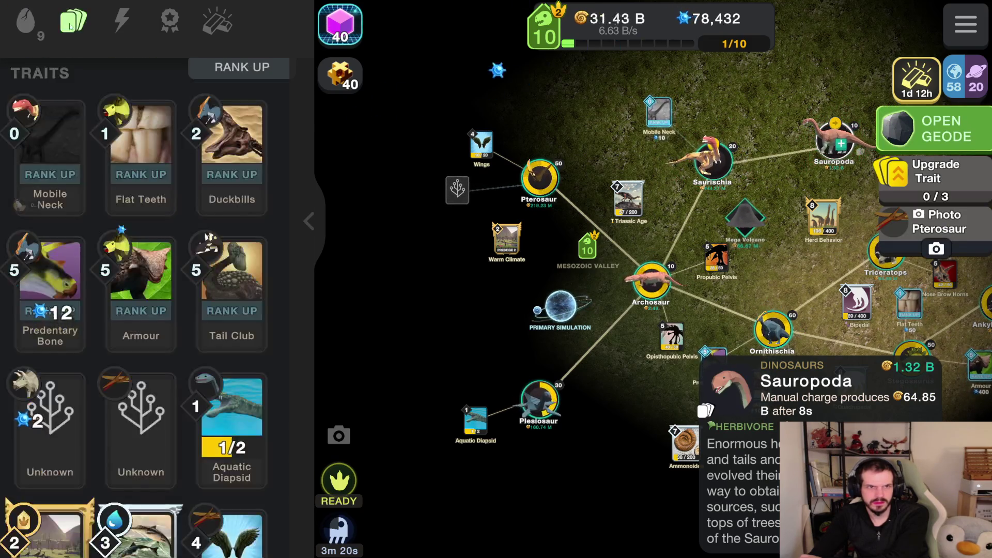
Rank up Mobile Neck to rank 2 and Flat Teeth to rank 3.
left_click(66, 178)
left_click(497, 480)
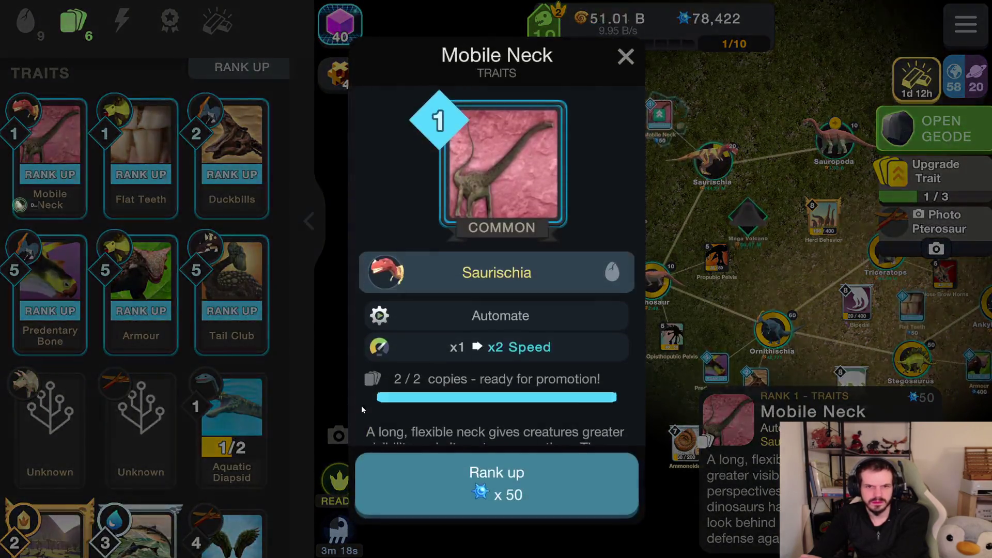
left_click(497, 480)
left_click(141, 155)
left_click(497, 481)
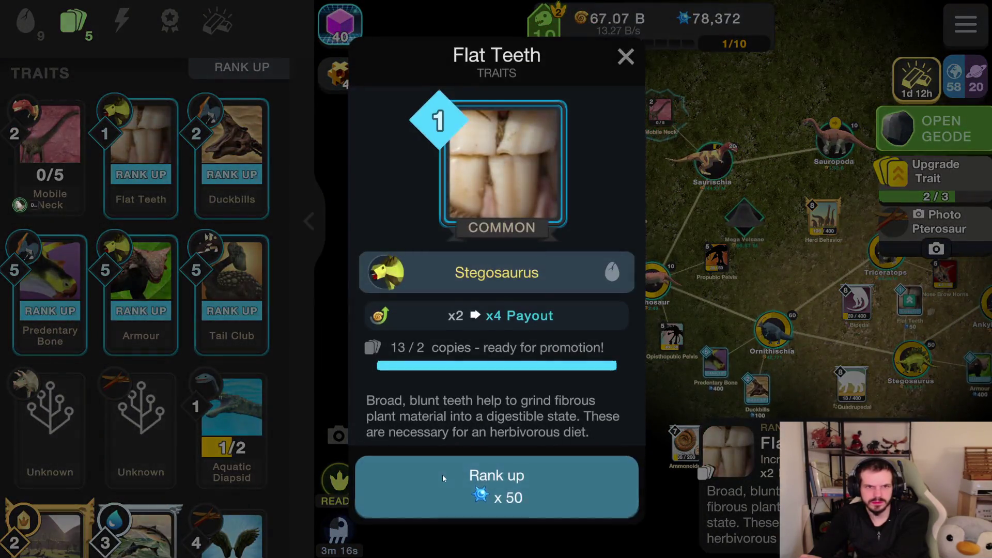
left_click(141, 155)
left_click(496, 481)
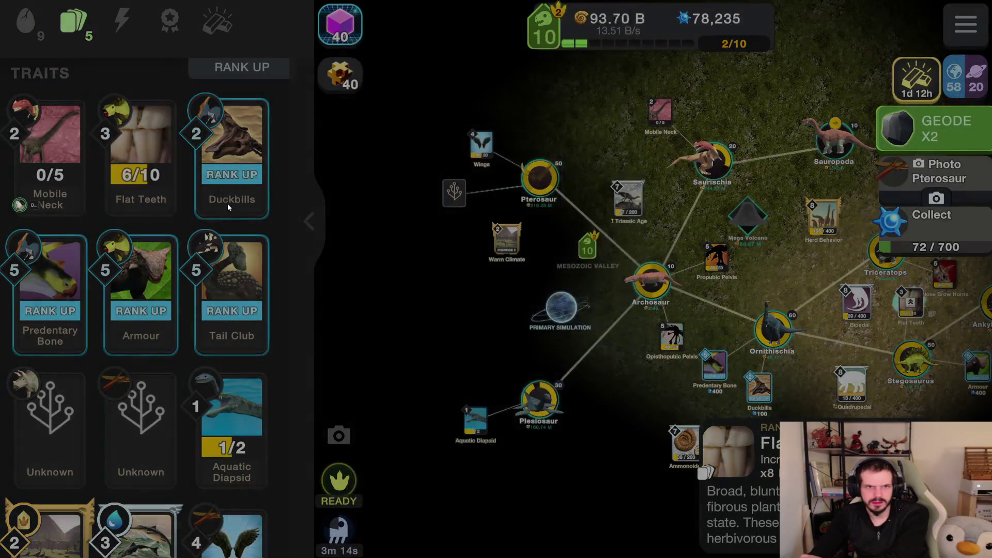
Rank up Duckbills to 3 and Predentary Bone, Armour and Tail Club to rank 6.
left_click(231, 155)
left_click(426, 481)
left_click(49, 274)
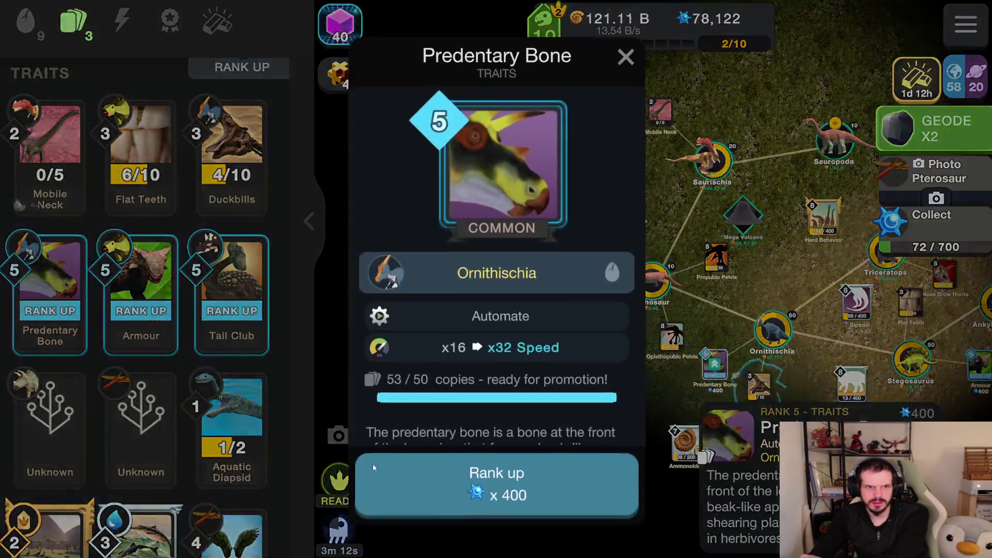
left_click(393, 483)
left_click(149, 310)
left_click(497, 482)
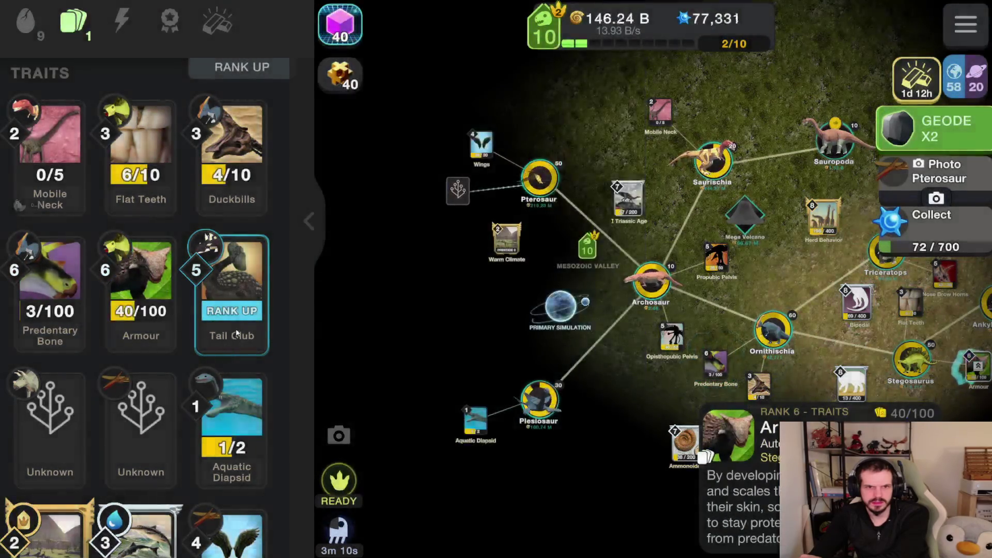
left_click(232, 305)
left_click(496, 481)
left_click(40, 35)
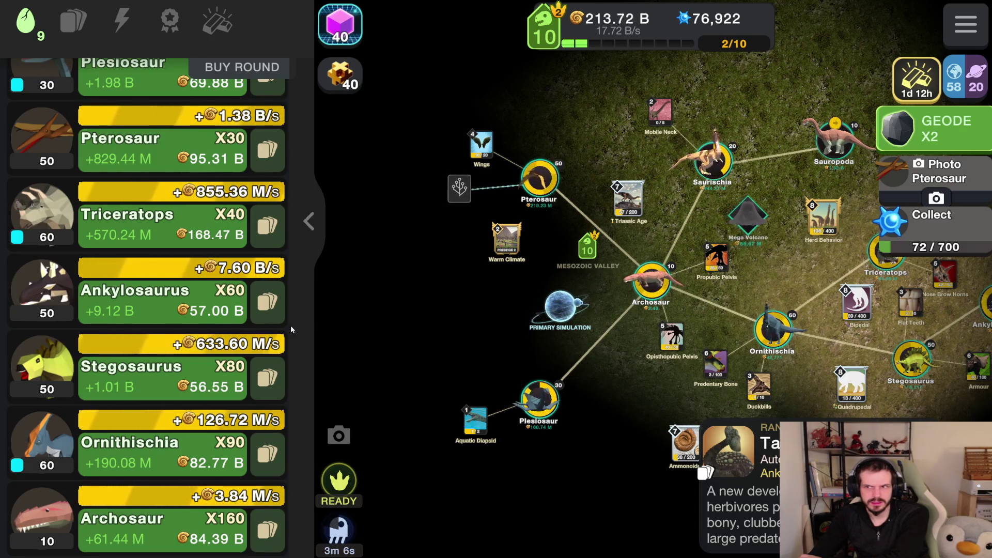
Aim the camera at the flying pterosaurs and take the Pterosaur mission photo.
left_click(975, 206)
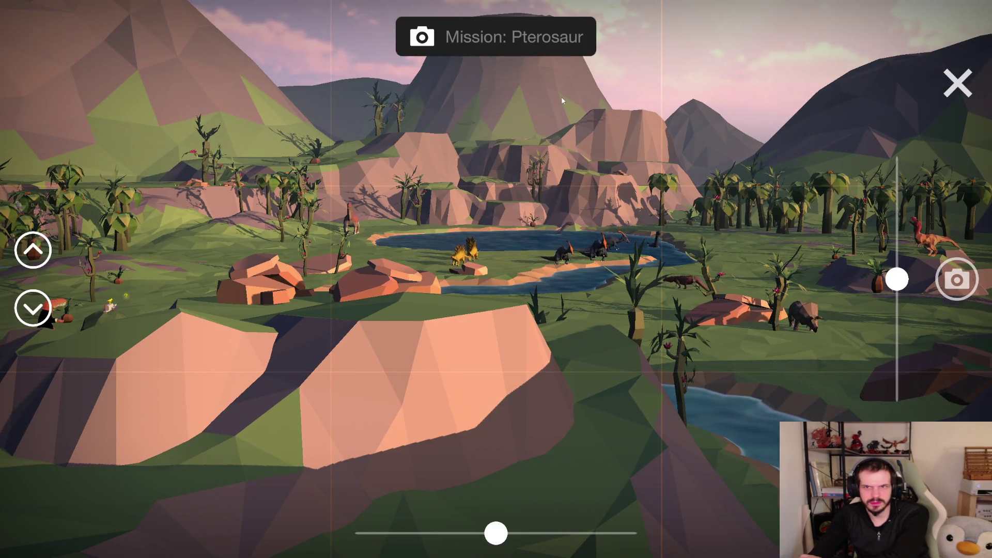
mouse_move(581, 128)
left_mouse_down()
mouse_move(558, 188)
mouse_move(583, 122)
mouse_move(763, 19)
mouse_move(686, 266)
left_mouse_up()
key("space")
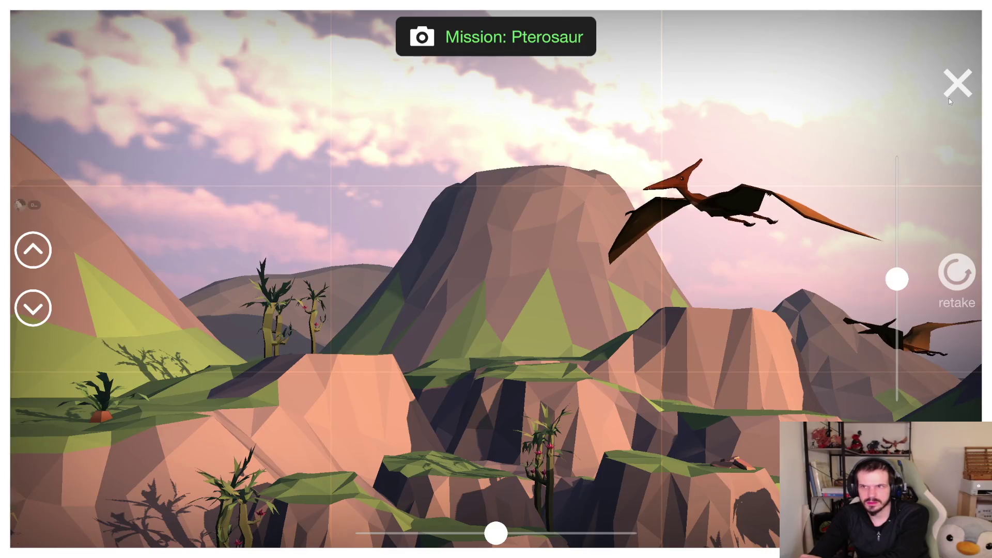
left_click(953, 92)
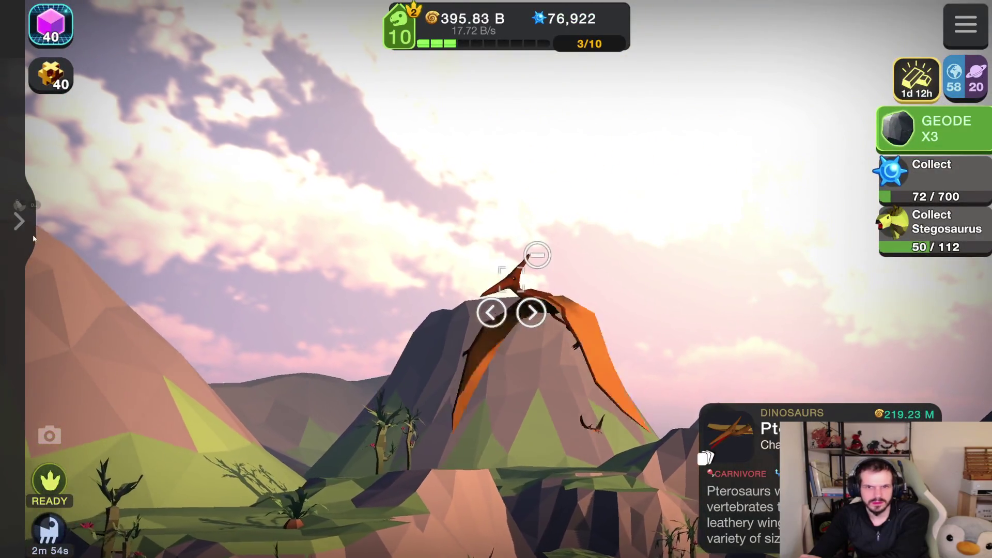
Buy 90 Stegosaurus, 30 Saurischia and 90 Ornithischia levels.
left_click(33, 238)
scroll(711, 324, "down", 3)
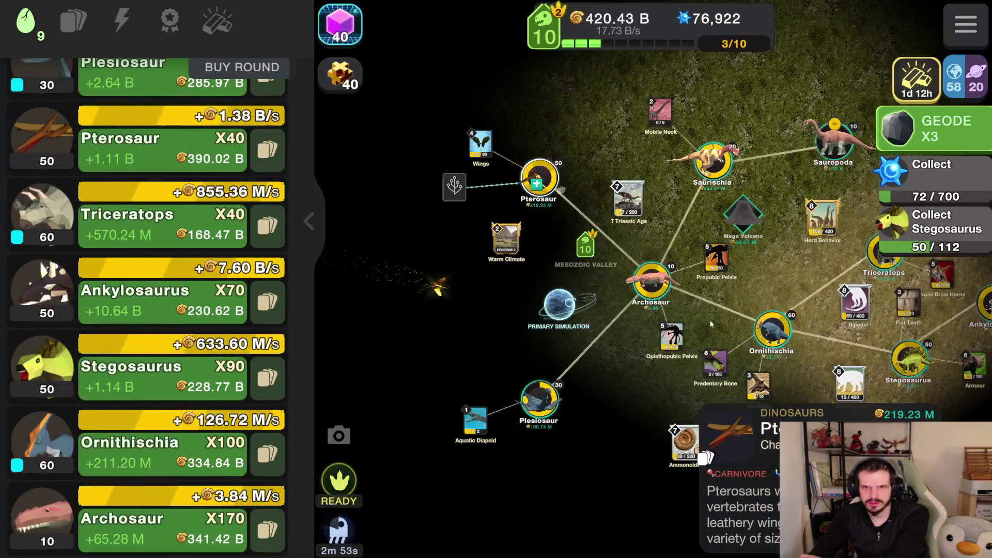
left_click(745, 222)
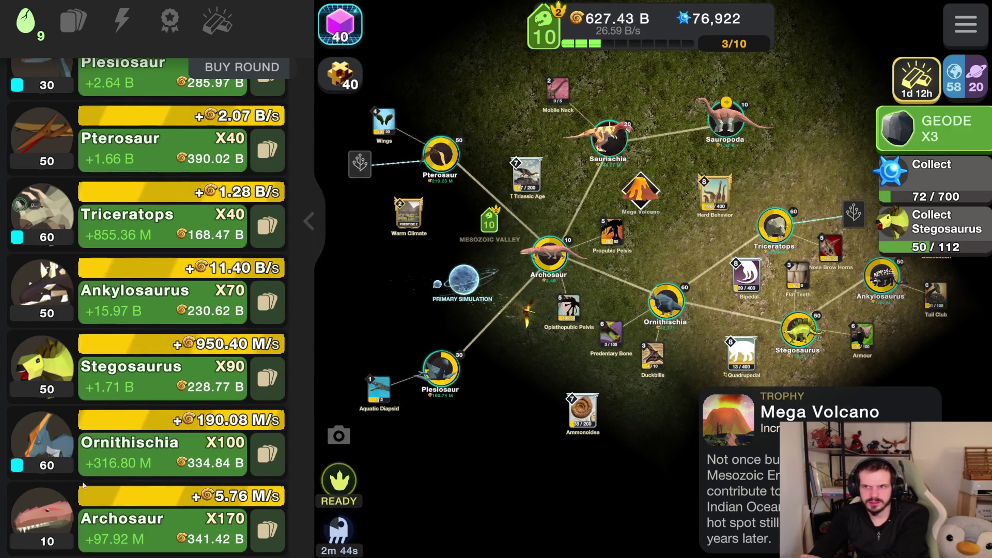
left_click(116, 398)
scroll(227, 397, "up", 1)
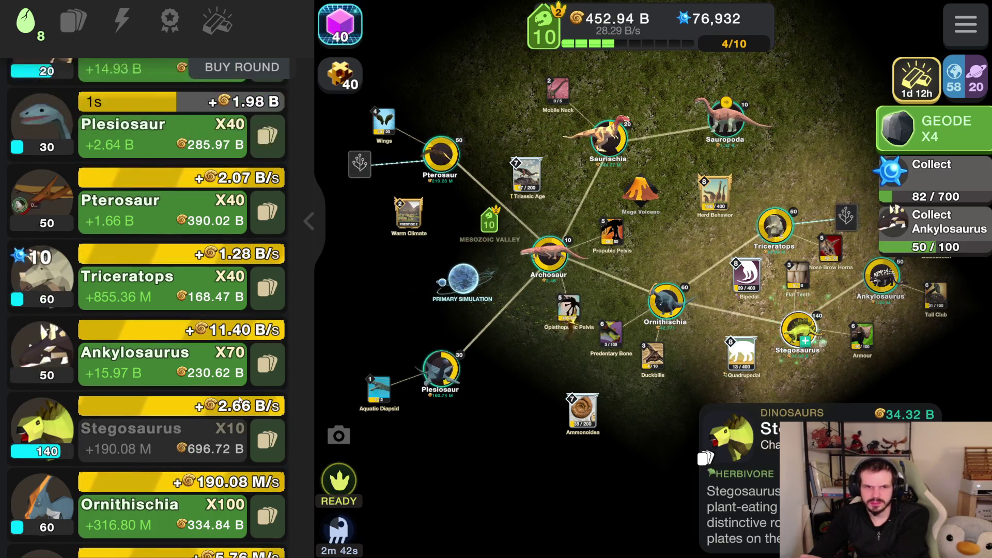
scroll(40, 361, "up", 2)
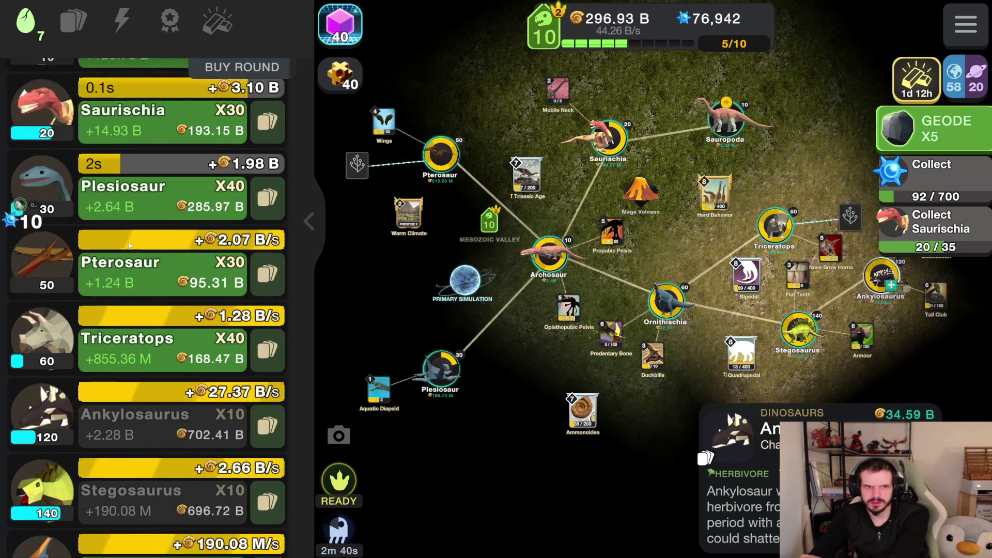
scroll(40, 259, "up", 1)
left_click(37, 212)
scroll(175, 237, "down", 3)
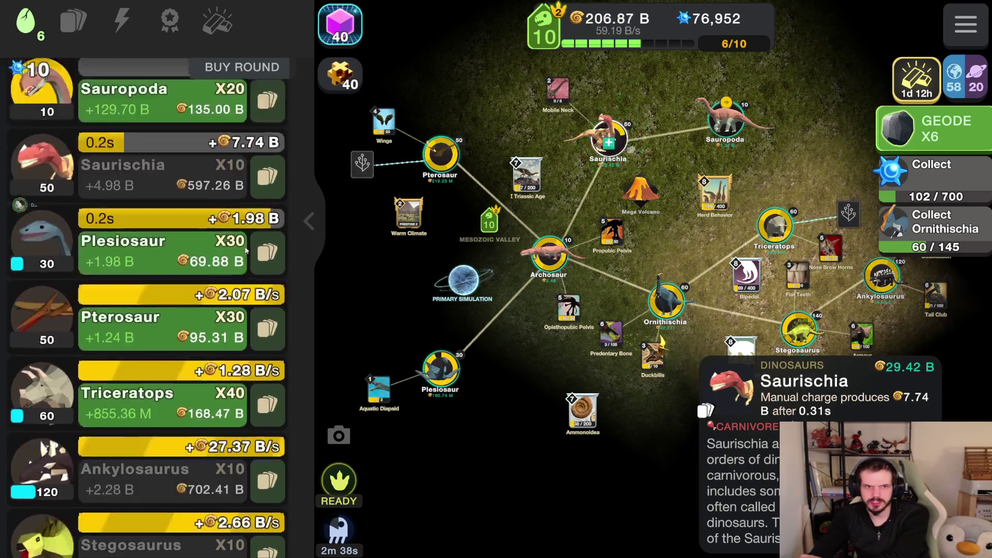
left_click(58, 455)
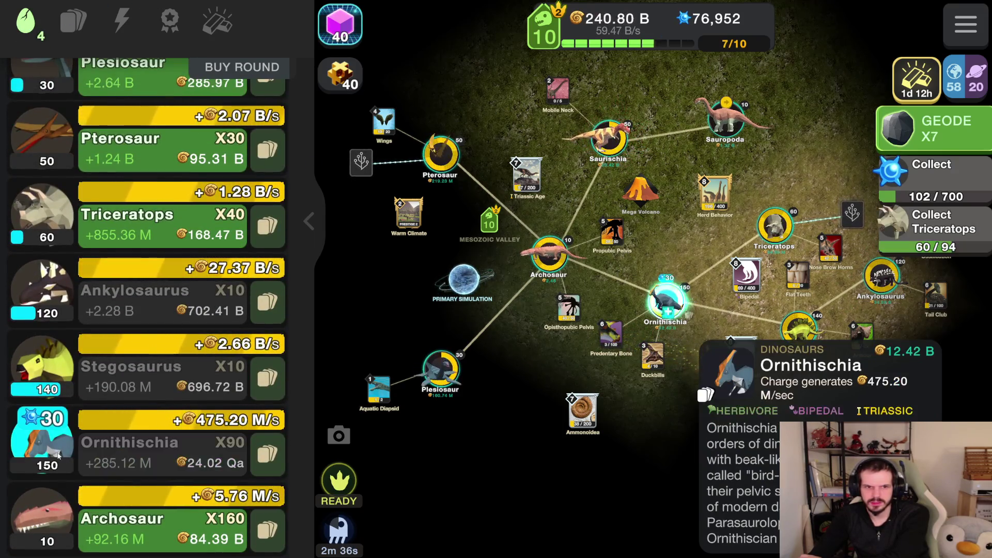
Buy 40 Triceratops, 30 Pterosaur and 40 Plesiosaur levels, bringing Pterosaur to 80 and Plesiosaur to 70.
scroll(222, 463, "up", 2)
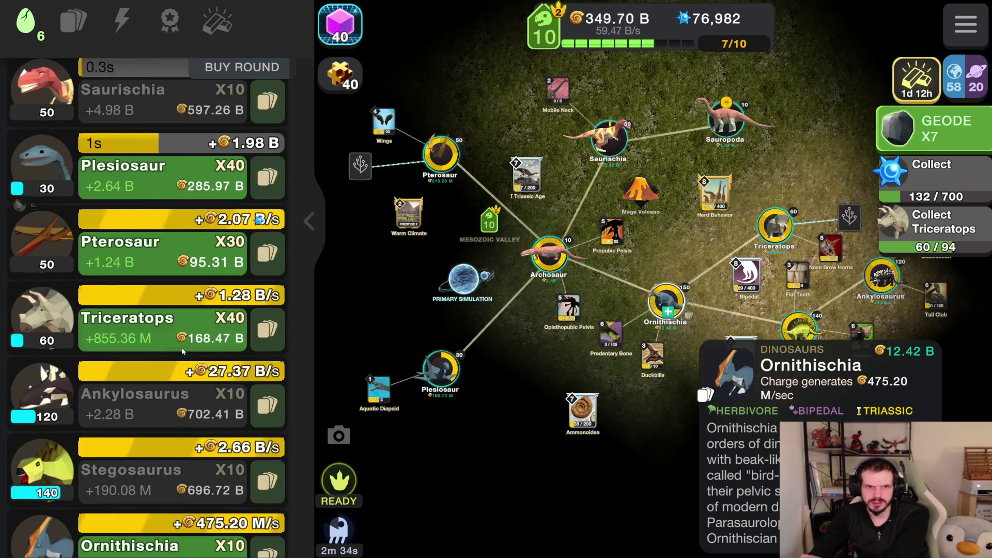
left_click(183, 349)
scroll(162, 527, "down", 2)
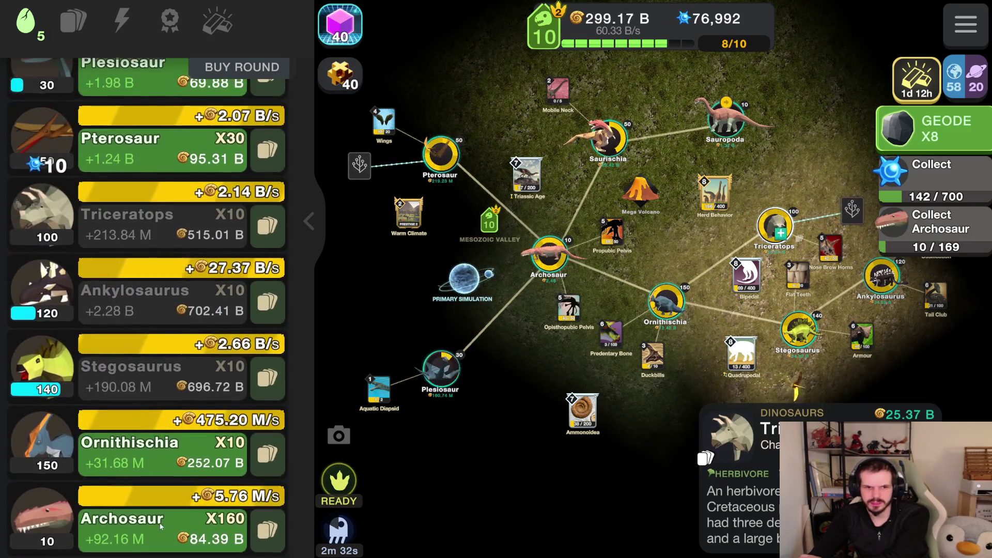
scroll(148, 424, "up", 3)
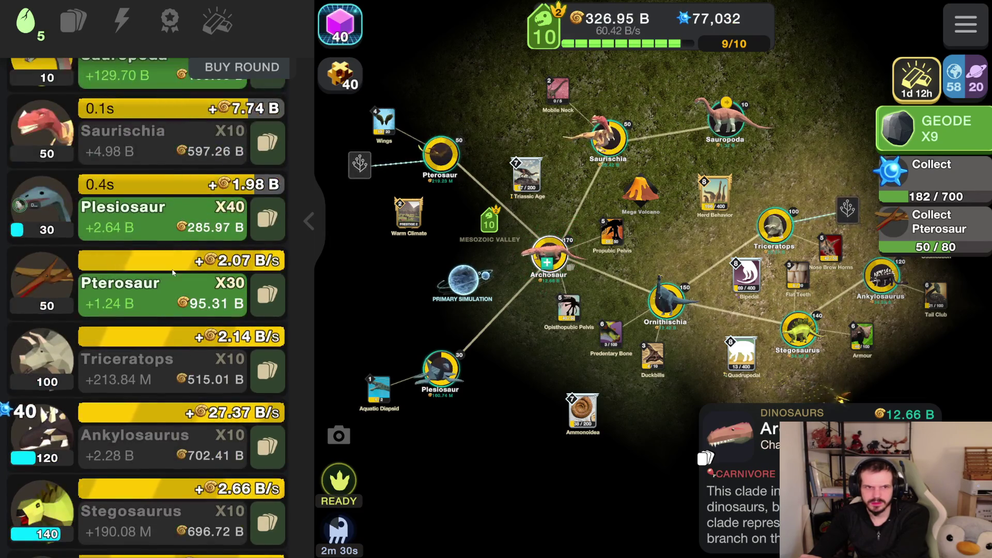
left_click(54, 292)
scroll(171, 304, "down", 1)
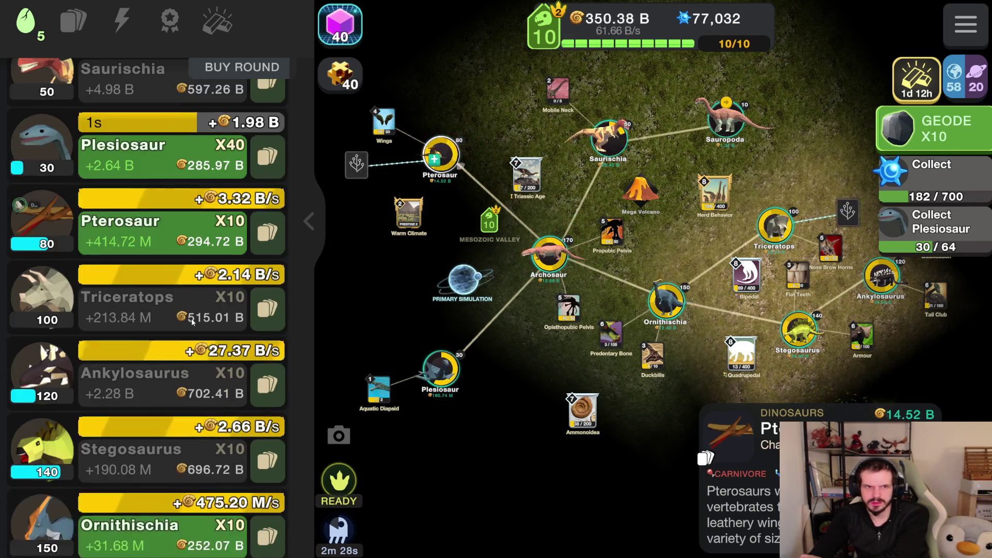
scroll(78, 259, "up", 2)
left_click(33, 240)
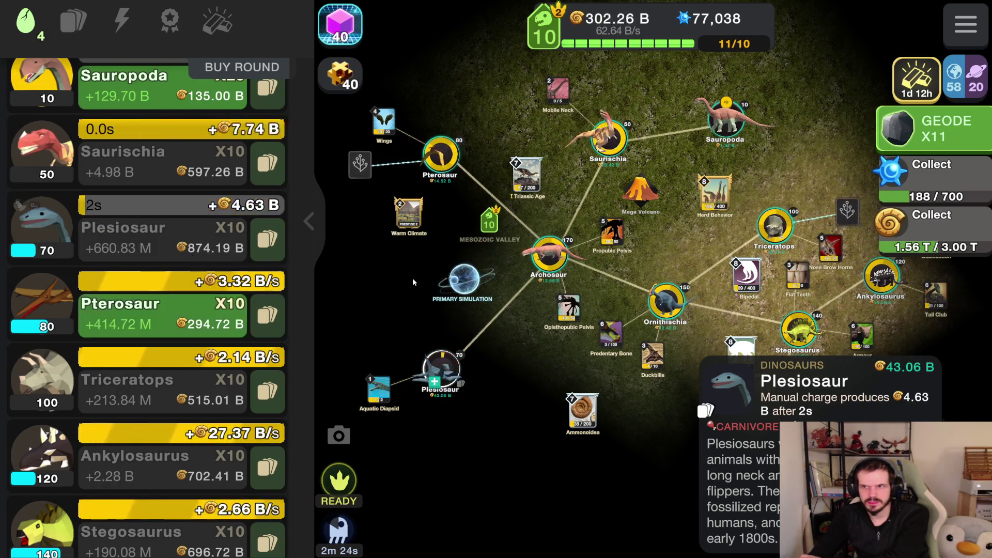
Crack open the collected geodes and dismiss their reward summary.
left_click(949, 135)
left_click(486, 514)
left_click(591, 507)
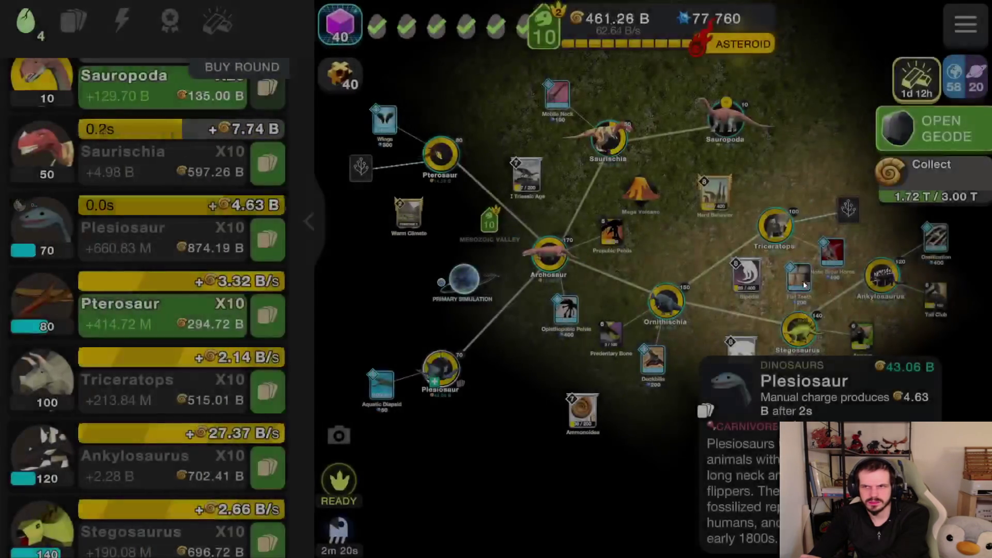
left_click(949, 136)
Collect the geode, then raise Sauropoda to 40, Pterosaur to 90 and Triceratops to 110.
left_click(494, 516)
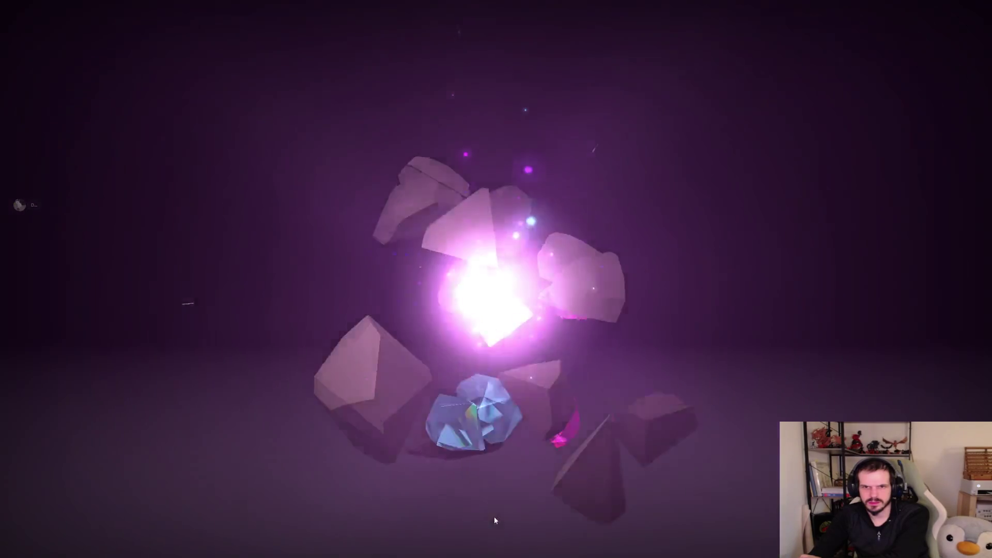
left_click(340, 519)
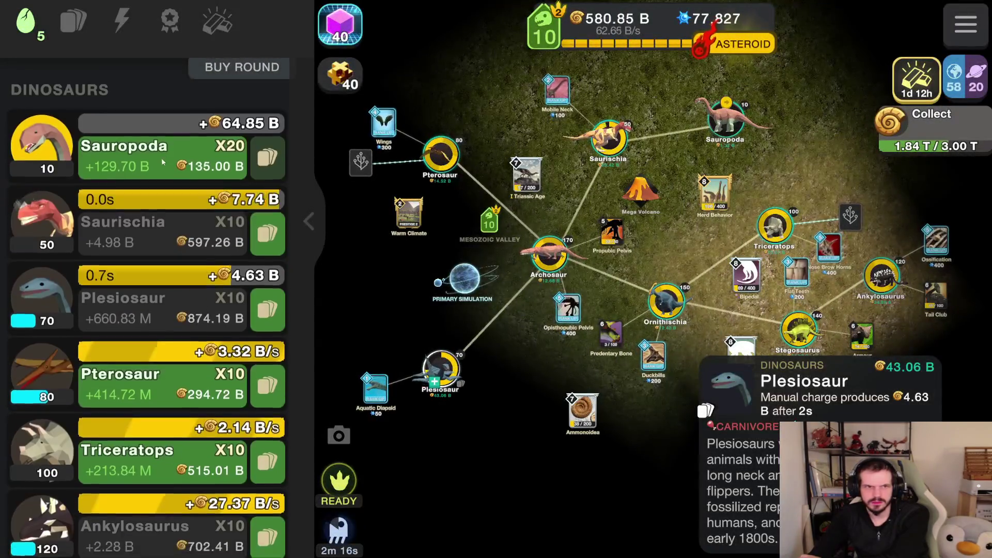
left_click(163, 162)
left_click(166, 155)
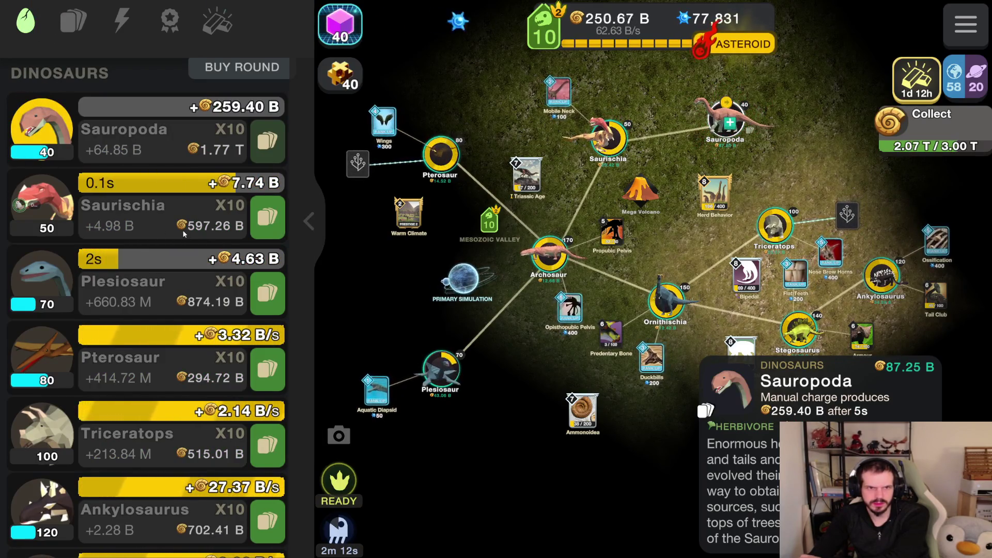
left_click(182, 356)
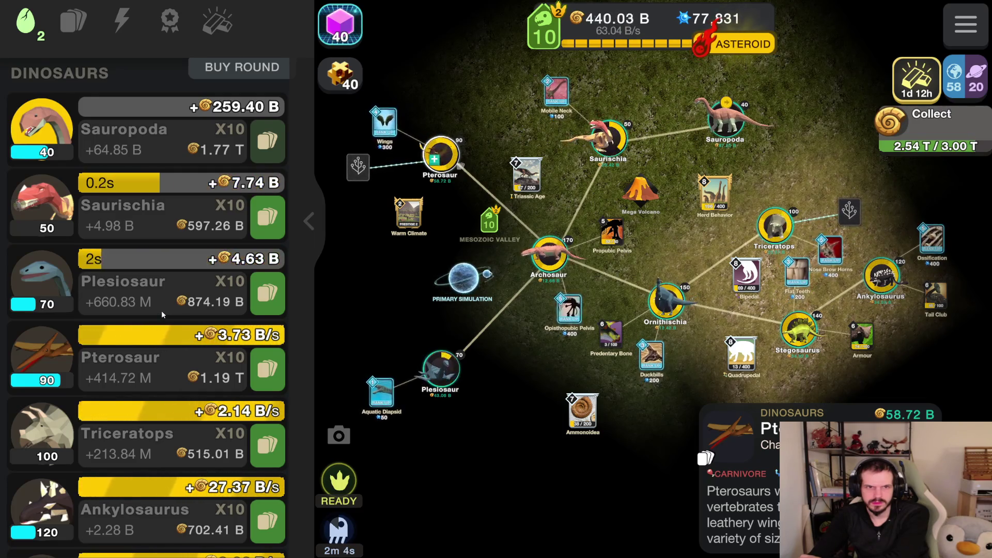
left_click(191, 455)
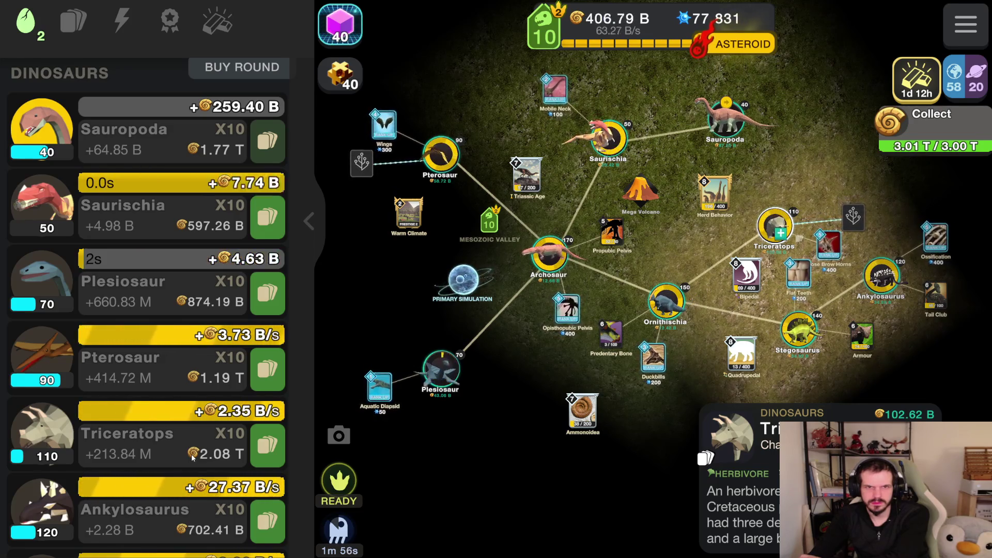
Collect the newly earned geode, then trigger and confirm the asteroid extinction.
left_click(969, 144)
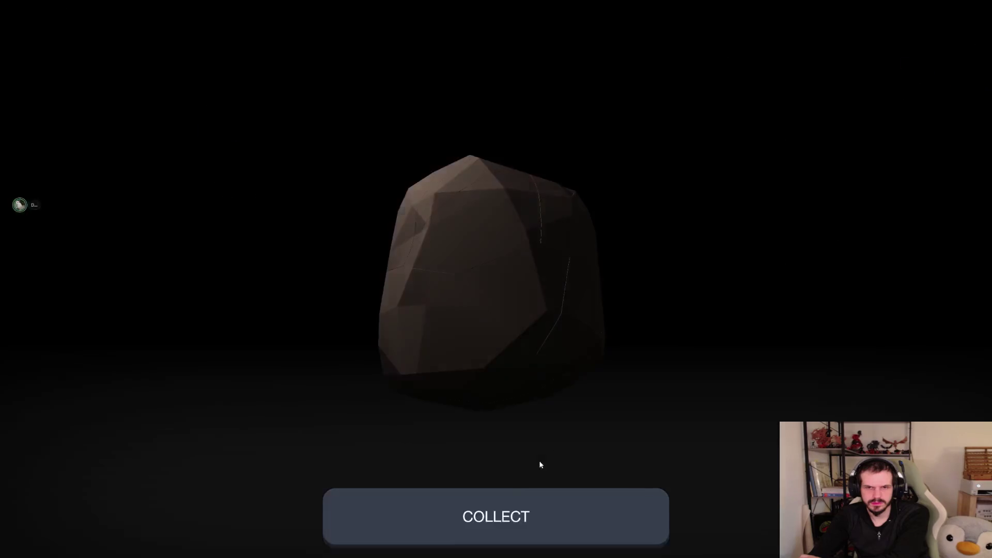
left_click(491, 517)
left_click(375, 225)
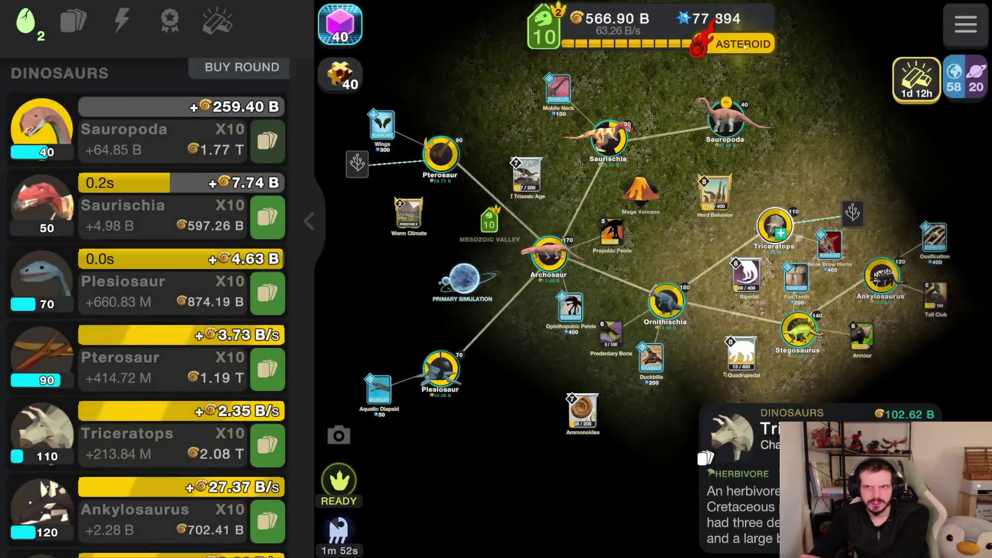
left_click(743, 44)
left_click(601, 386)
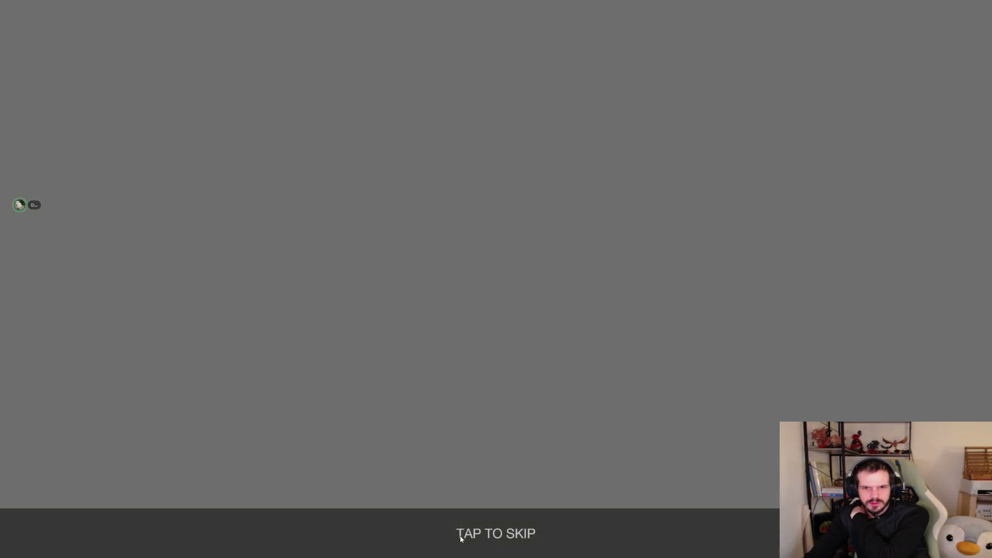
Skip the impact cinematic, accept Rank 11 and collect the extinction reward geode.
left_click(461, 532)
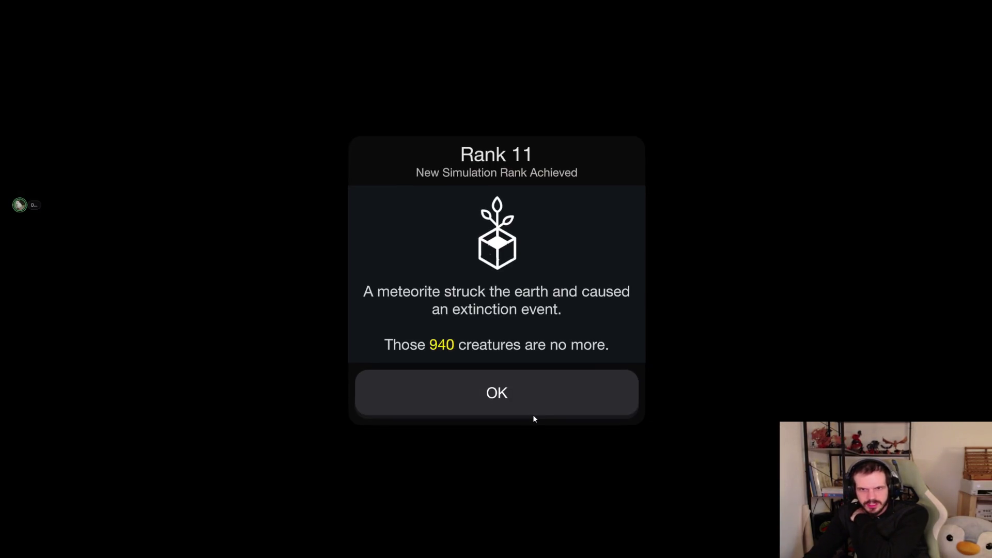
left_click(527, 411)
left_click(468, 516)
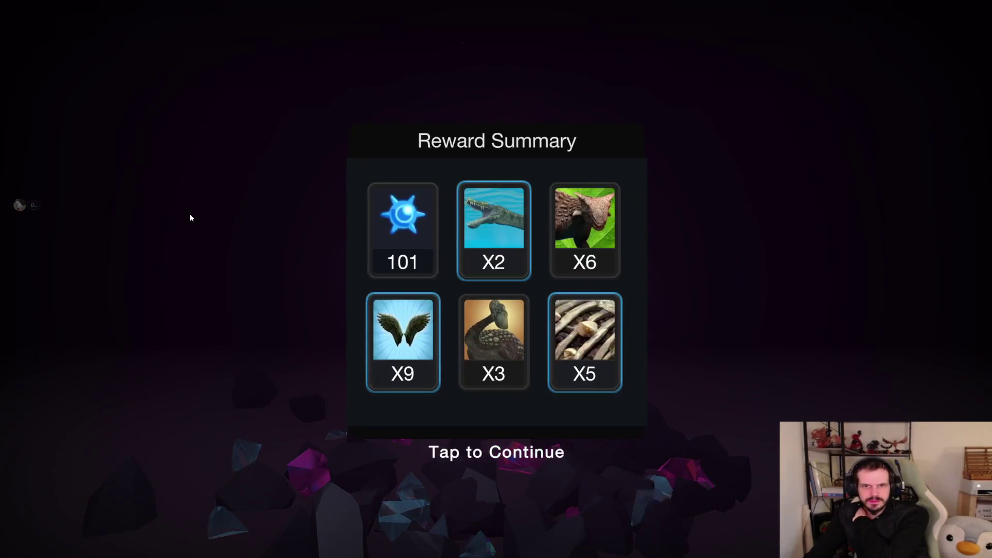
left_click(245, 234)
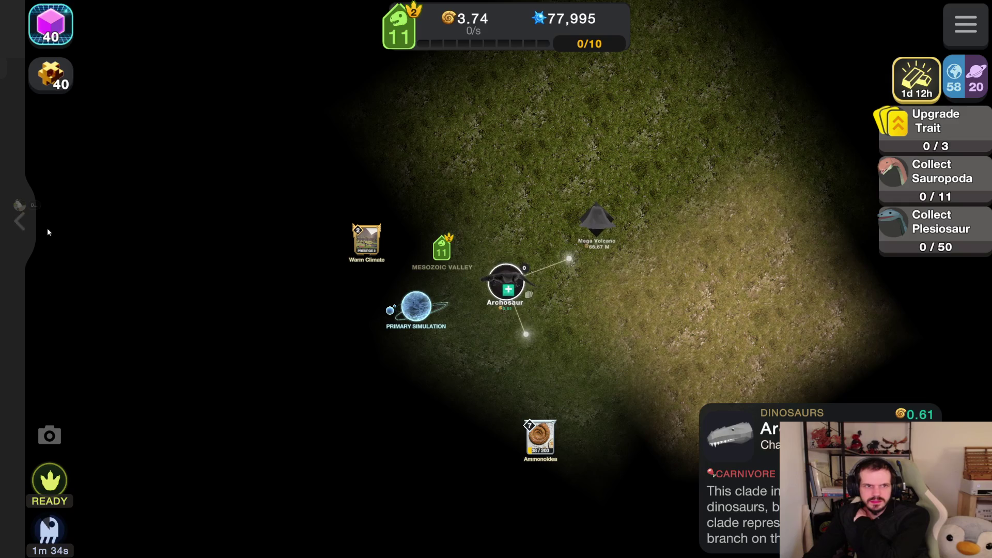
Rebuy Archosaur, Pterosaur, Plesiosaur, Saurischia, Sauropoda and the other unlocked dinosaurs, then open the traits collection.
left_click(23, 233)
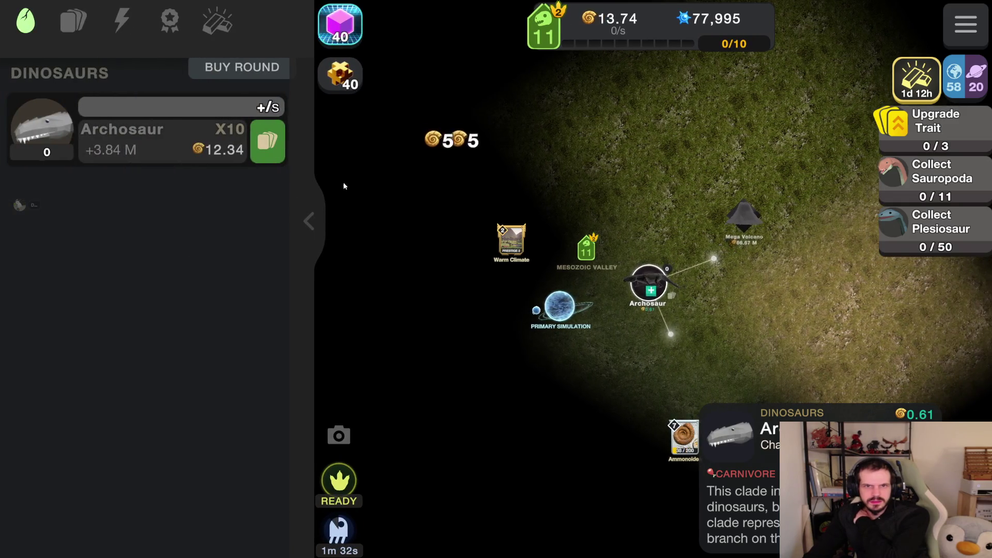
left_click(154, 144)
left_click(154, 144)
left_click(167, 141)
left_click(178, 138)
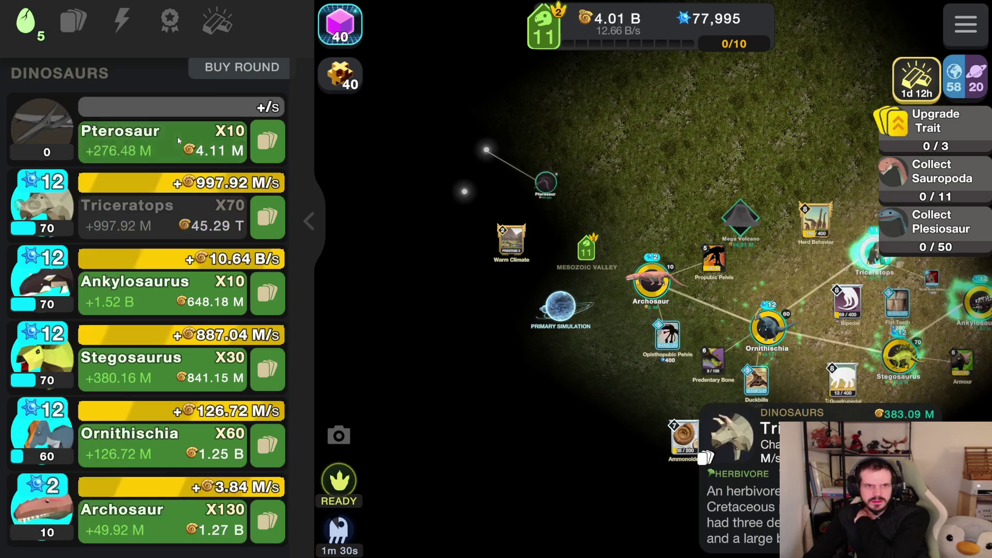
left_click(178, 136)
left_click(171, 138)
left_click(155, 140)
left_click(155, 140)
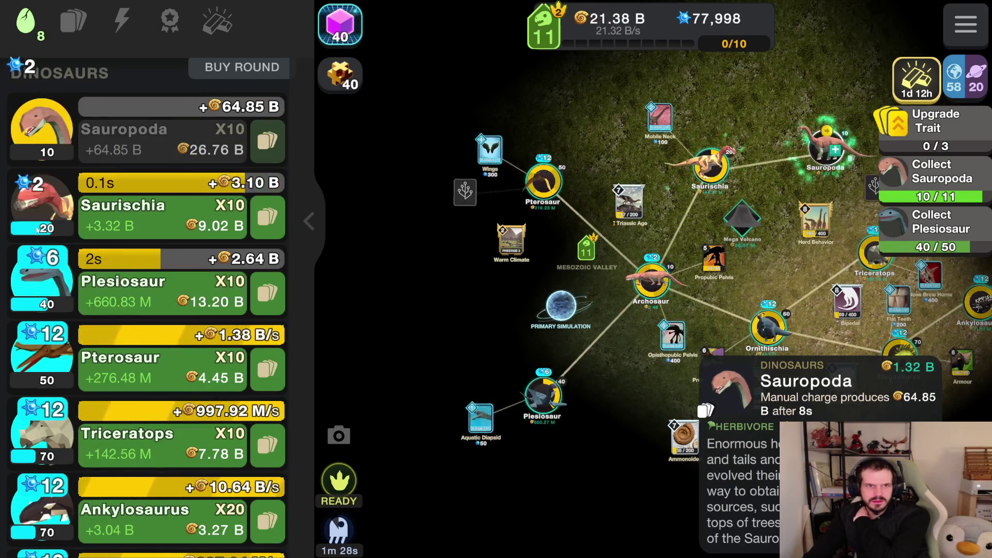
scroll(89, 469, "down", 3)
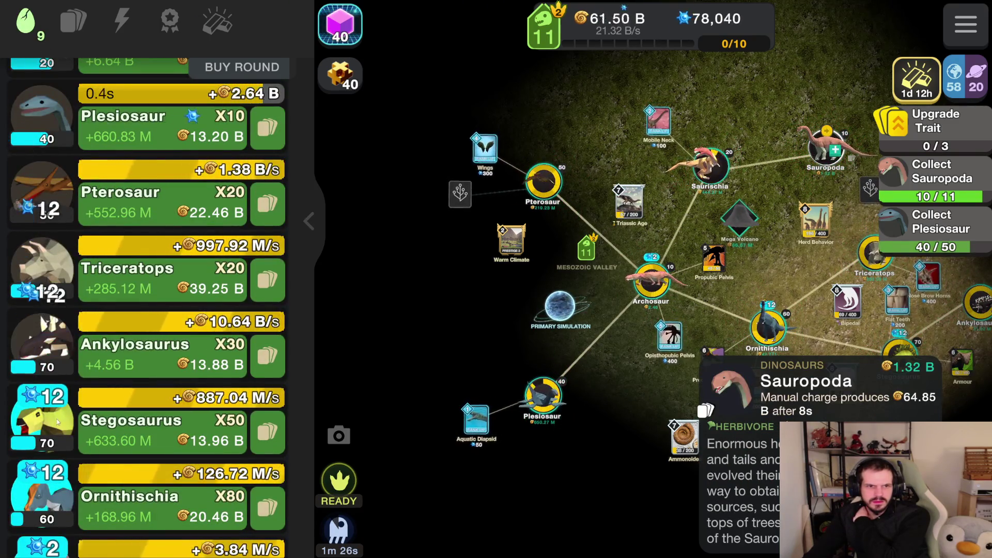
scroll(58, 422, "down", 1)
left_click(74, 22)
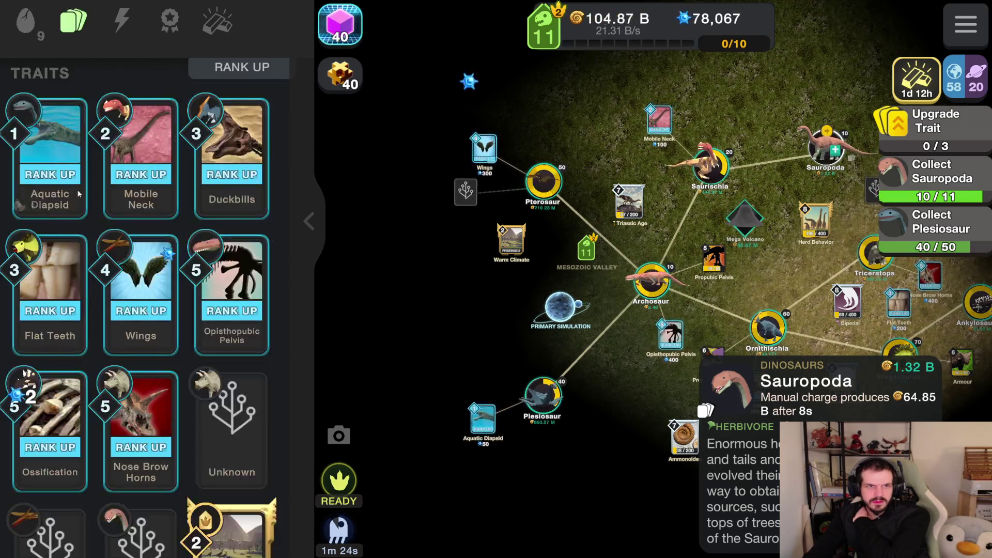
Rank up Aquatic Diapsid twice and Mobile Neck once.
left_click(49, 155)
left_click(371, 468)
left_click(371, 469)
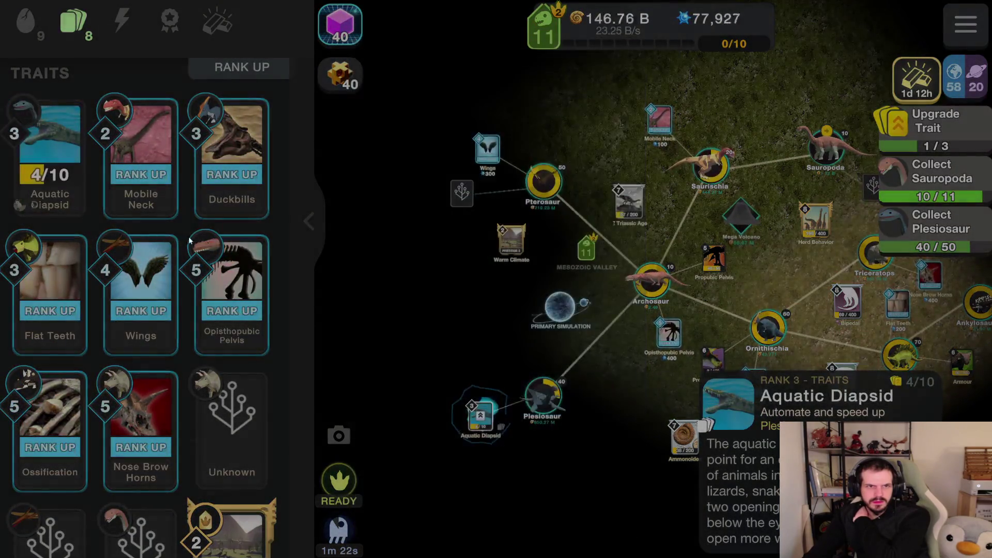
left_click(141, 155)
left_click(393, 470)
Rank Duckbills up to 5 and rank up Flat Teeth.
left_click(259, 188)
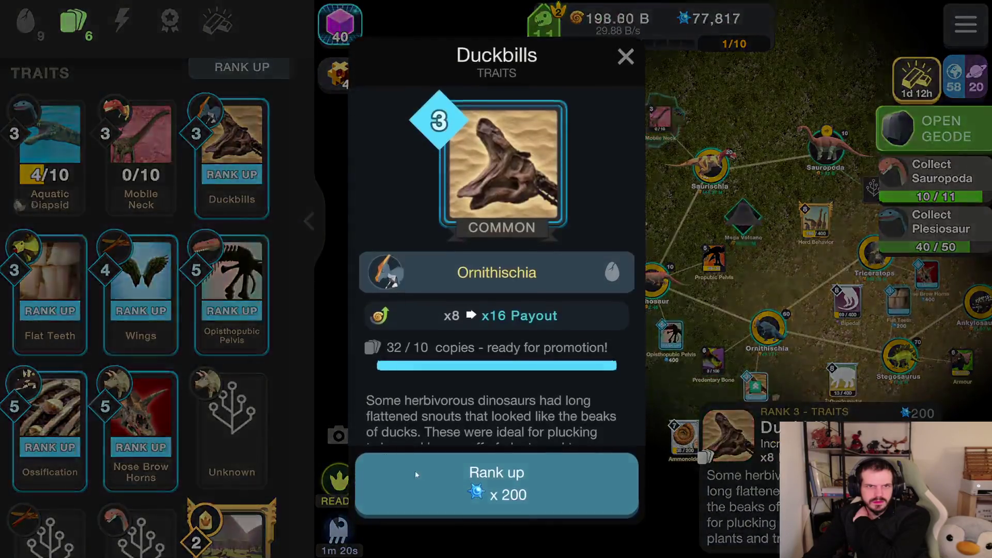
left_click(497, 491)
left_click(50, 289)
left_click(496, 491)
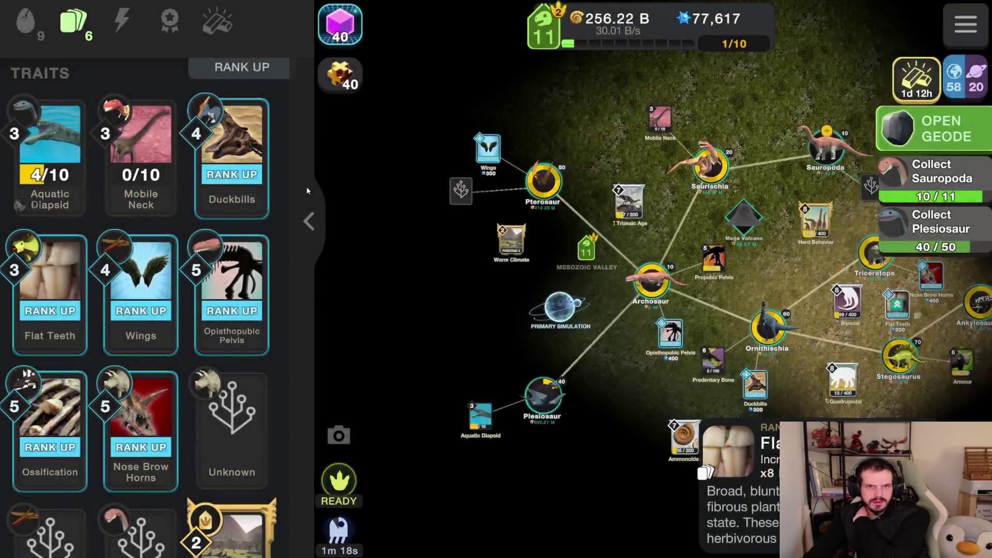
left_click(250, 200)
left_click(497, 491)
left_click(50, 290)
left_click(497, 491)
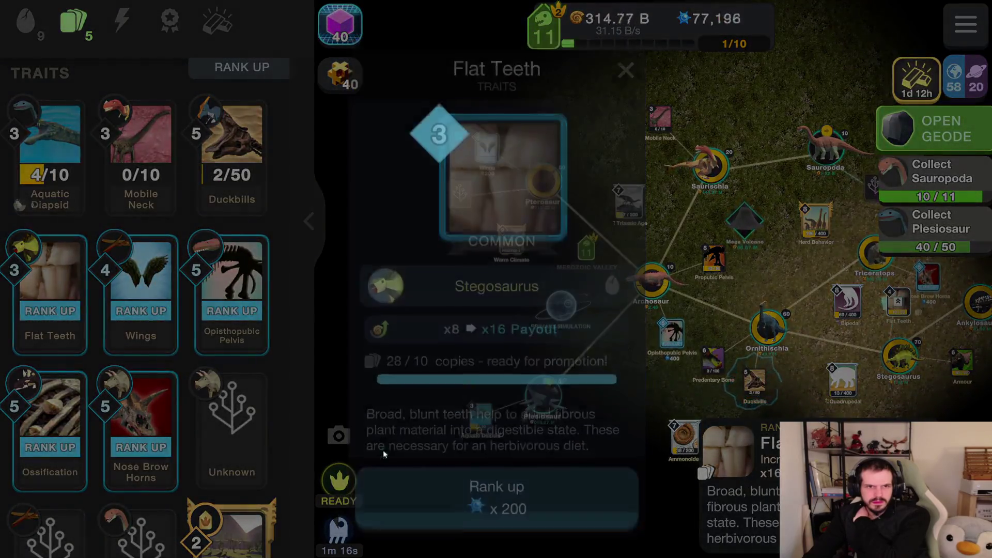
Rank up Wings to 5, and Opisthopubic Pelvis, Ossification and Nose Brow Horns to 6.
left_click(141, 289)
left_click(496, 491)
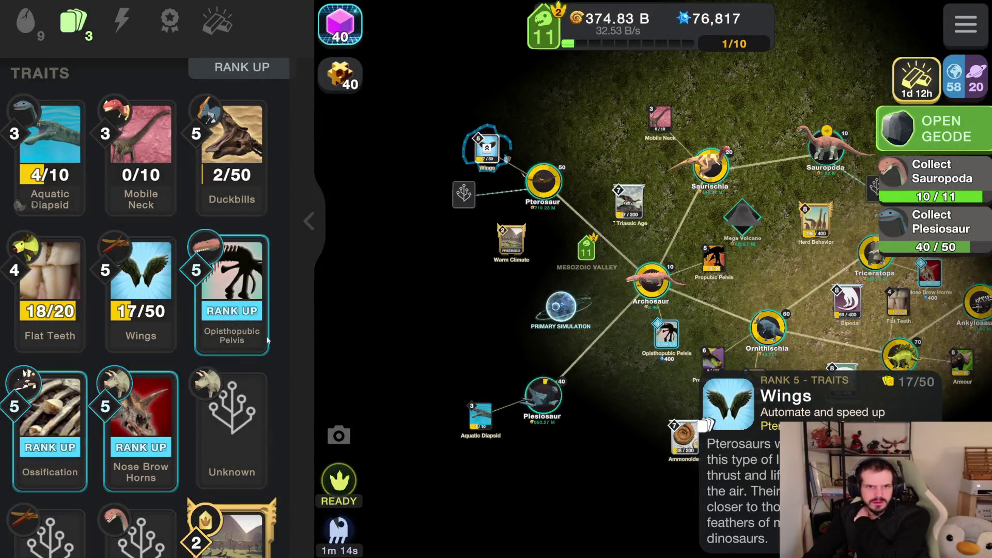
left_click(268, 341)
left_click(522, 497)
left_click(49, 447)
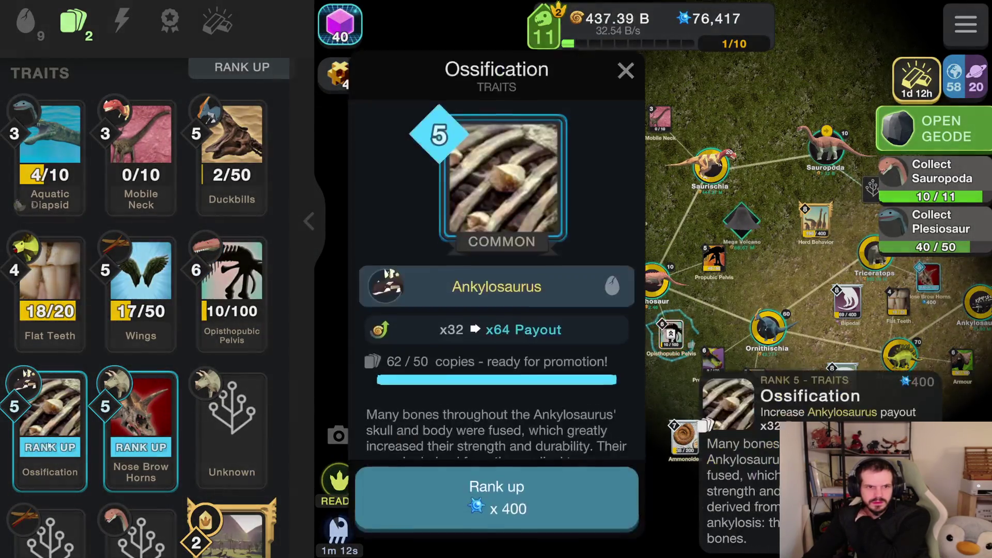
left_click(496, 491)
left_click(507, 500)
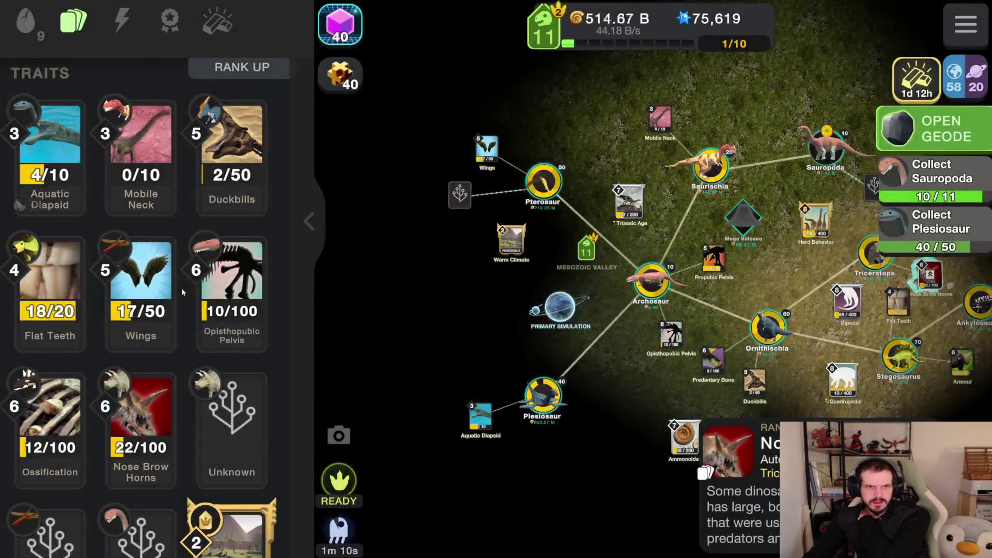
Buy more Sauropoda, Plesiosaur, Ankylosaurus and Saurischia levels.
key("Escape")
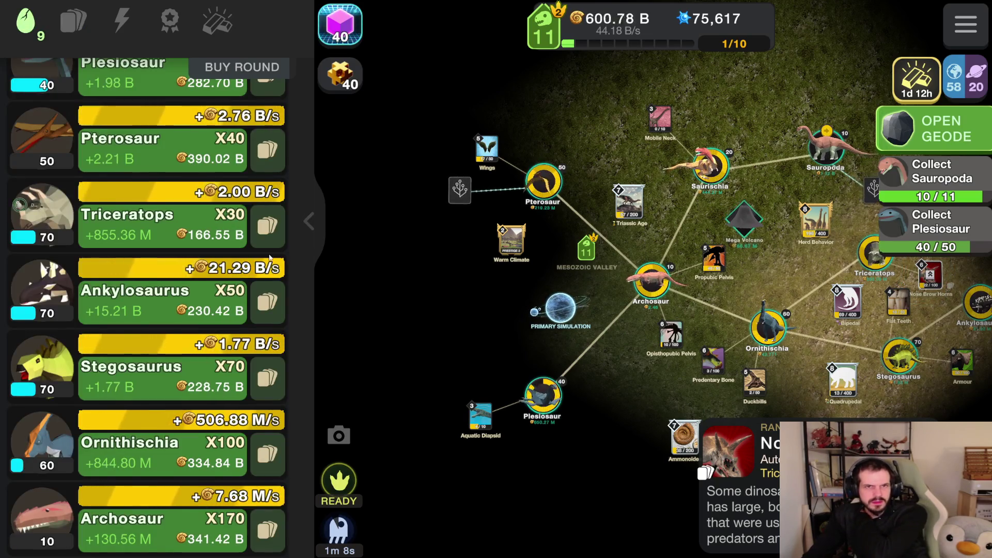
scroll(125, 315, "up", 5)
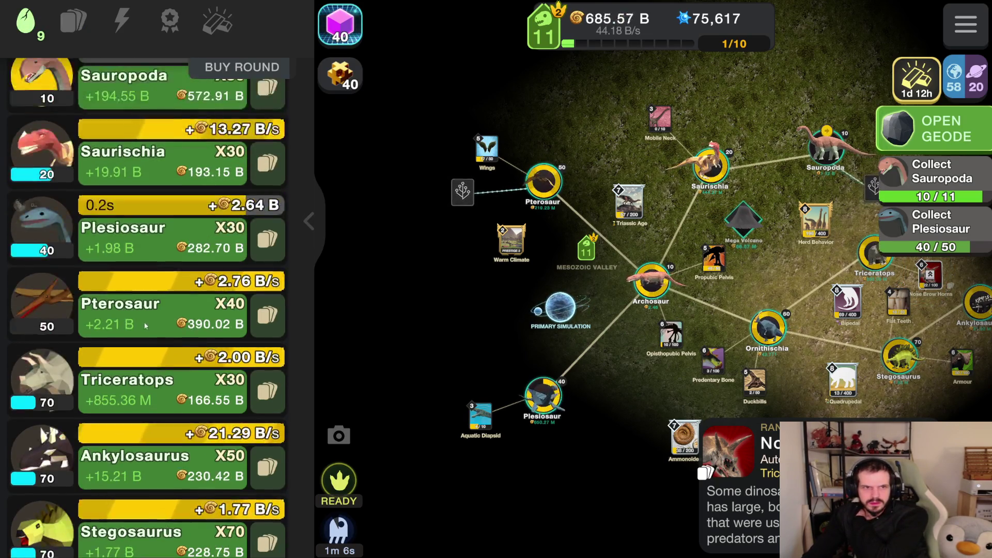
left_click(160, 144)
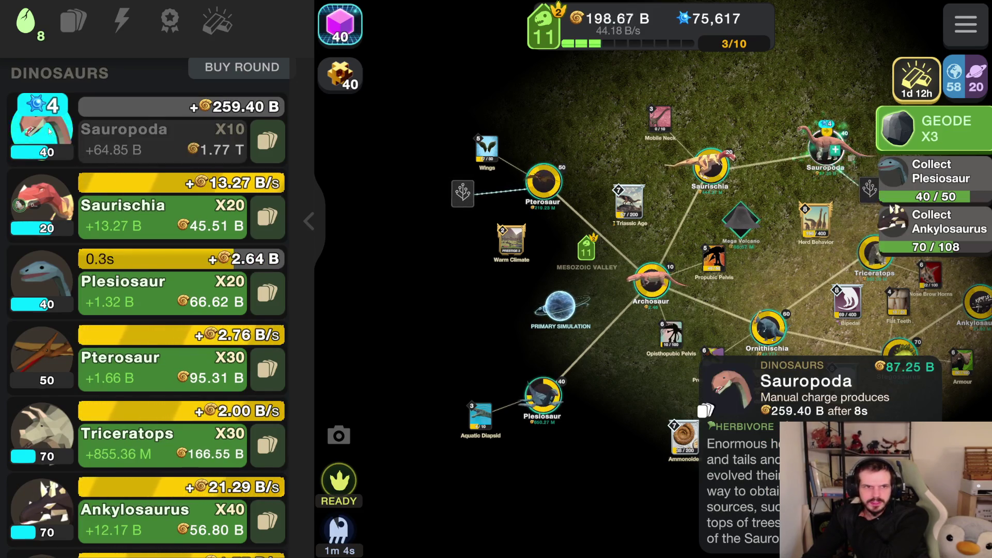
left_click(45, 289)
scroll(52, 290, "down", 3)
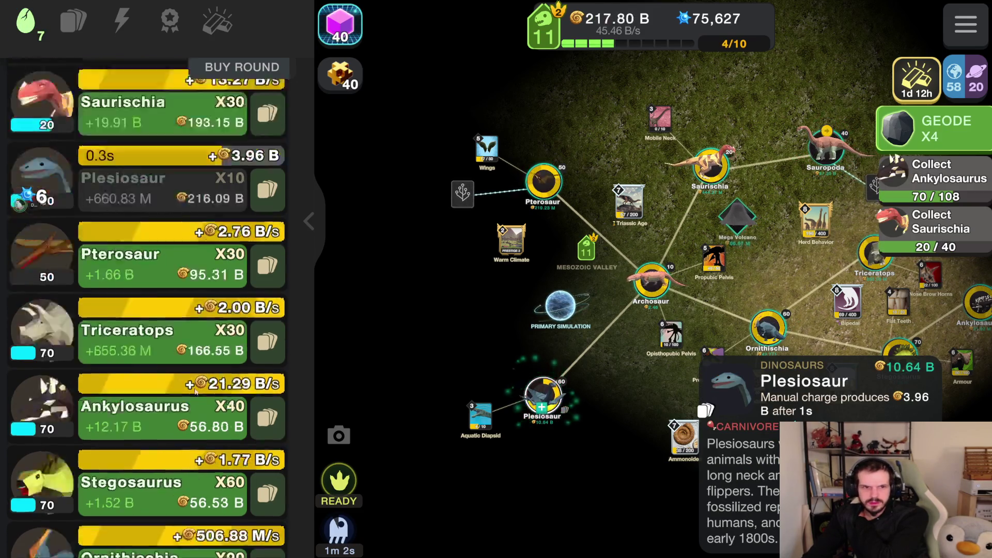
left_click(56, 355)
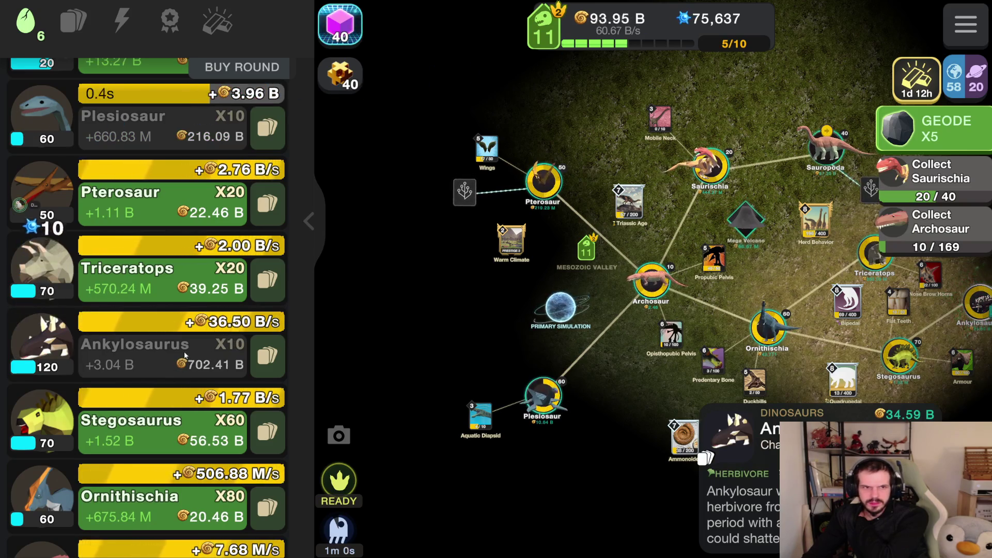
scroll(170, 331, "up", 1)
left_click(78, 127)
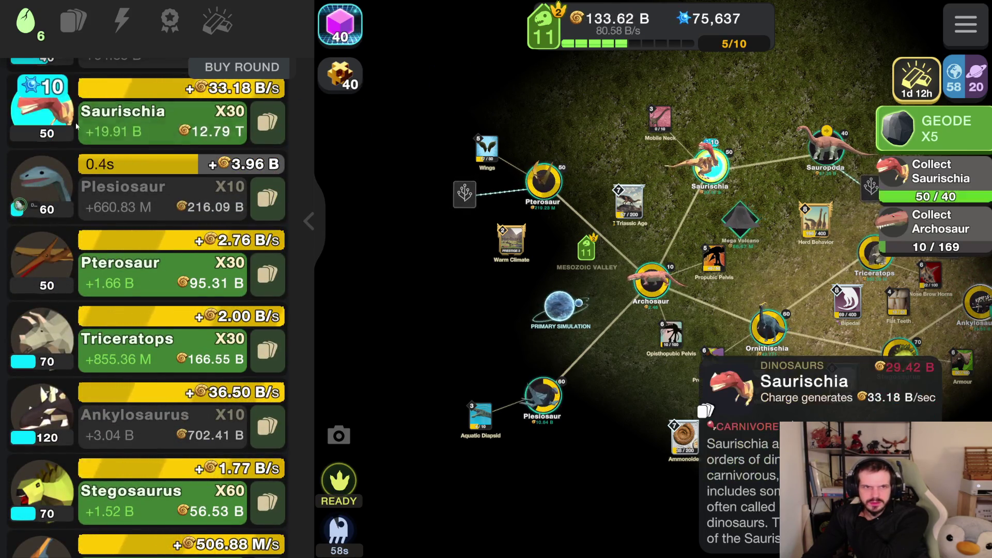
Buy more Archosaur, Ornithischia and Stegosaurus levels, and raise Pterosaur to 90.
scroll(35, 107, "up", 1)
scroll(78, 310, "down", 5)
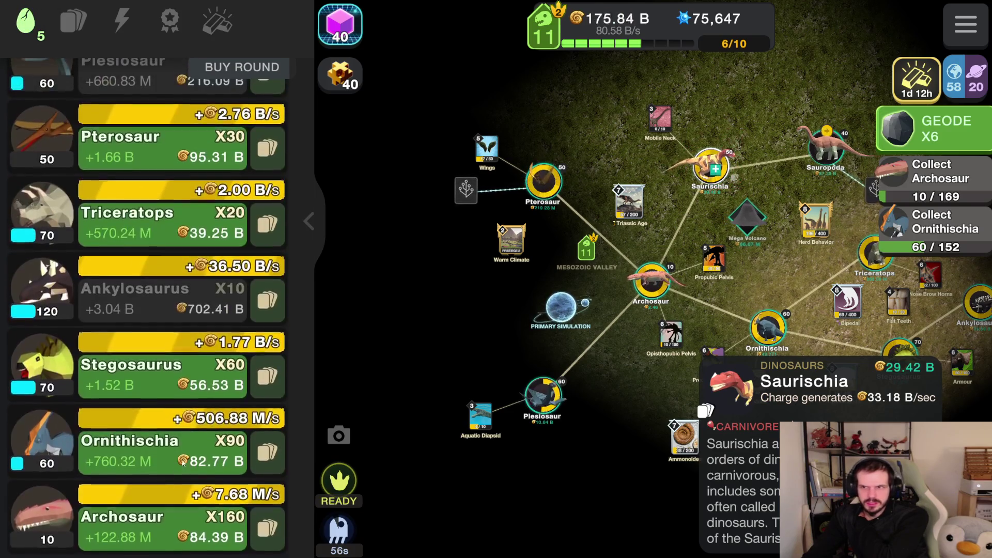
left_click(118, 524)
scroll(219, 449, "up", 1)
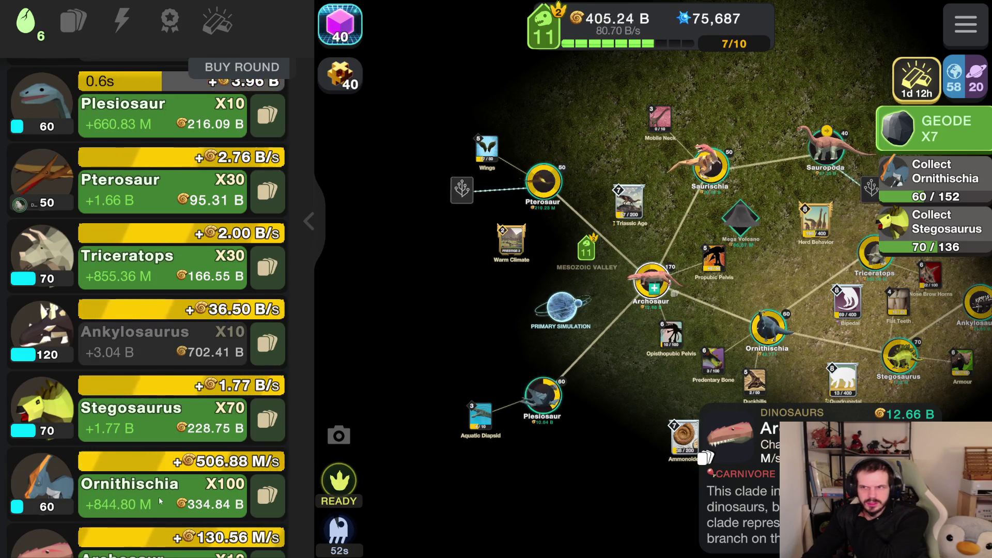
left_click(154, 502)
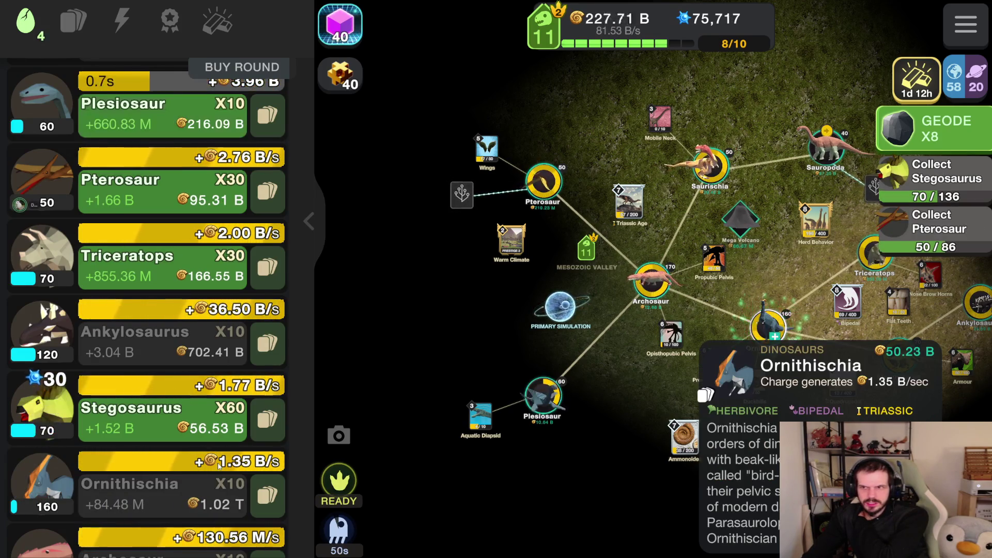
left_click(198, 442)
scroll(163, 398, "up", 4)
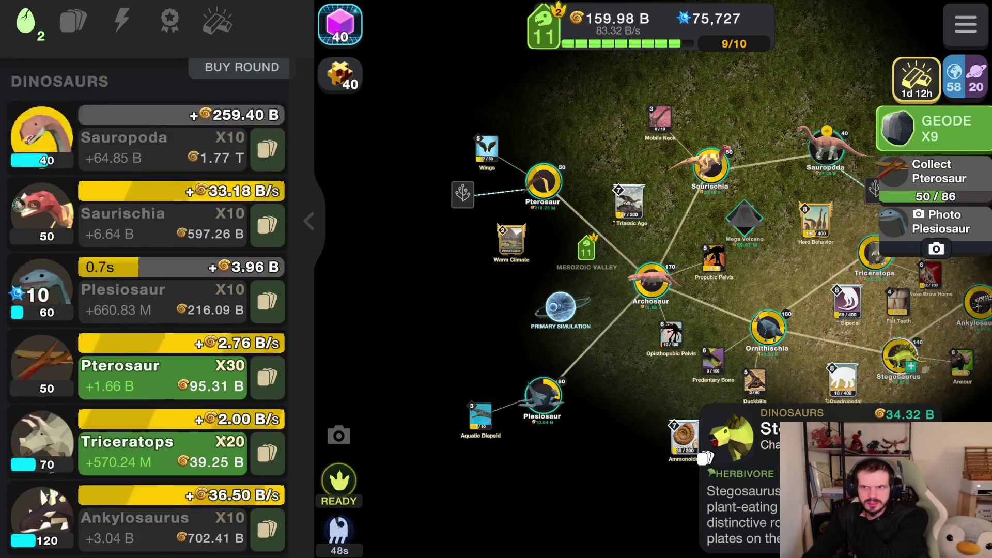
left_click(157, 385)
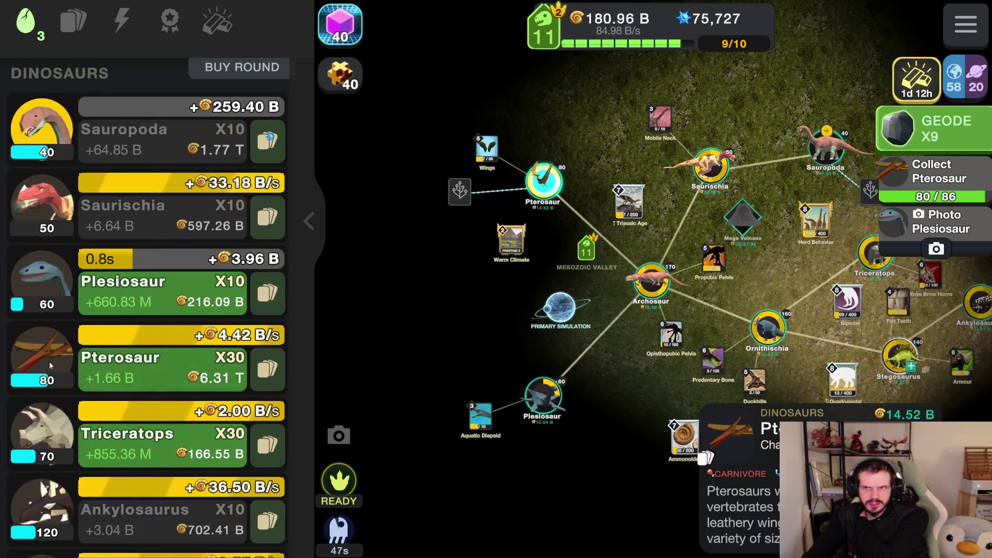
left_click(153, 379)
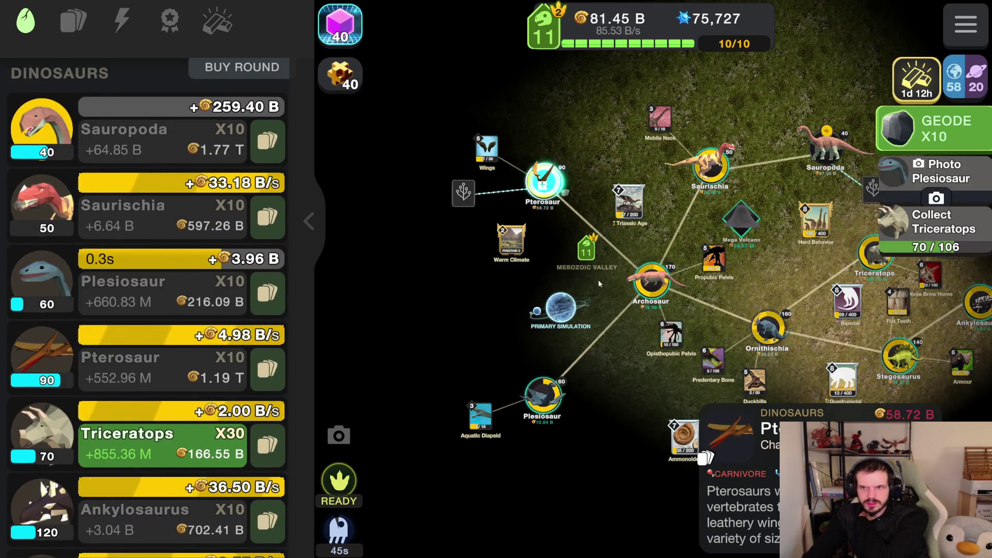
Check the Mega Volcano trophy, raise Triceratops to 110, and start the Plesiosaur photo mission.
left_click(754, 220)
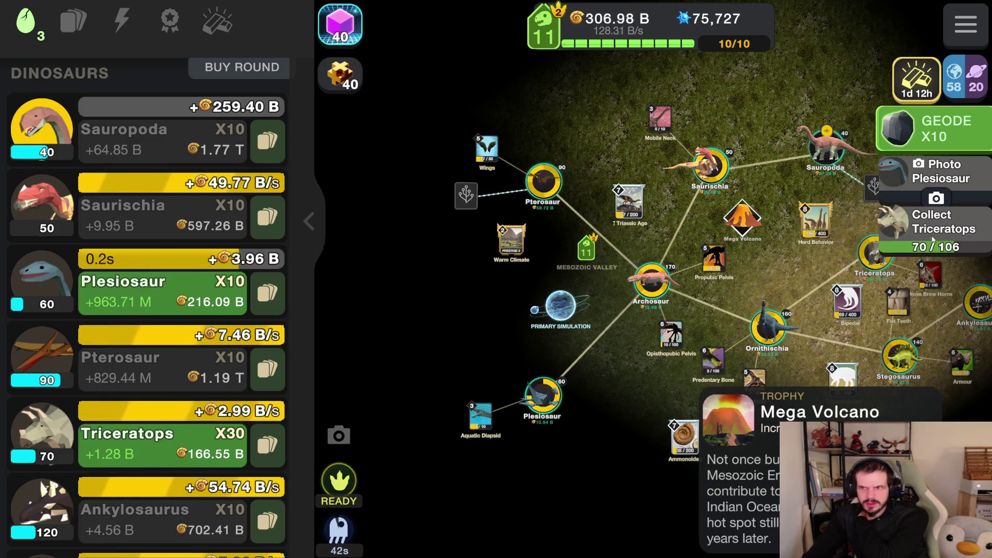
left_click(130, 455)
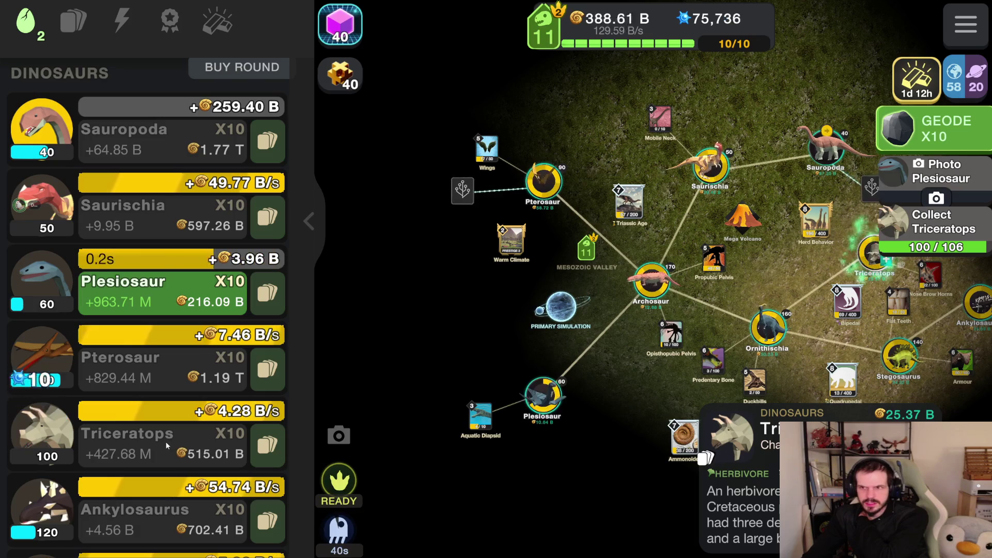
left_click(149, 443)
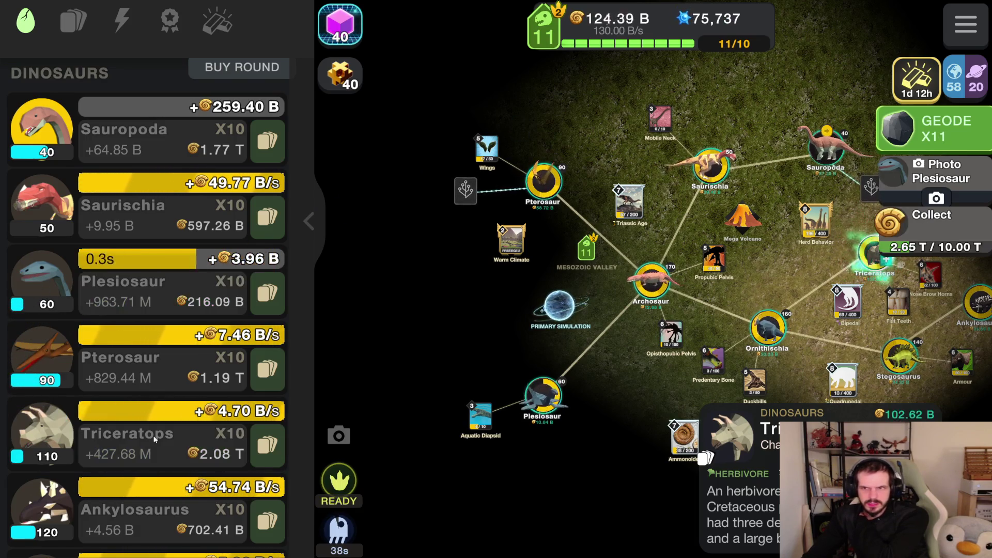
left_click(971, 191)
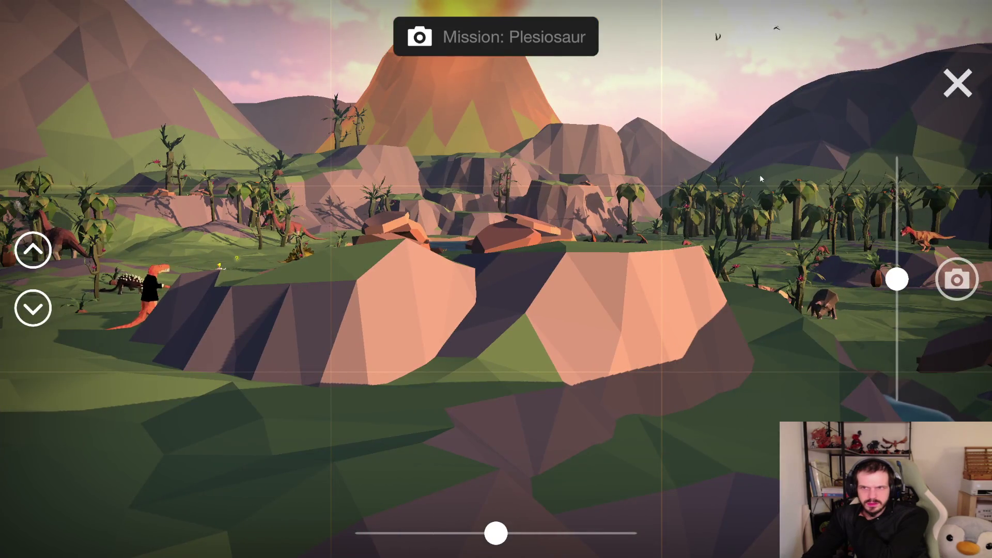
Reopen the Plesiosaur photo mission, photograph the plesiosaur in the pond, and exit photo mode.
left_click(958, 107)
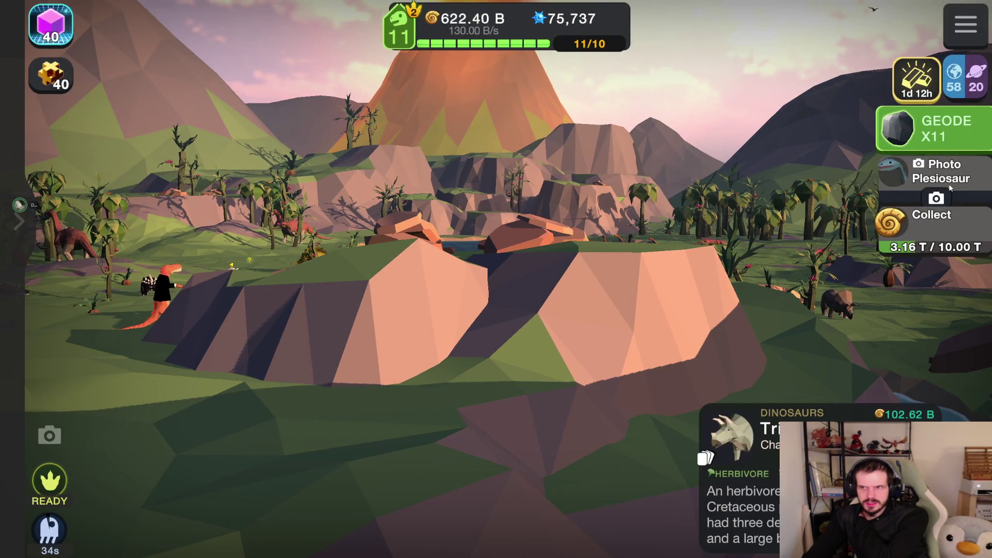
left_click(950, 188)
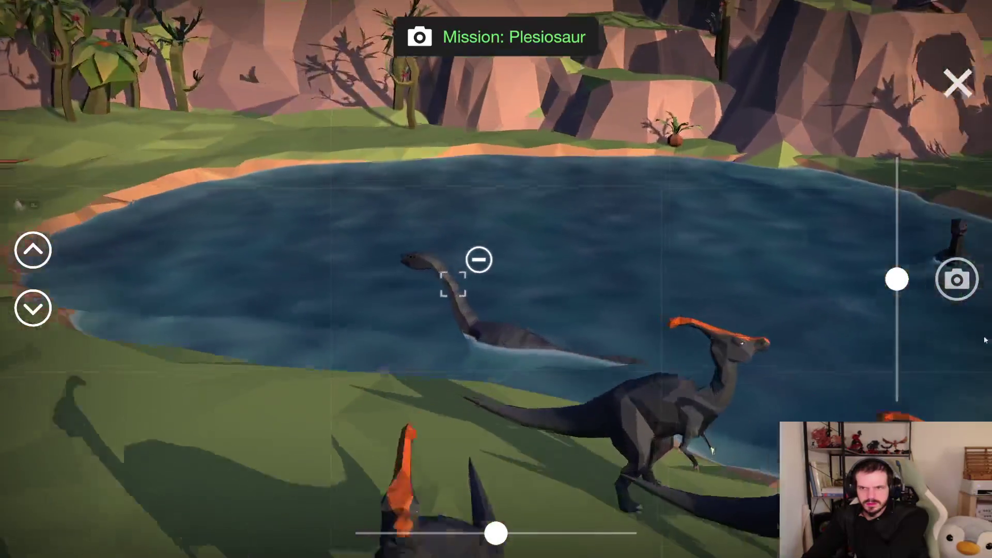
left_click(957, 279)
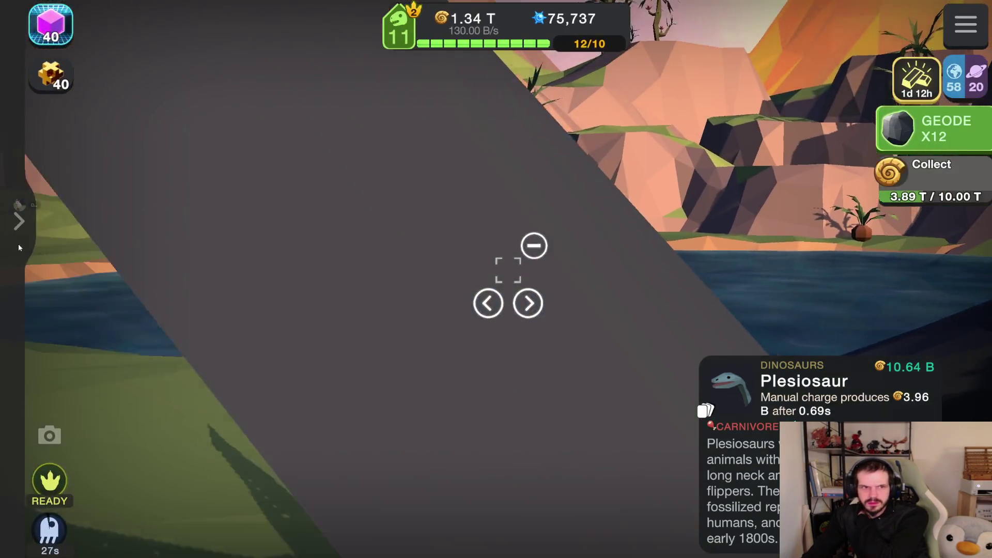
left_click(19, 219)
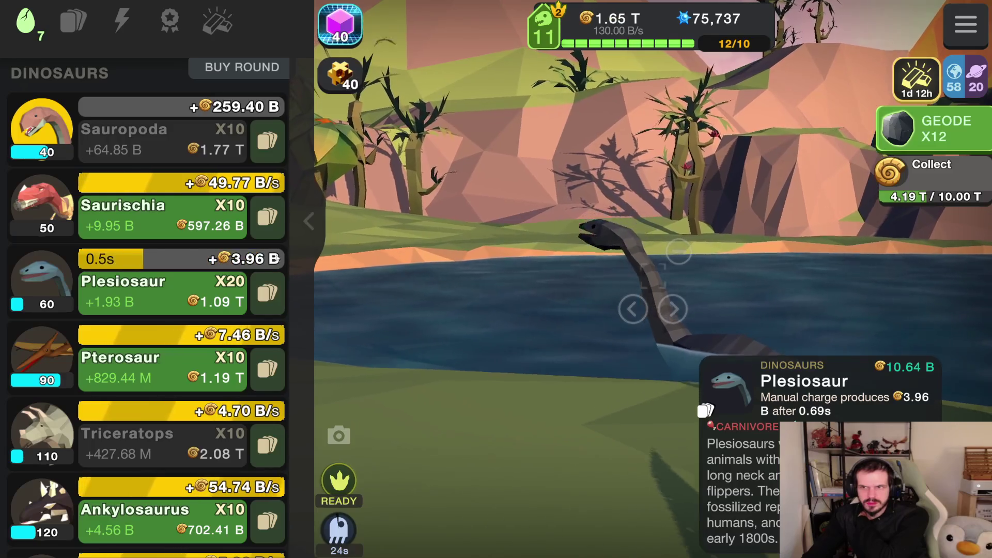
Buy ten more levels of Sauropoda, Plesiosaur, Saurischia, Ankylosaurus and Pterosaur, collecting Sauropoda's charge payouts.
left_click(160, 139)
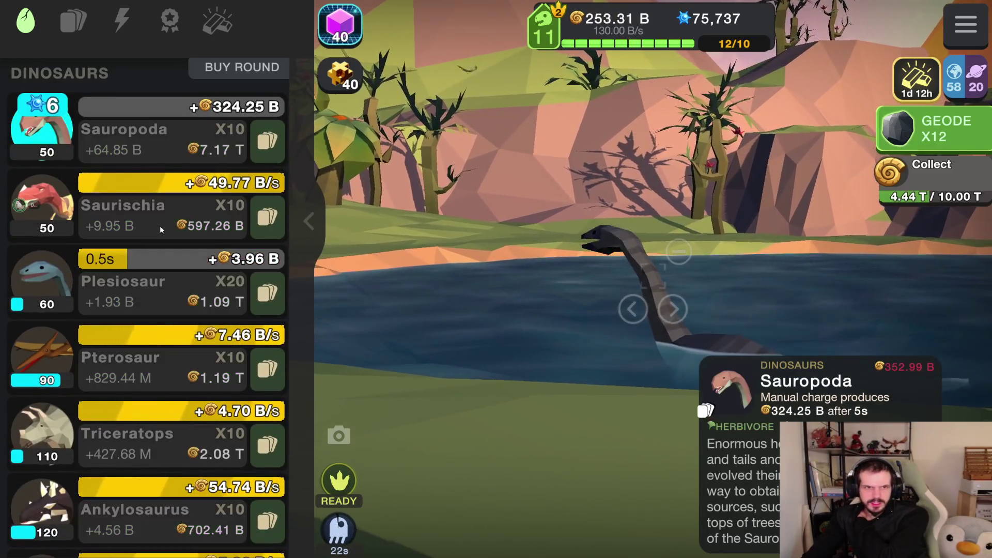
left_click(54, 291)
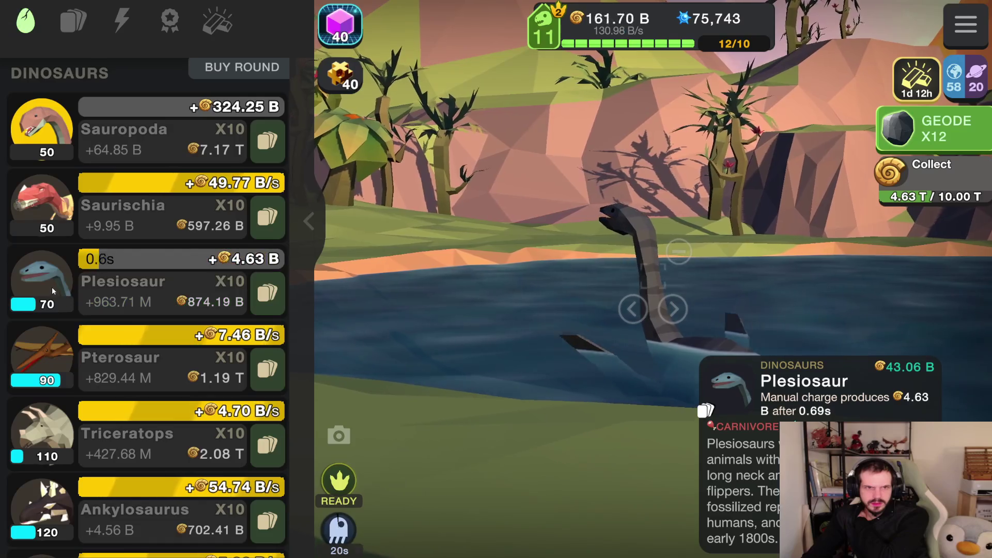
left_click(85, 157)
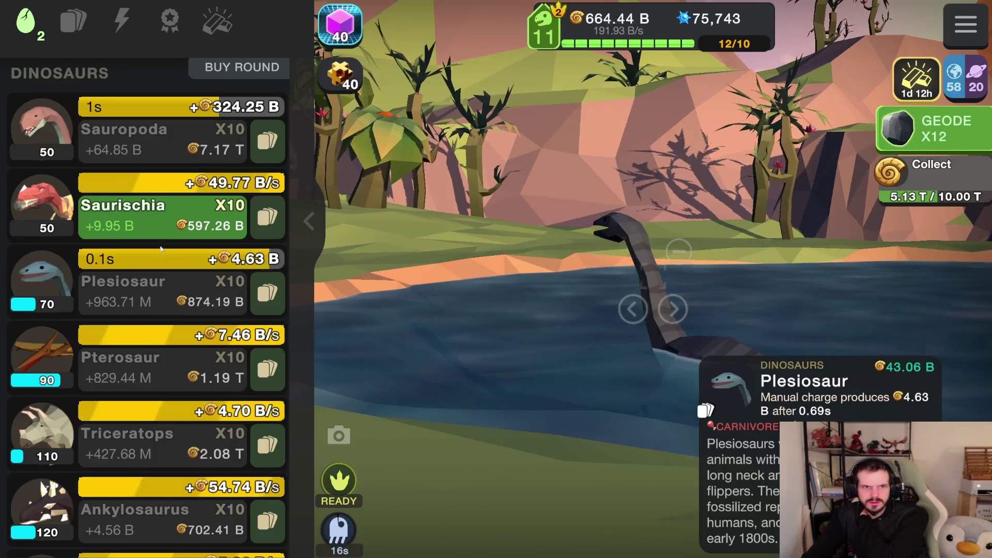
left_click(162, 228)
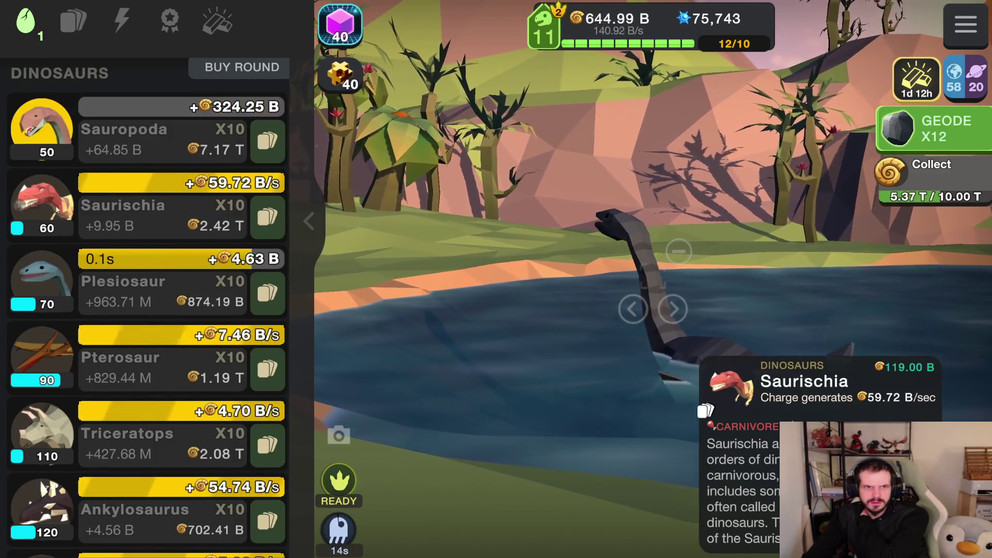
left_click(31, 137)
left_click(162, 517)
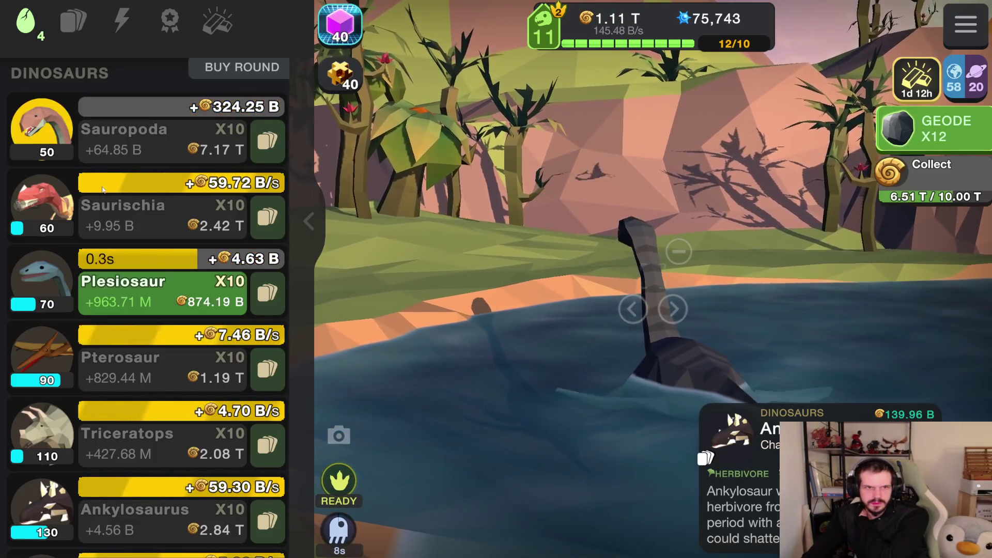
left_click(153, 296)
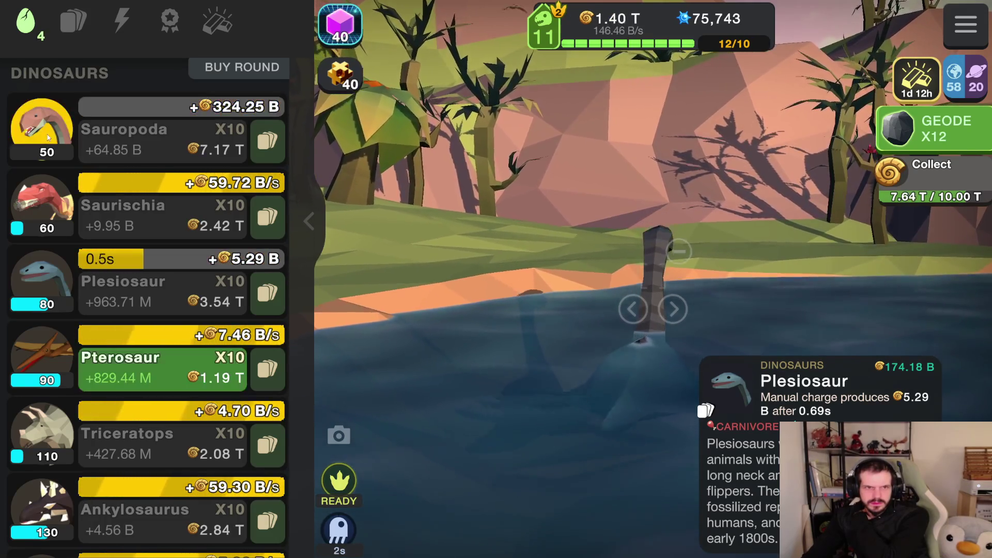
left_click(46, 365)
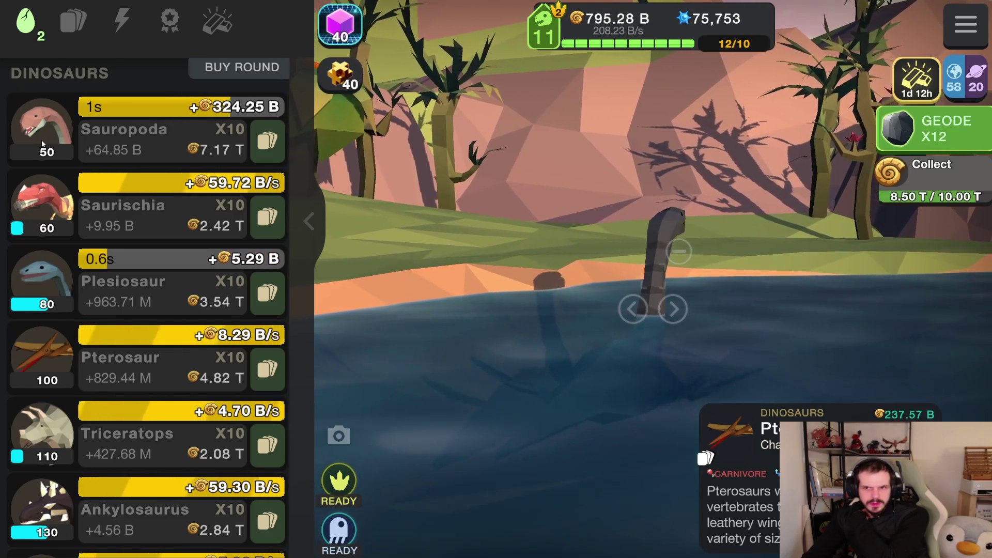
left_click(42, 144)
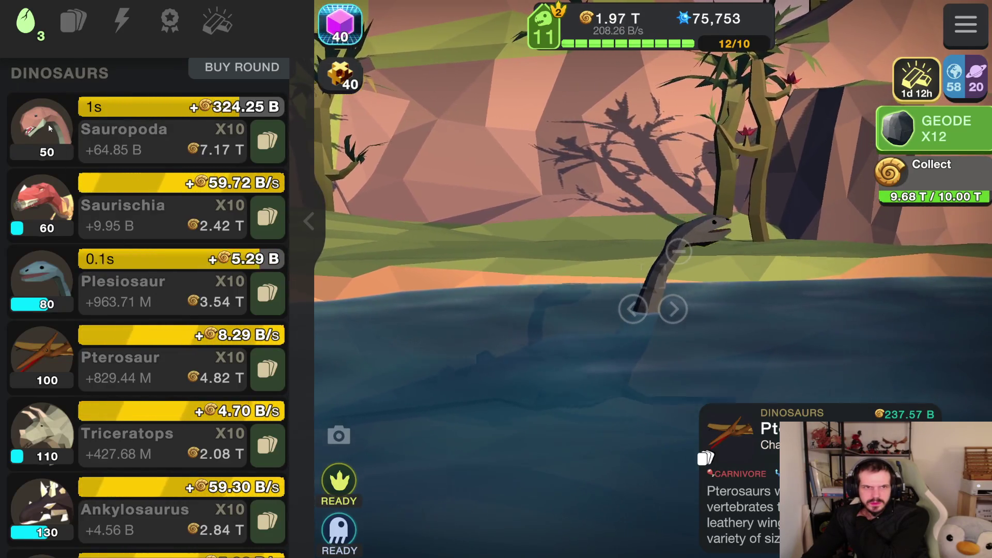
Upgrade Triceratops to level 120 and open all 13 stored geodes at once.
left_click(156, 444)
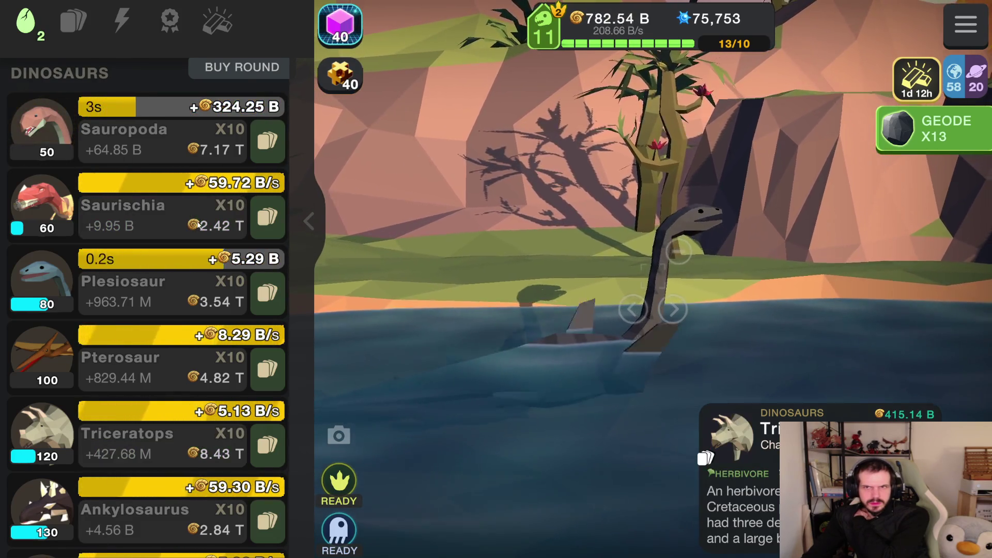
left_click(933, 128)
left_click(512, 540)
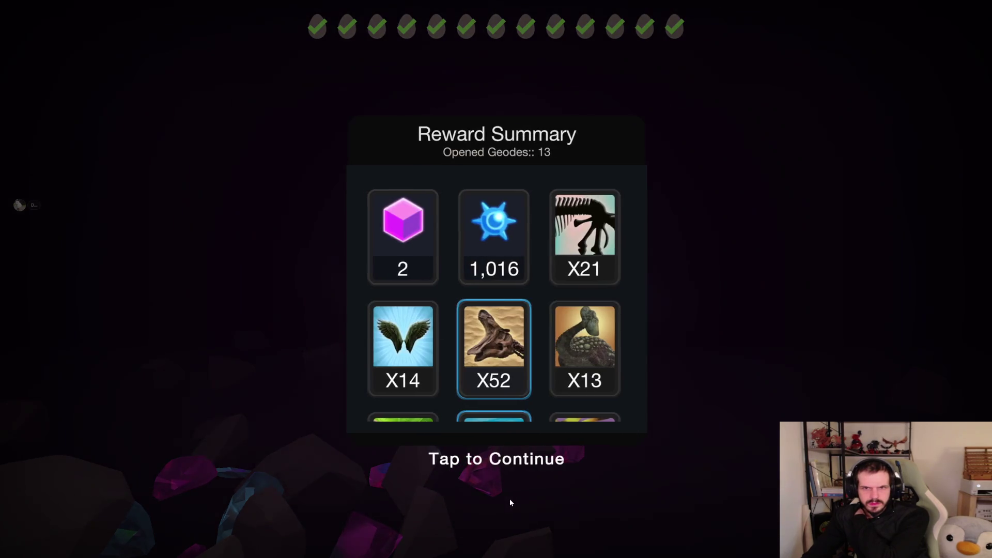
Dismiss the geode rewards, confirm the extinction event, and acknowledge reaching Rank 12.
left_click(486, 502)
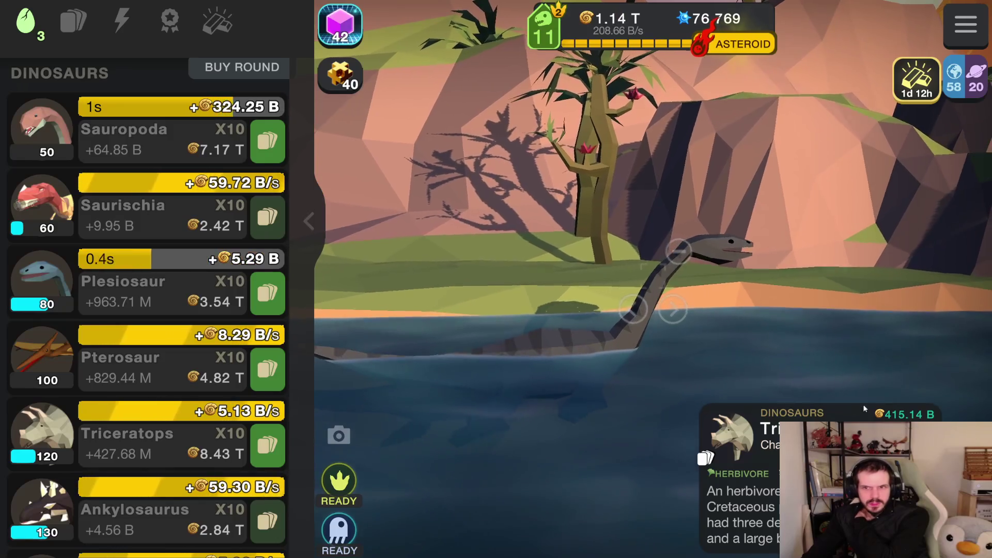
left_click(744, 44)
left_click(581, 389)
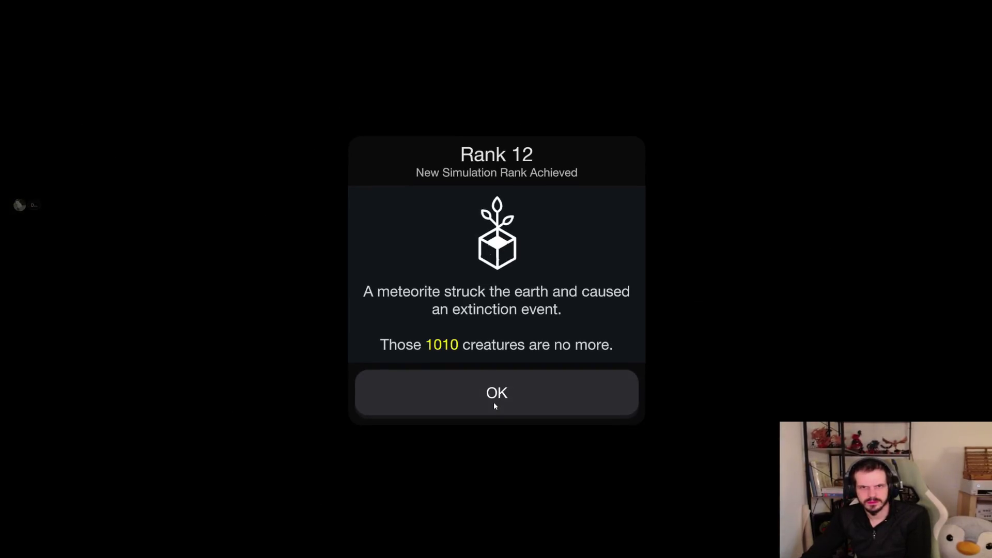
left_click(494, 406)
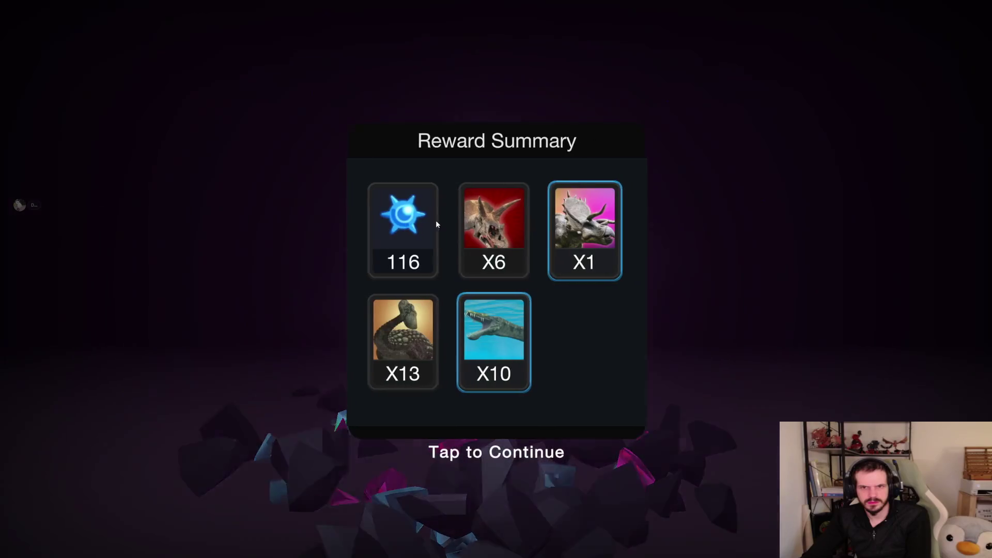
left_click(436, 221)
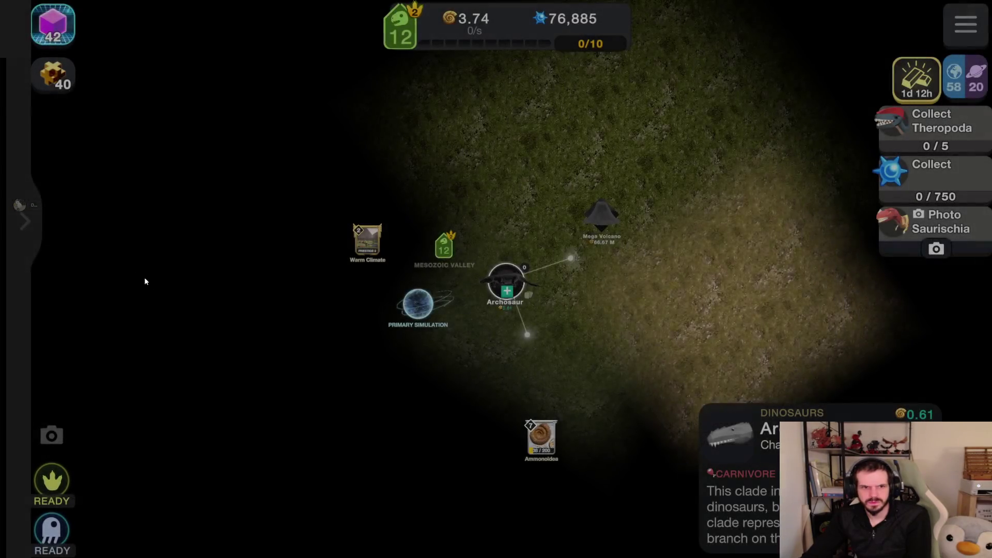
Tap for fossils, then buy Archosaur, Ornithischia, Stegosaurus, Ankylosaurus, Triceratops, Pterosaur, Plesiosaur, Saurischia, Sauropoda and Theropoda.
left_click(21, 221)
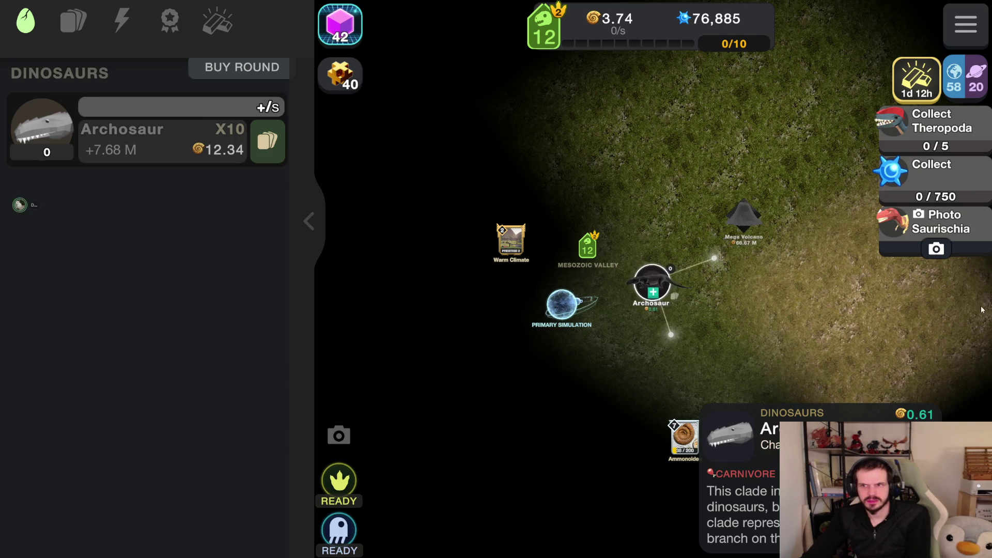
left_click(548, 423)
left_click(549, 424)
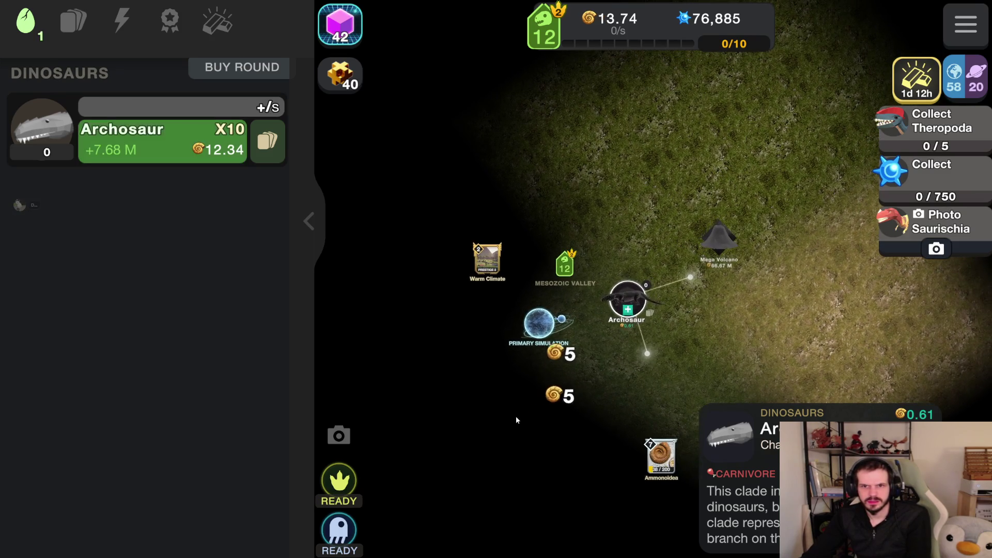
left_click(205, 146)
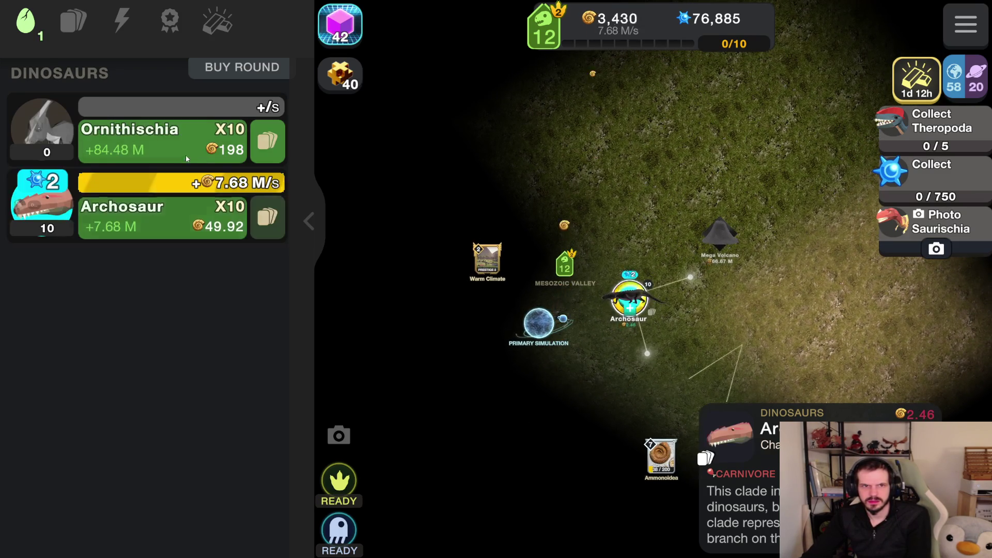
left_click(214, 146)
mouse_move(723, 241)
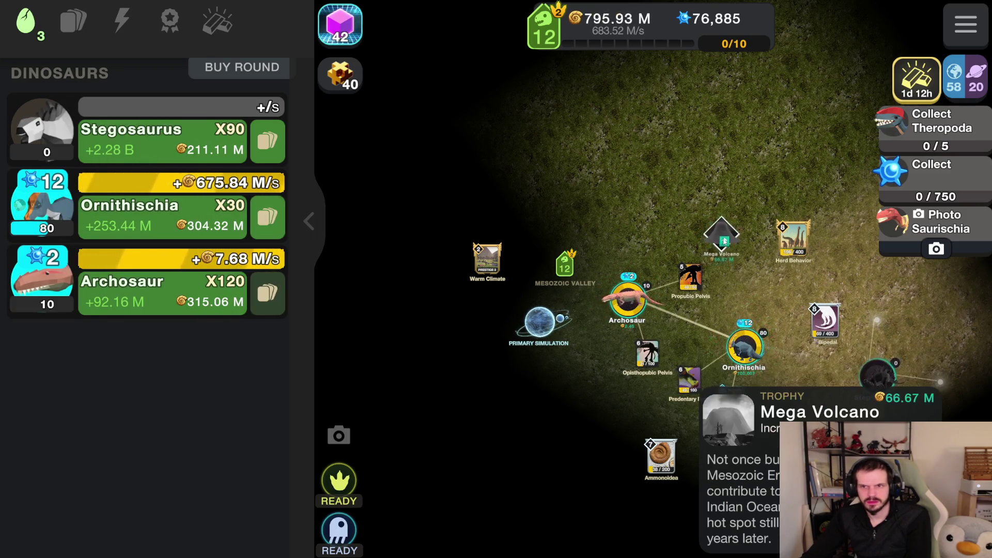
left_click(131, 137)
left_click(150, 138)
left_click(162, 140)
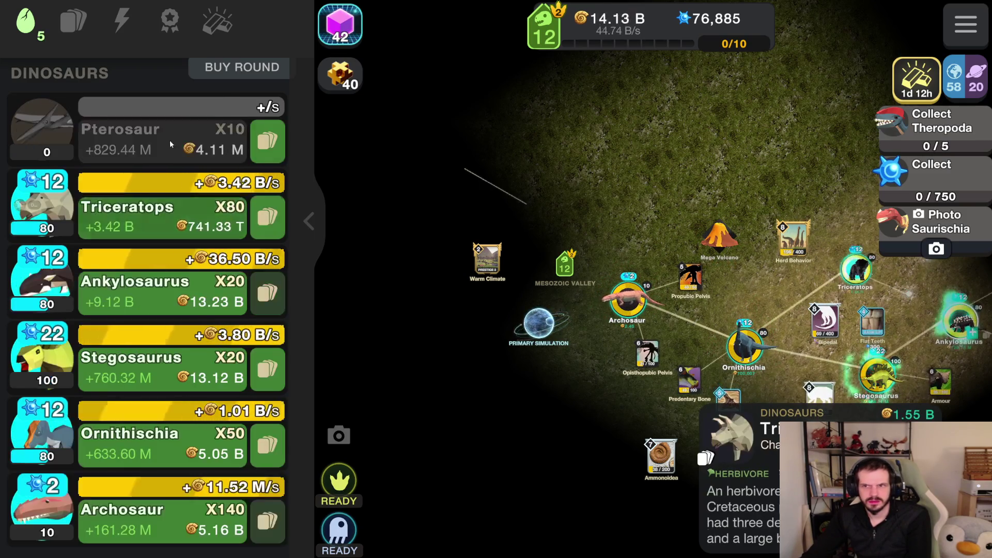
left_click(176, 142)
left_click(189, 145)
left_click(191, 145)
left_click(175, 147)
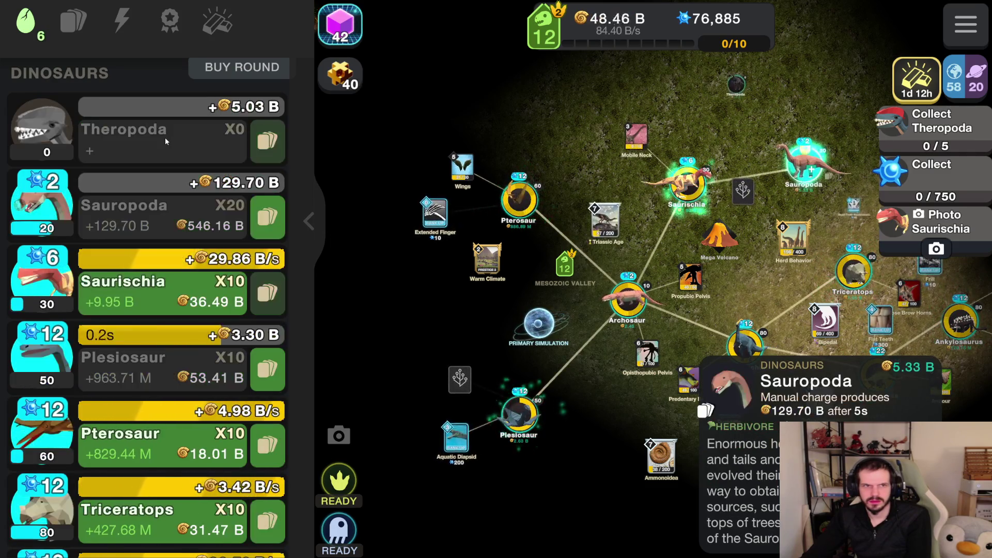
left_click(160, 150)
Collect the star rewards for every dinosaur from Sauropoda down to Archosaur.
left_click(36, 178)
left_click(39, 269)
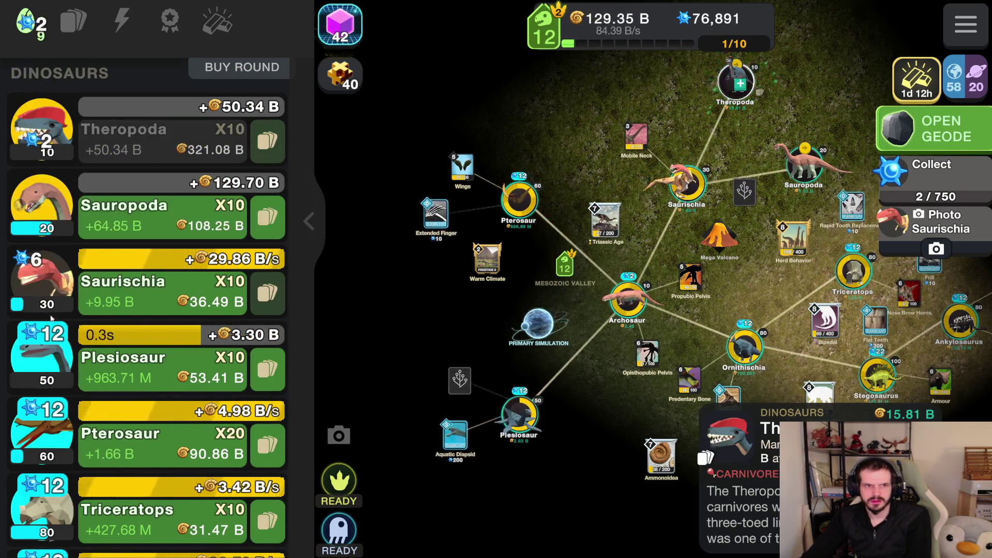
left_click(39, 346)
left_click(40, 421)
scroll(73, 405, "down", 3)
left_click(40, 331)
left_click(41, 408)
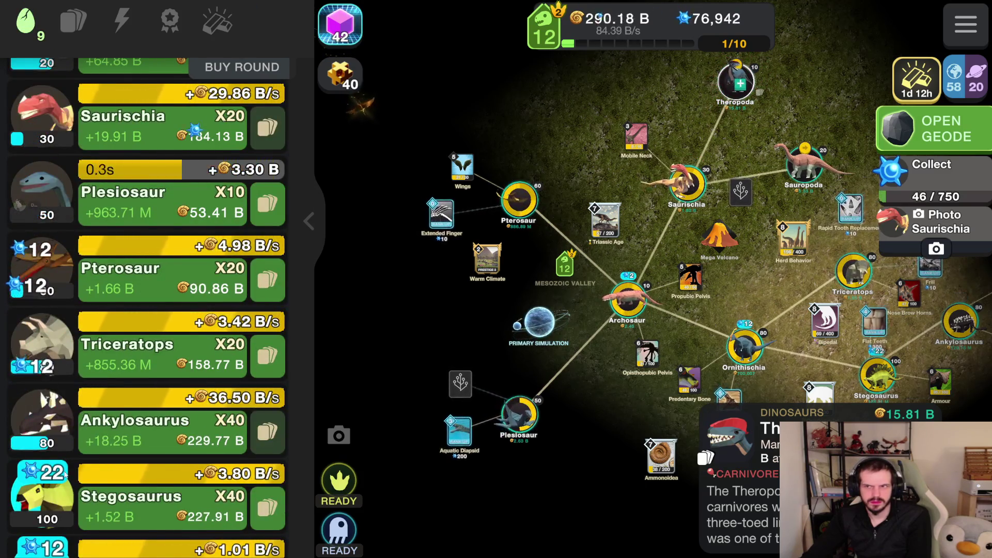
left_click(40, 481)
scroll(64, 471, "down", 3)
left_click(41, 419)
left_click(41, 495)
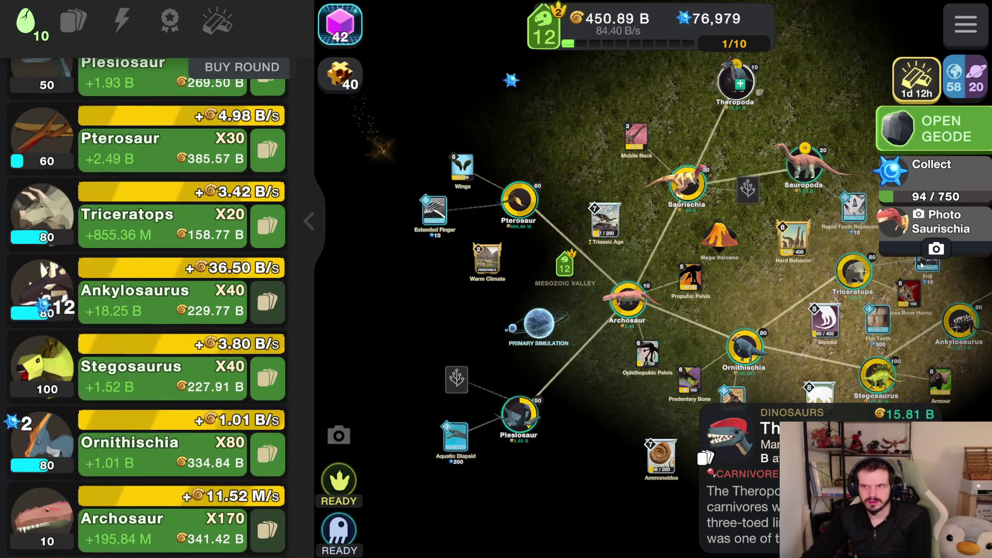
Take the Saurischia mission photo and return to the dinosaur upgrade list.
left_click(943, 250)
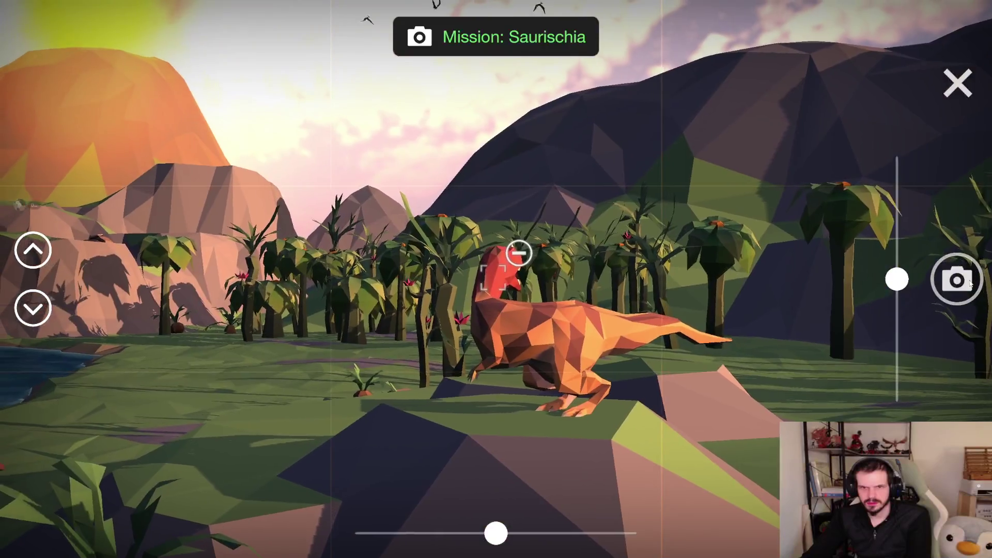
left_click(978, 282)
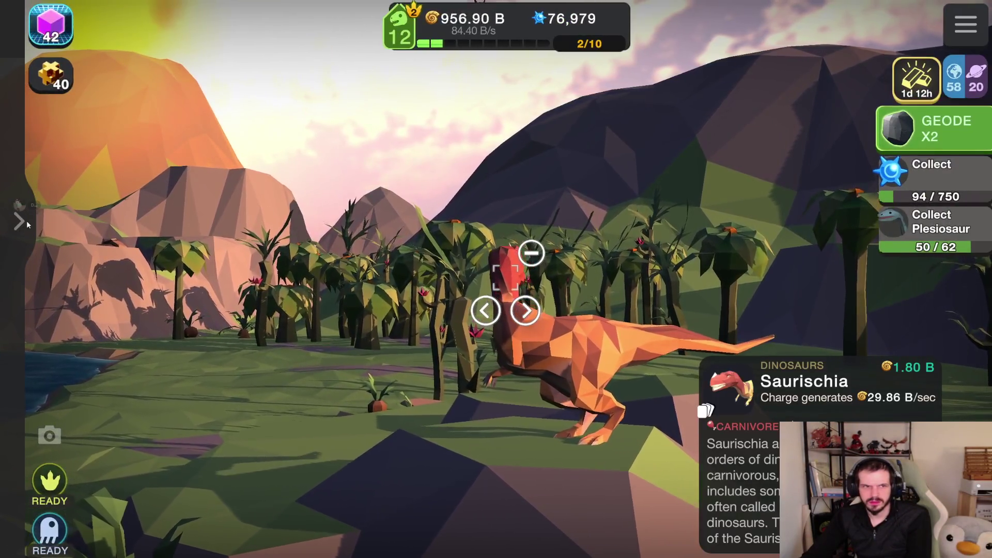
left_click(25, 221)
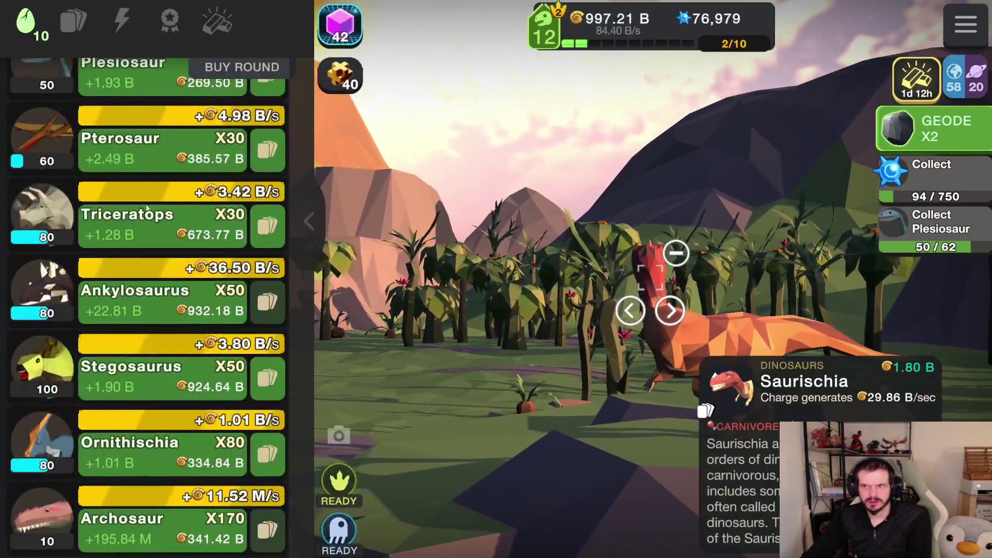
Upgrade Plesiosaur to 80, Pterosaur to 90 and Ankylosaurus to 130.
scroll(171, 380, "up", 5)
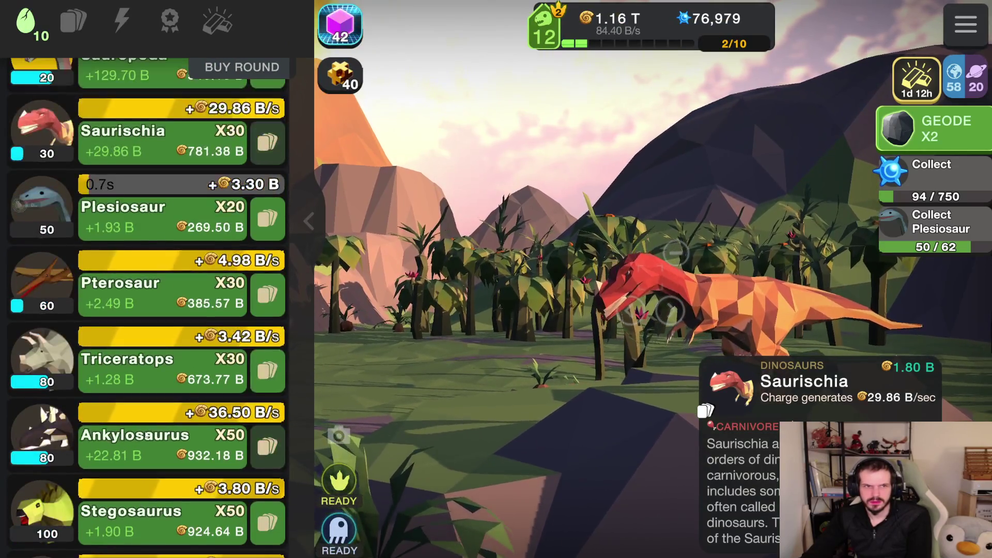
left_click(166, 342)
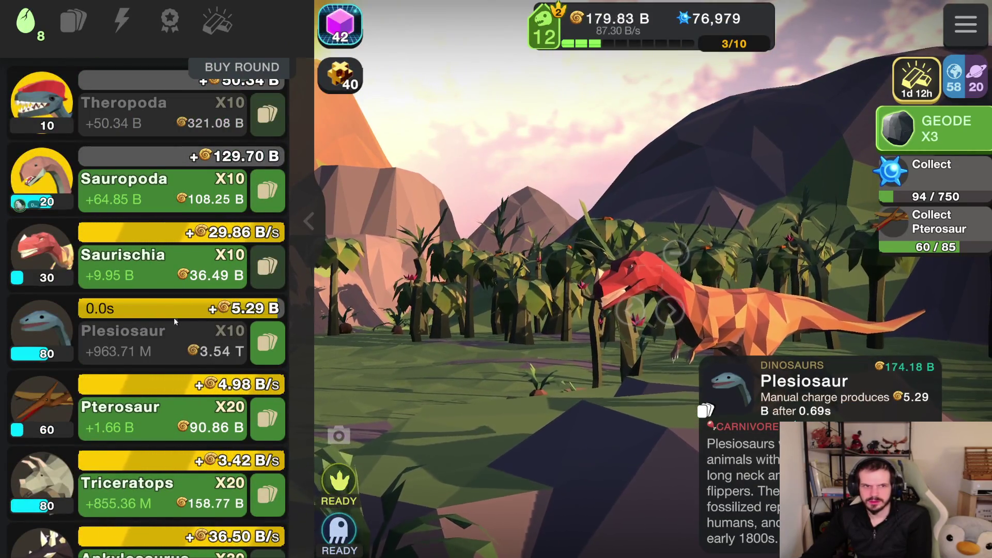
left_click(158, 440)
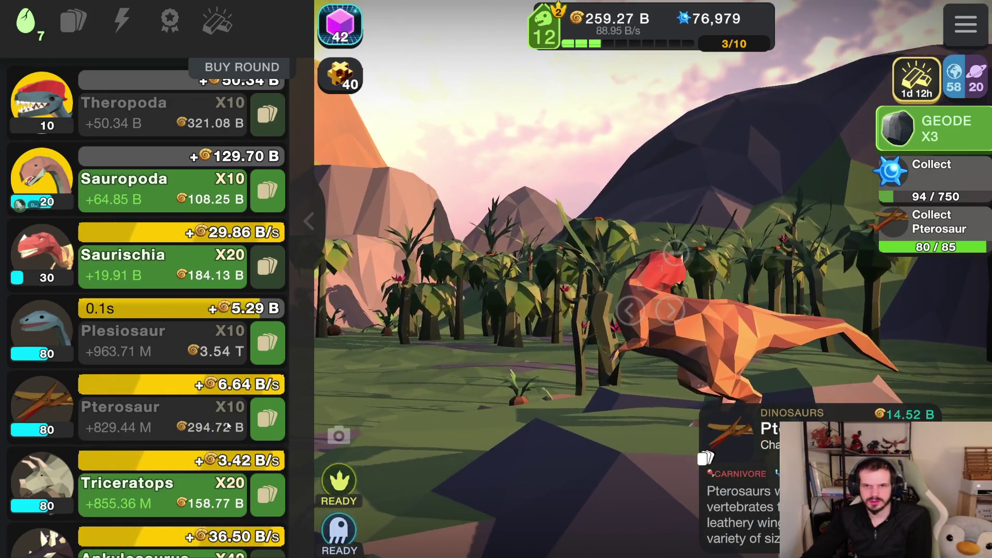
left_click(158, 440)
scroll(147, 364, "down", 5)
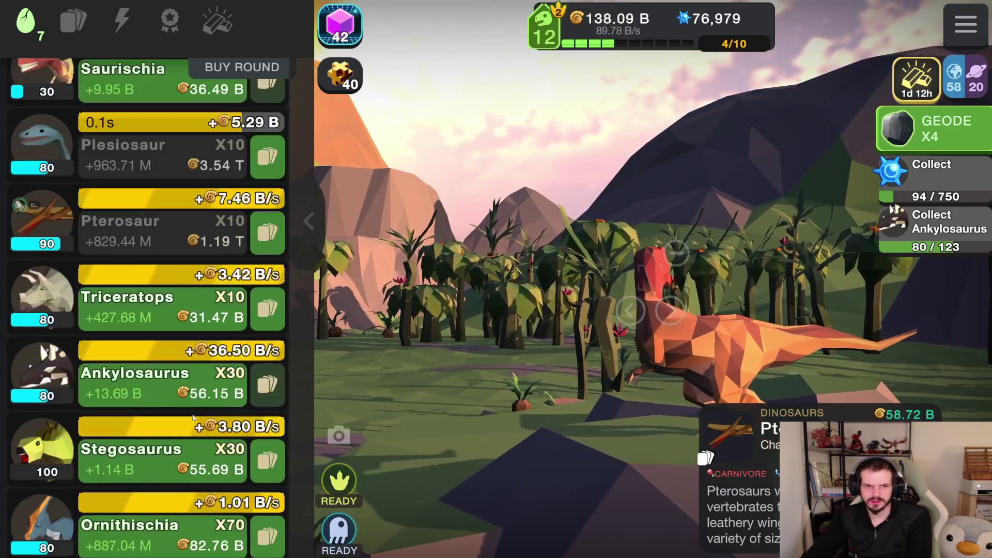
left_click(170, 302)
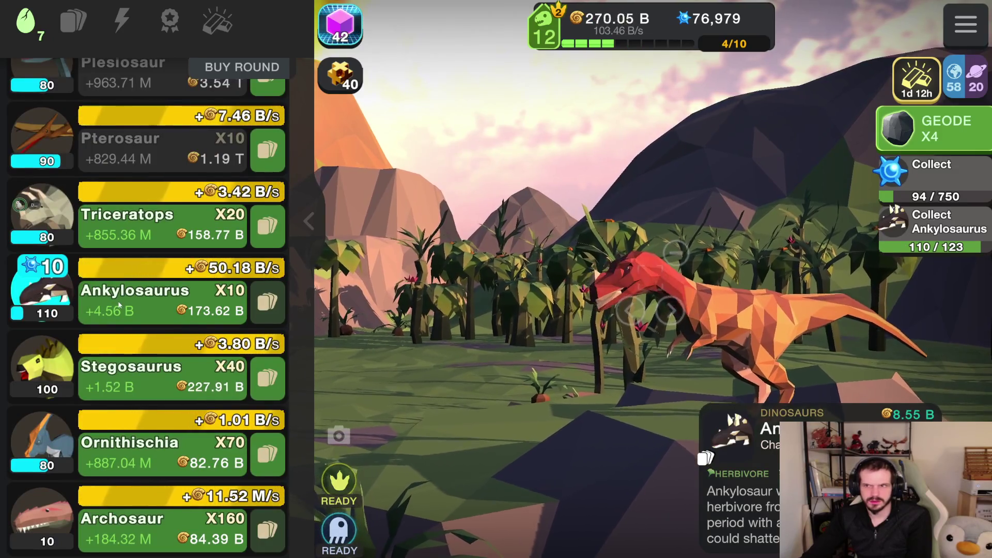
left_click(154, 299)
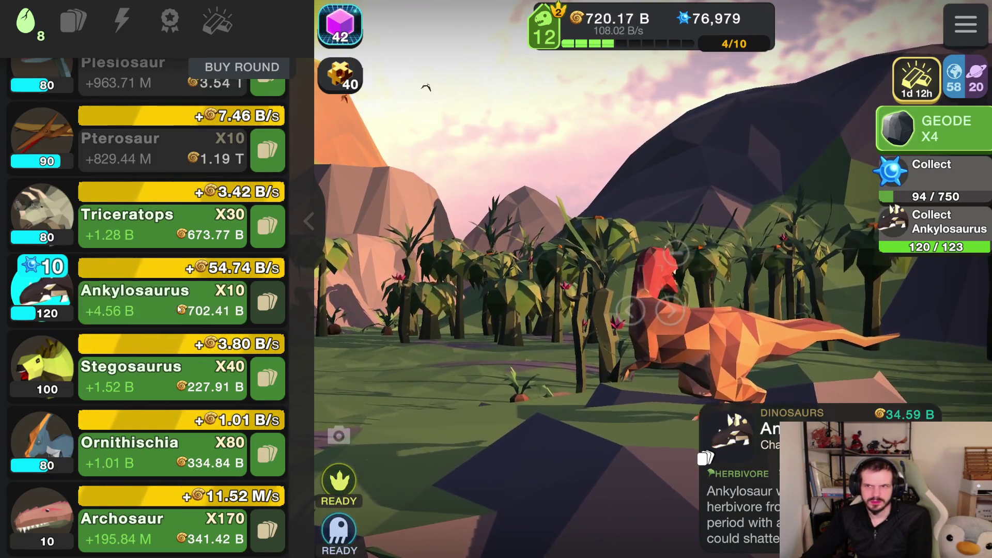
left_click(138, 302)
Upgrade Sauropoda to level 40 and Triceratops to level 120.
scroll(218, 303, "up", 5)
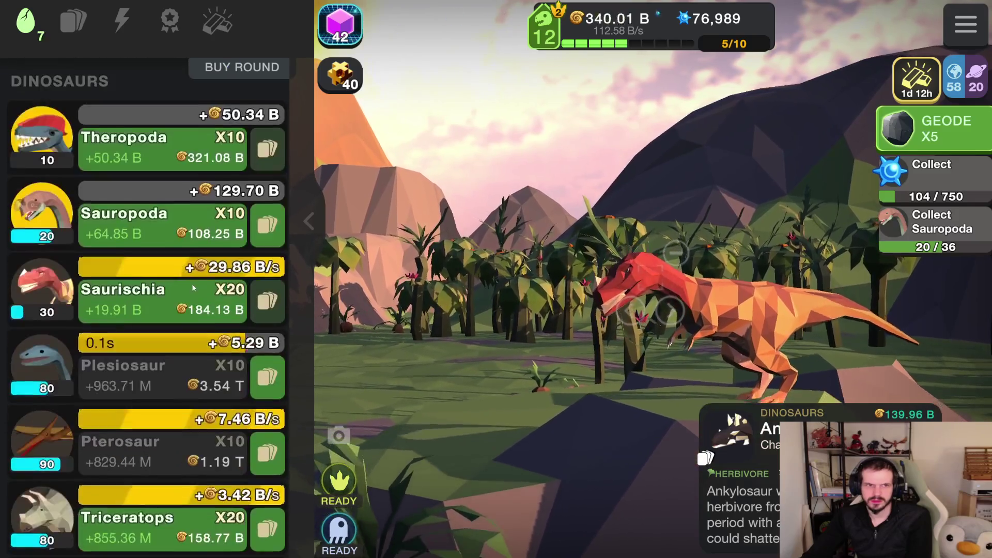
left_click(130, 226)
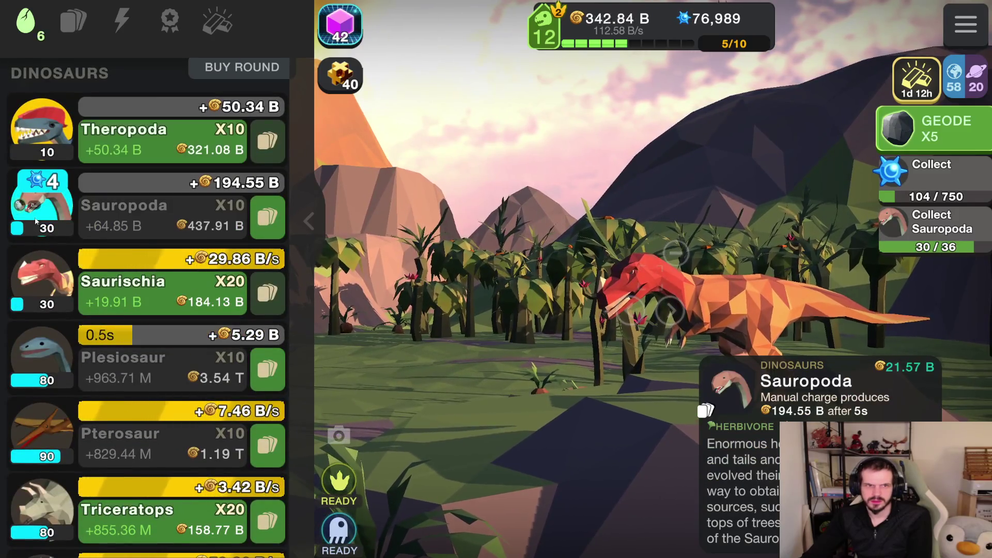
left_click(66, 216)
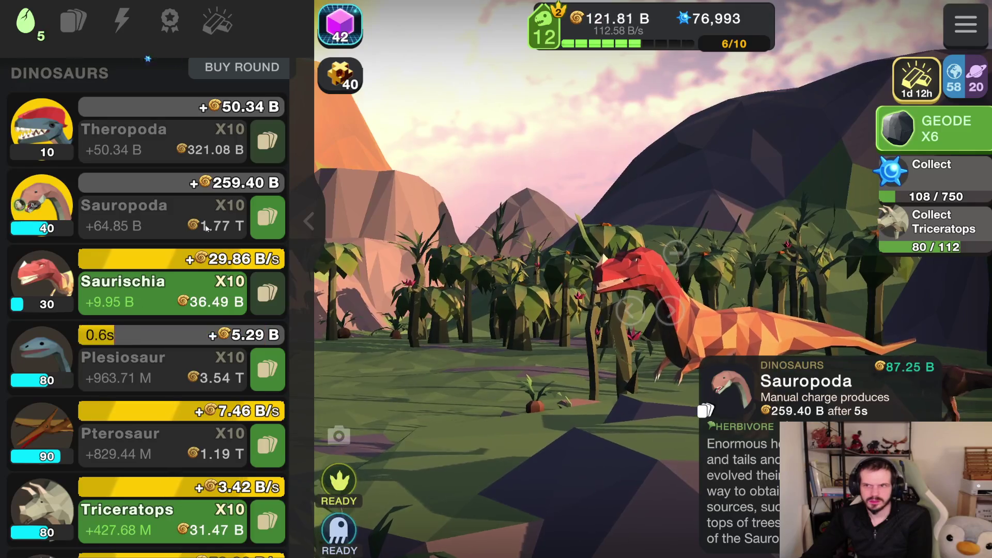
scroll(206, 228, "down", 5)
left_click(158, 254)
left_click(158, 255)
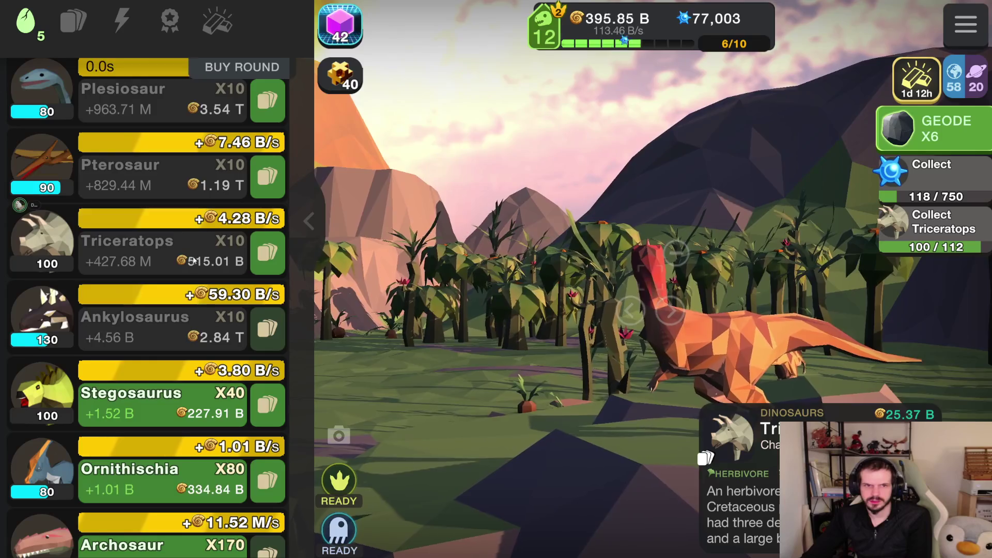
left_click(174, 258)
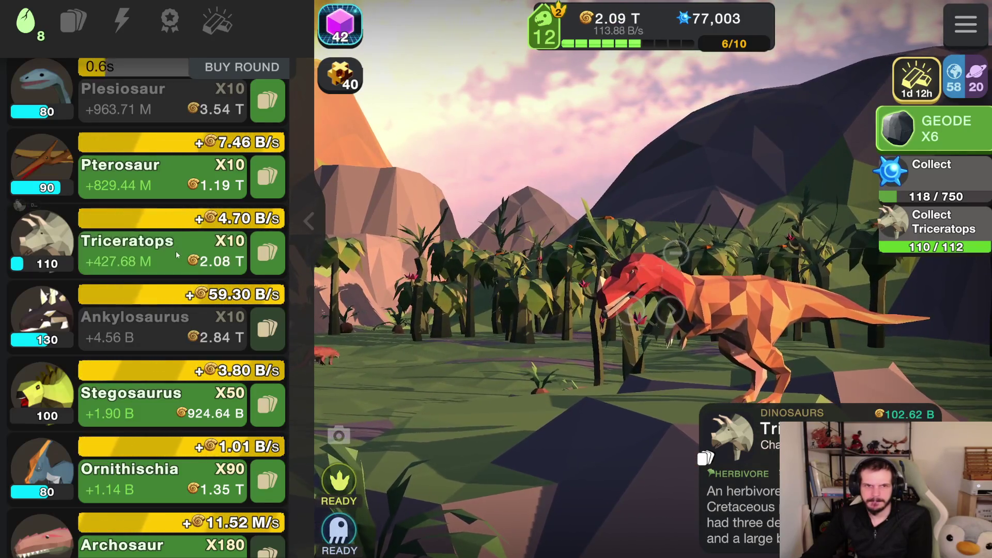
left_click(176, 250)
Level Stegosaurus to 150, buy ten Theropoda levels, and start the Theropoda and Sauropoda timers.
scroll(159, 290, "down", 1)
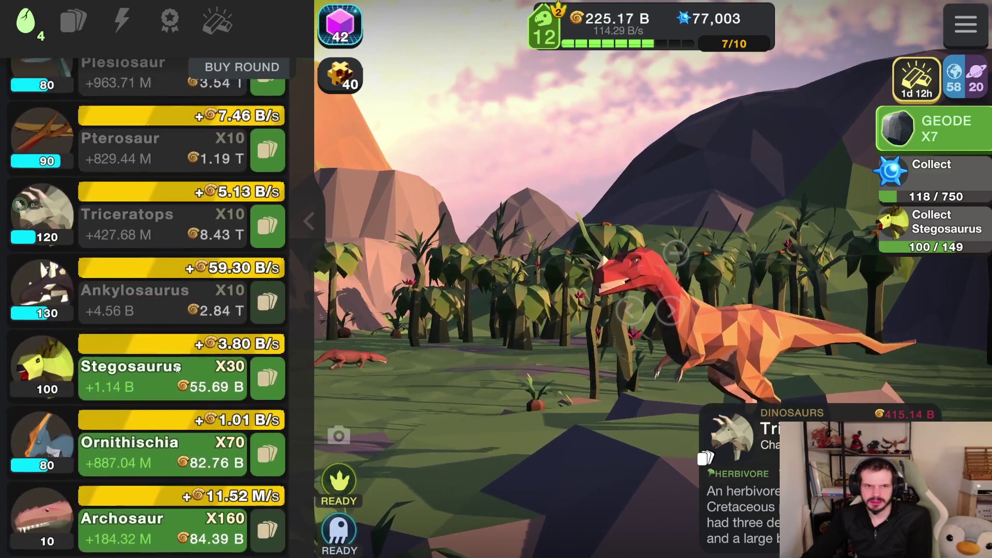
left_click(178, 376)
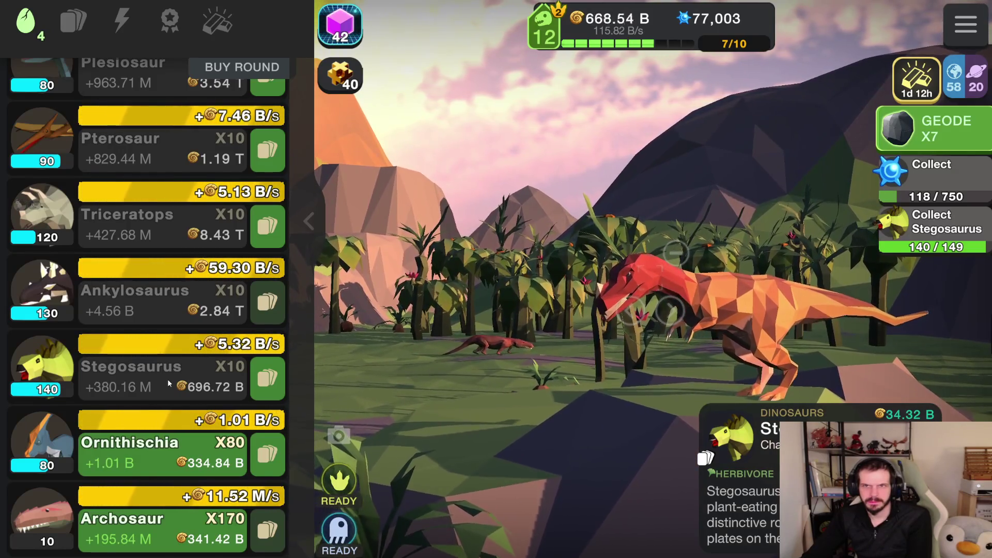
left_click(168, 379)
scroll(178, 393, "up", 5)
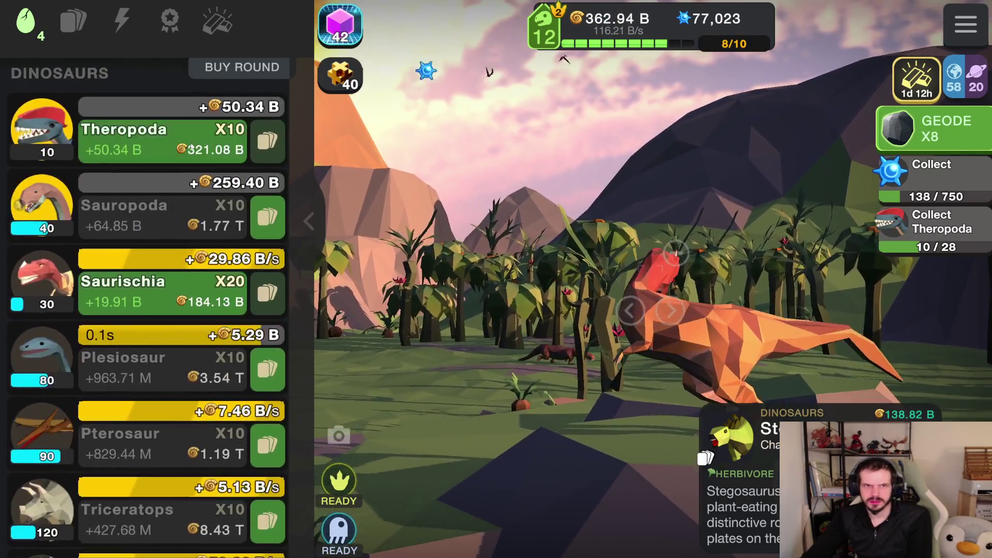
left_click(191, 148)
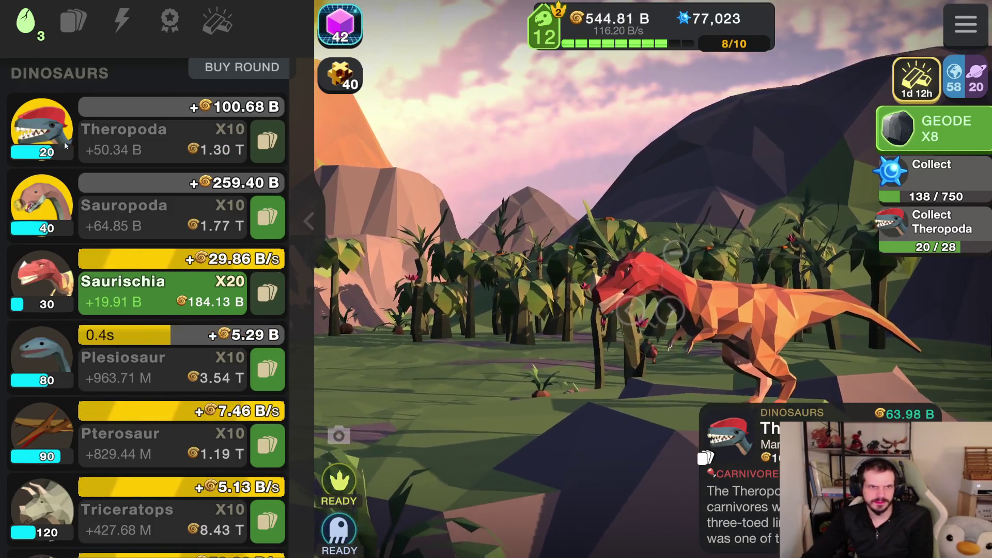
left_click(177, 150)
left_click(200, 186)
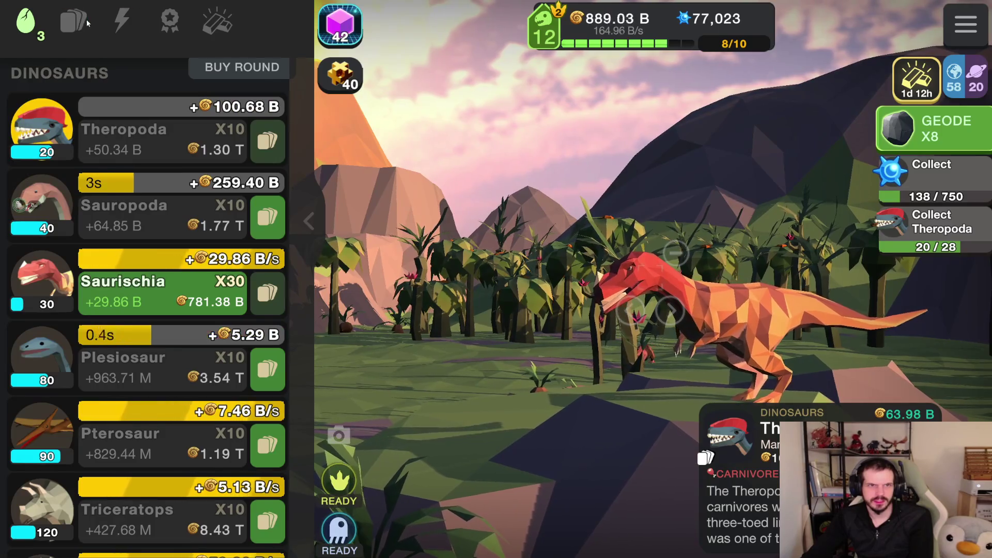
Rank the Frill trait up to 1 in the traits collection.
left_click(75, 22)
left_click(51, 149)
left_click(437, 479)
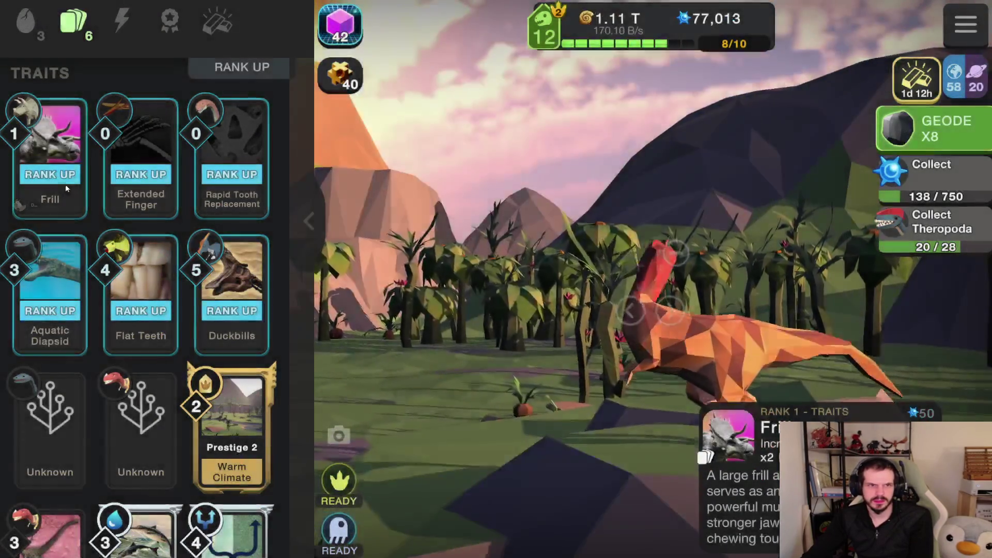
Rank Frill up to 2, then Extended Finger and Rapid Tooth Replacement up to 1.
left_click(66, 189)
left_click(463, 481)
left_click(141, 176)
left_click(442, 468)
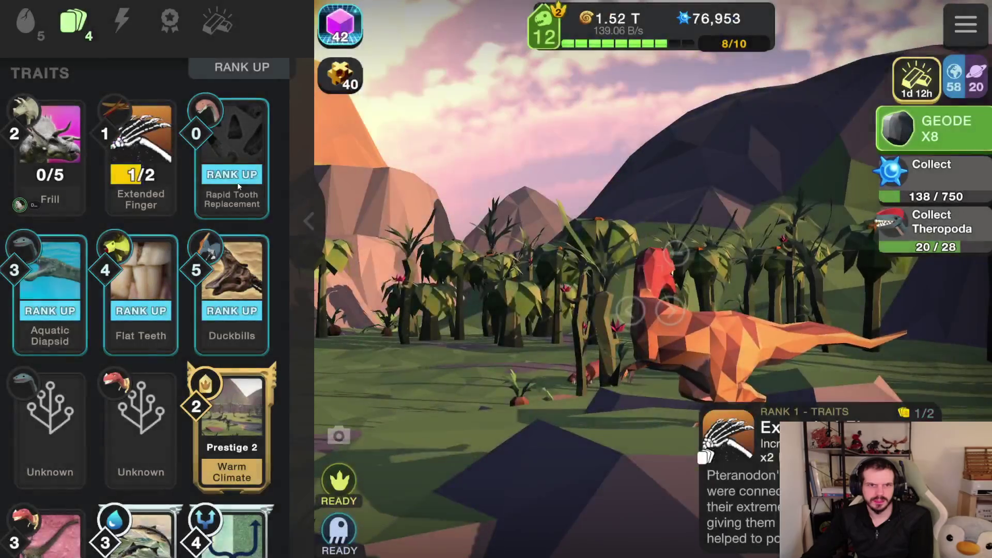
left_click(239, 155)
left_click(496, 478)
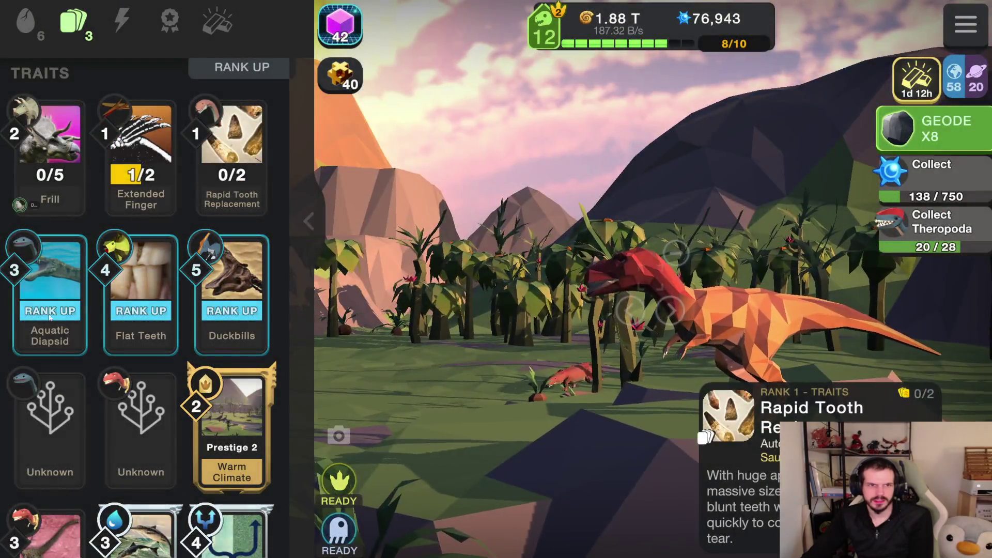
Rank Aquatic Diapsid to 5, Flat Teeth to 5 and Duckbills to 6, then return to the dinosaurs list.
left_click(50, 280)
left_click(526, 495)
left_click(50, 279)
left_click(447, 477)
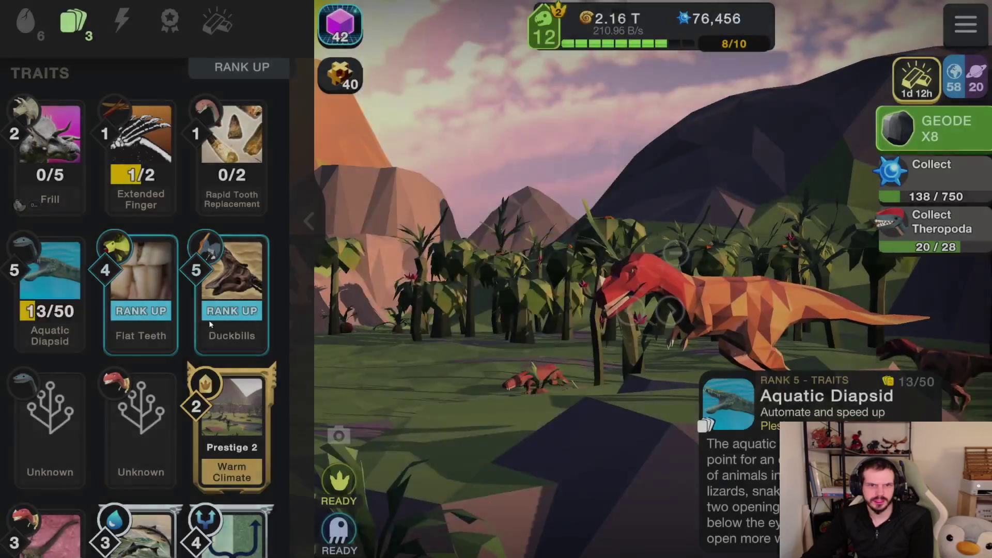
left_click(141, 298)
left_click(496, 493)
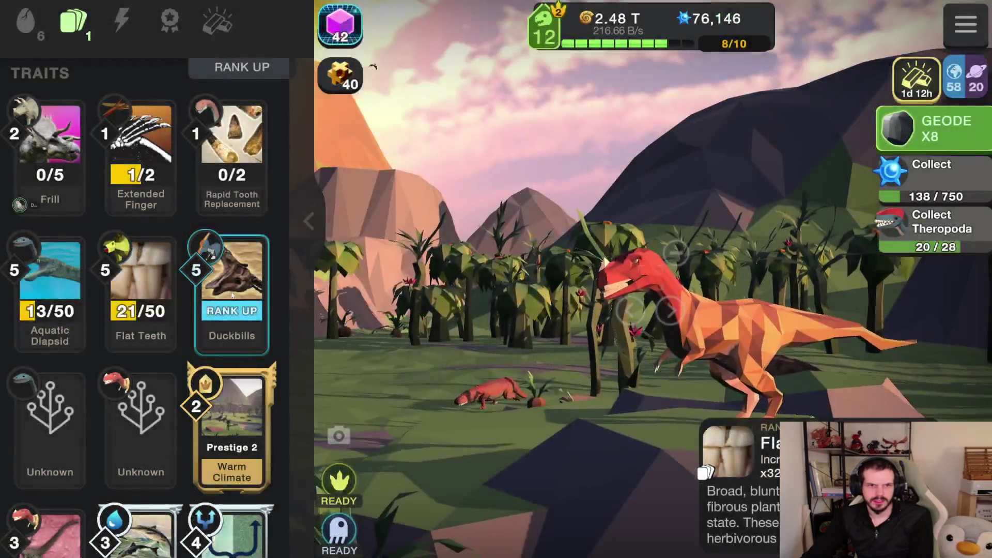
left_click(250, 320)
left_click(496, 478)
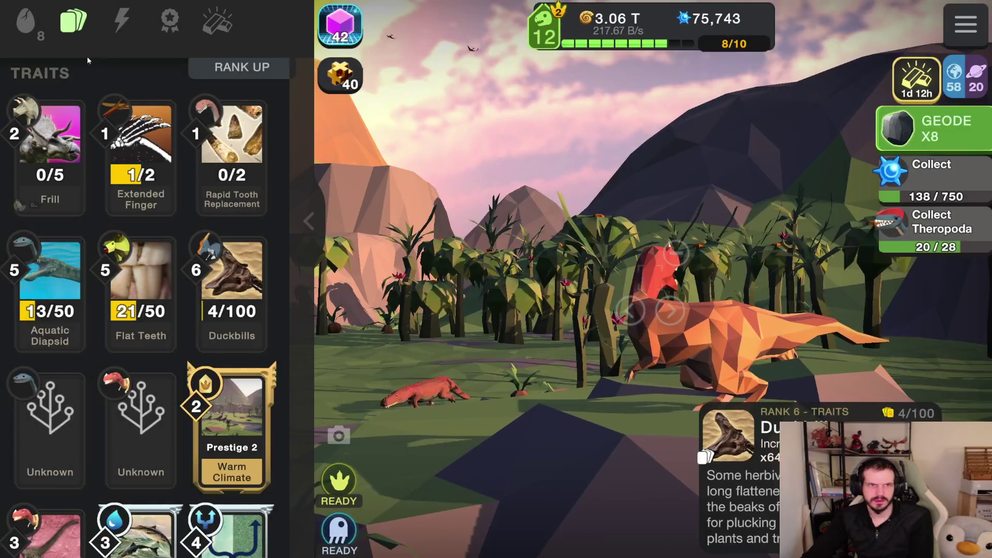
left_click(26, 20)
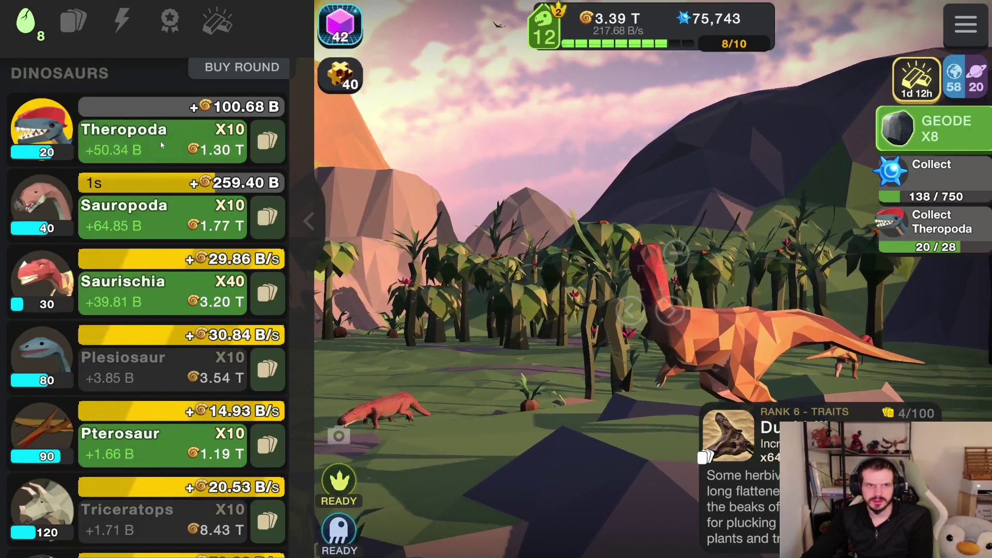
Buy more Theropoda, Ornithischia and Archosaur levels, pushing Ornithischia to 180.
left_click(160, 140)
scroll(188, 390, "down", 1)
scroll(188, 390, "down", 5)
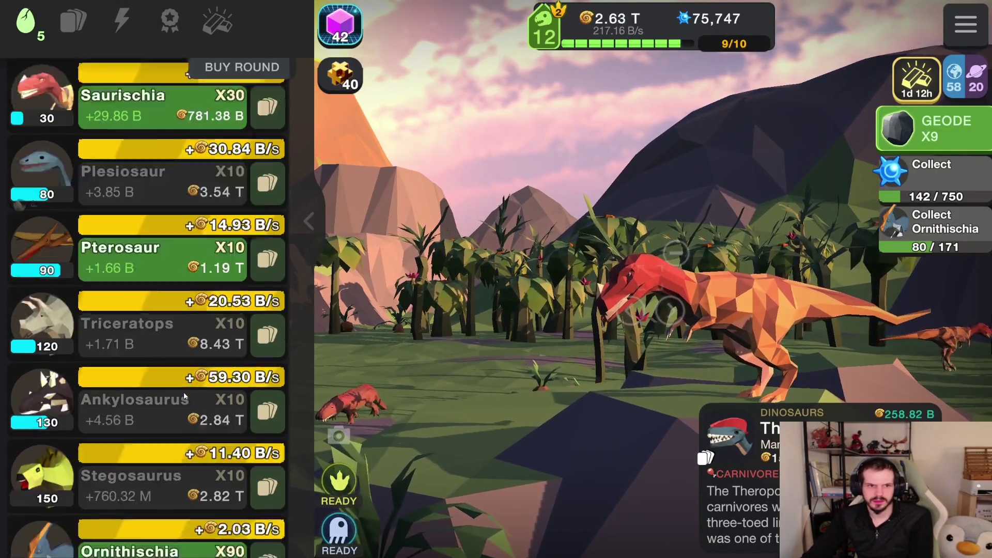
left_click(80, 451)
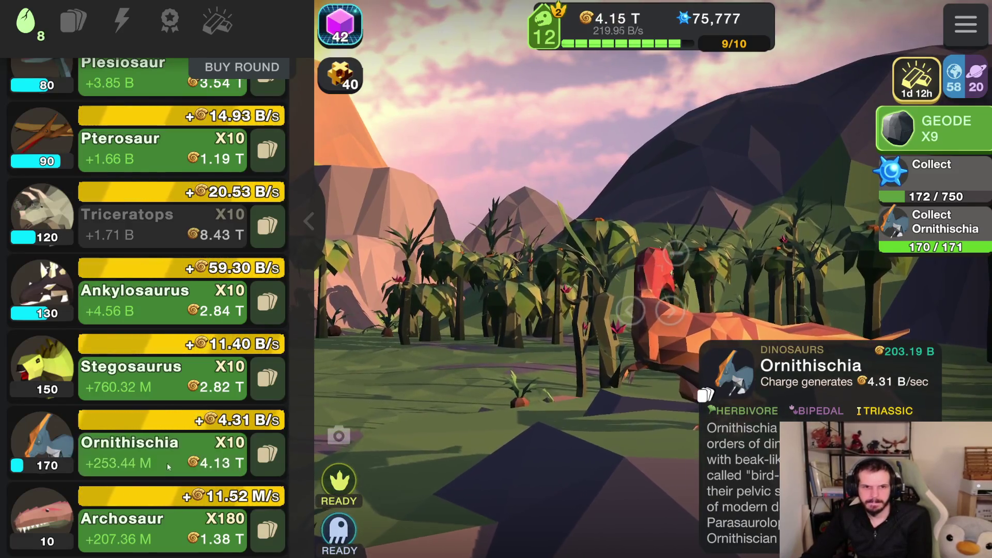
left_click(166, 463)
left_click(169, 542)
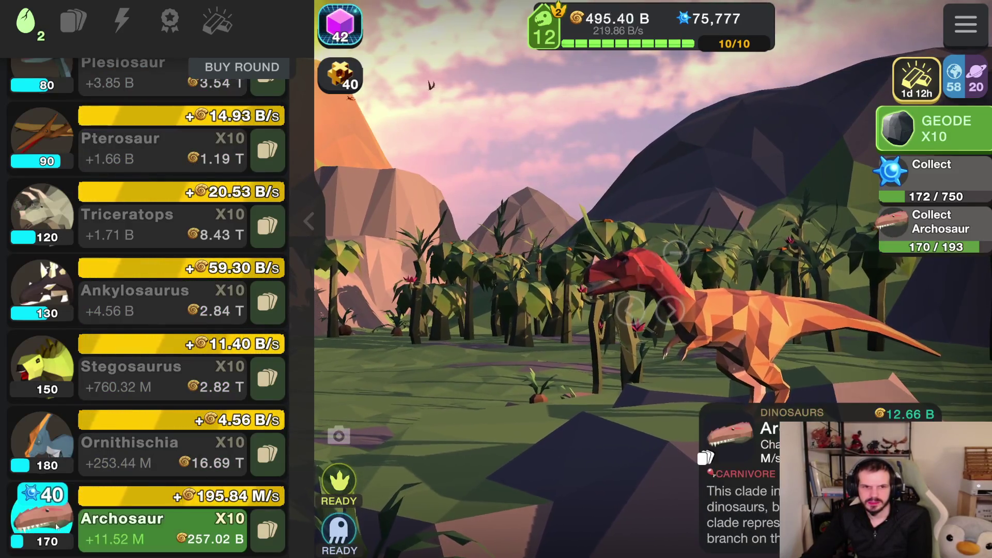
left_click(180, 531)
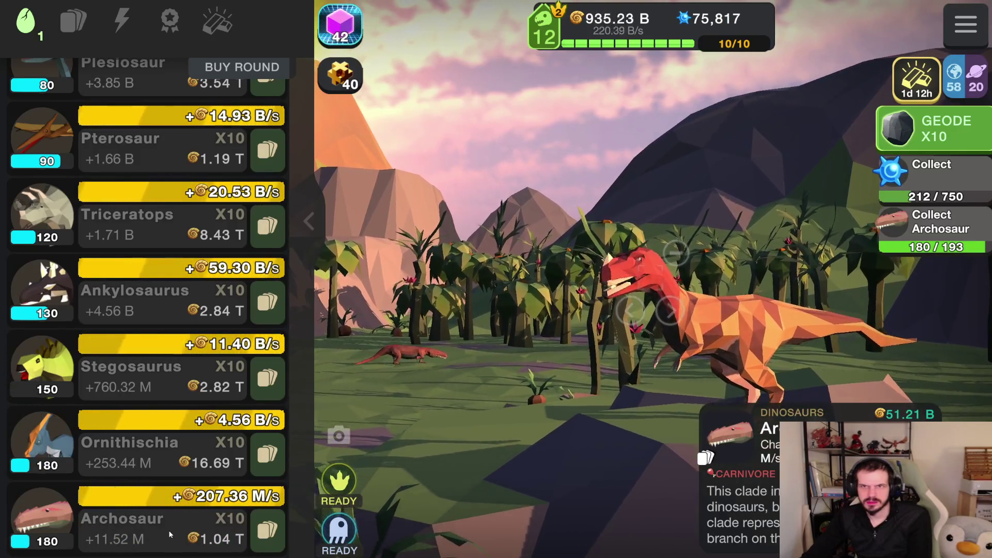
left_click(167, 530)
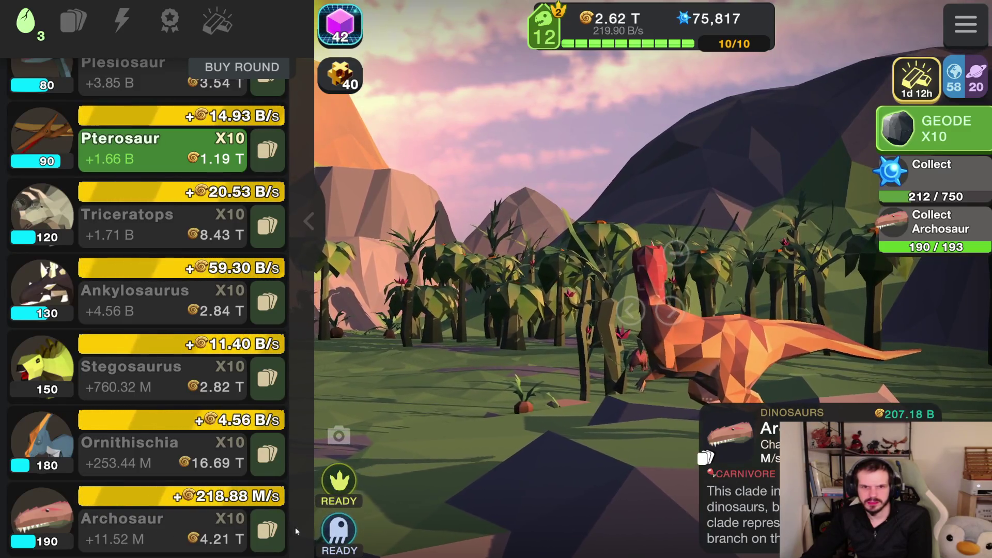
Activate the tap boost, bring Archosaur to 200, and start cracking the 11 stored geodes.
left_click(339, 529)
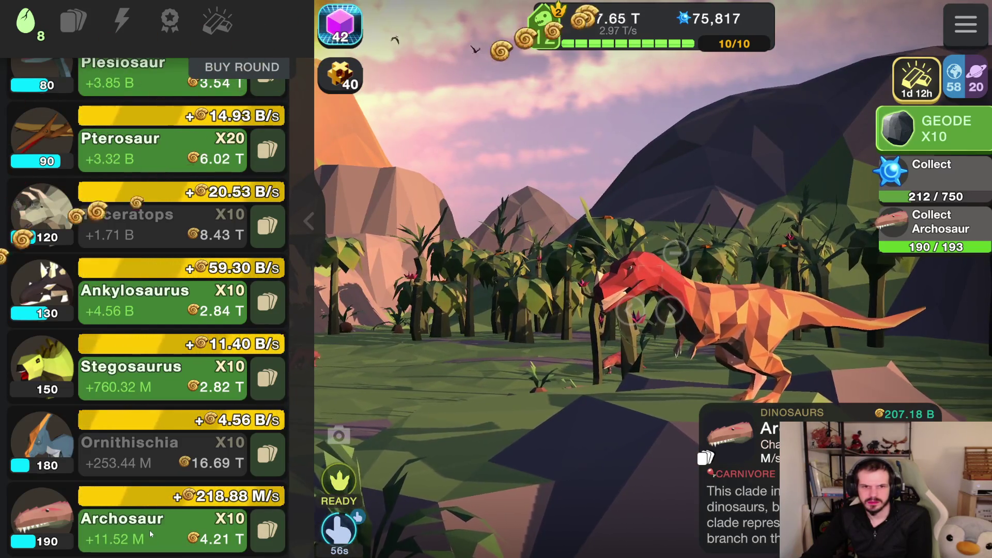
left_click(150, 532)
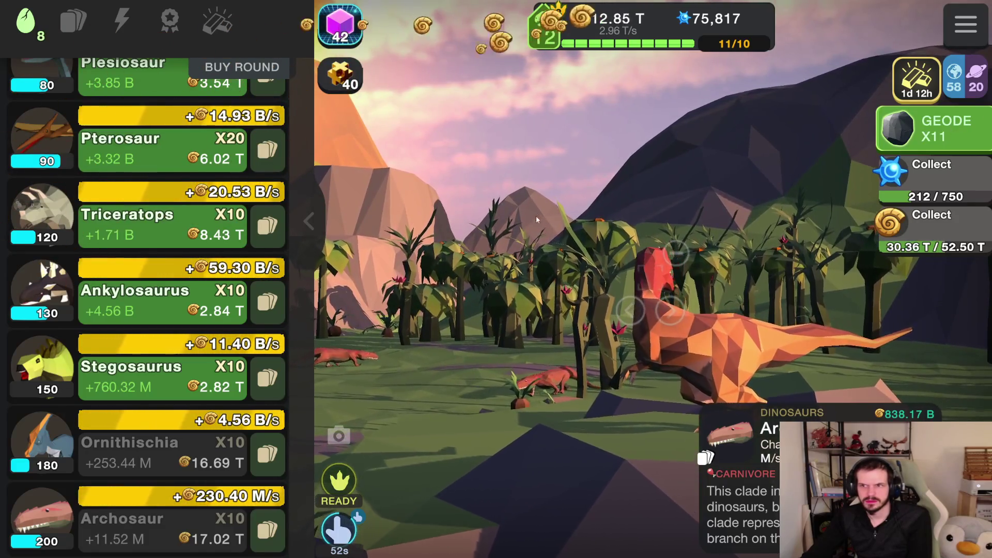
left_click(925, 129)
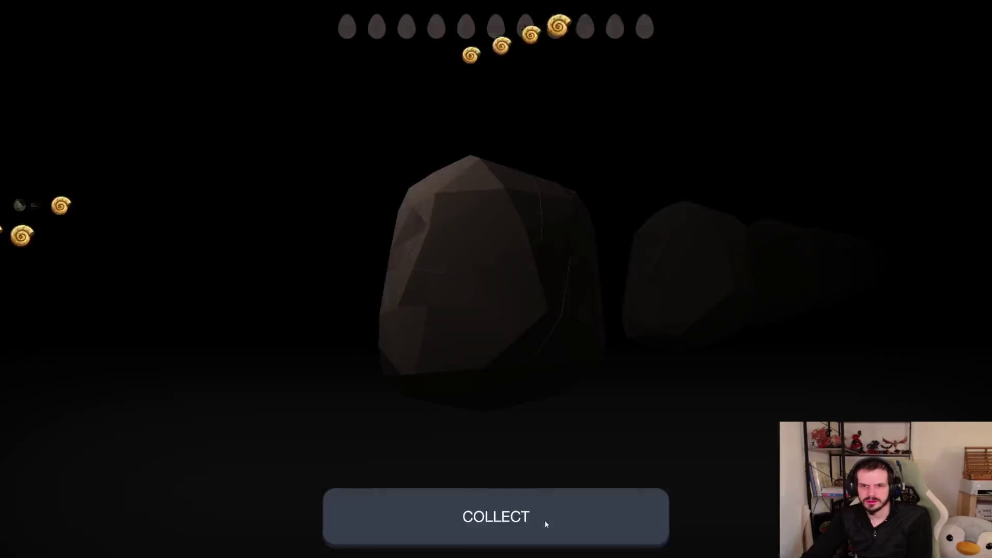
Collect the geode rewards, including the remaining two geodes, and close each reward summary.
left_click(395, 497)
left_click(467, 515)
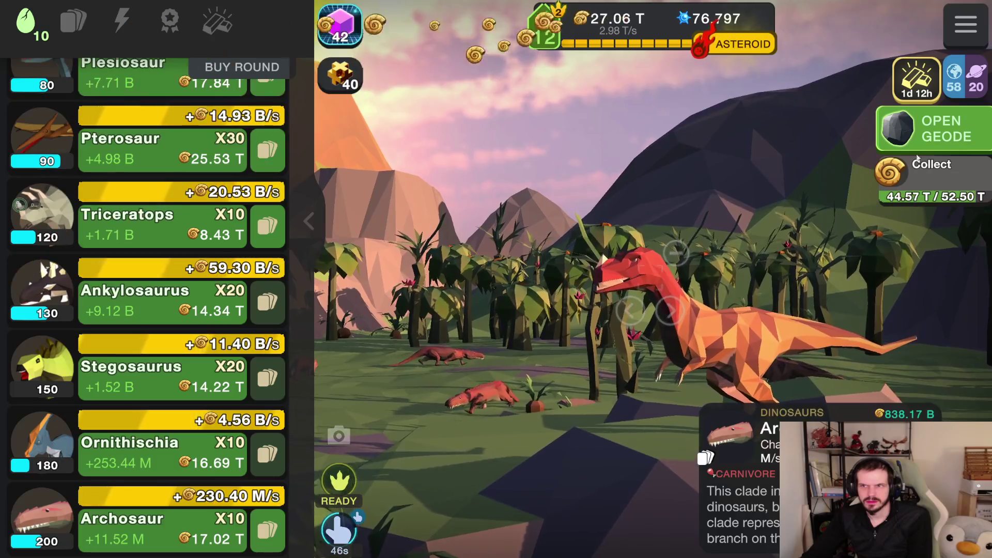
left_click(940, 135)
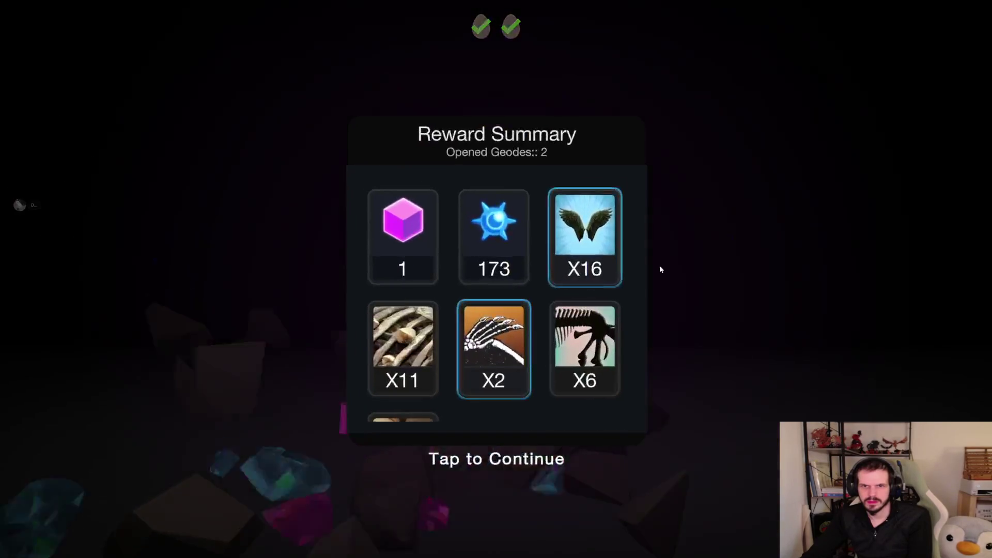
left_click(660, 270)
Confirm the asteroid extinction, acknowledge rank 13, and crack its reward geode.
left_click(794, 40)
left_click(632, 398)
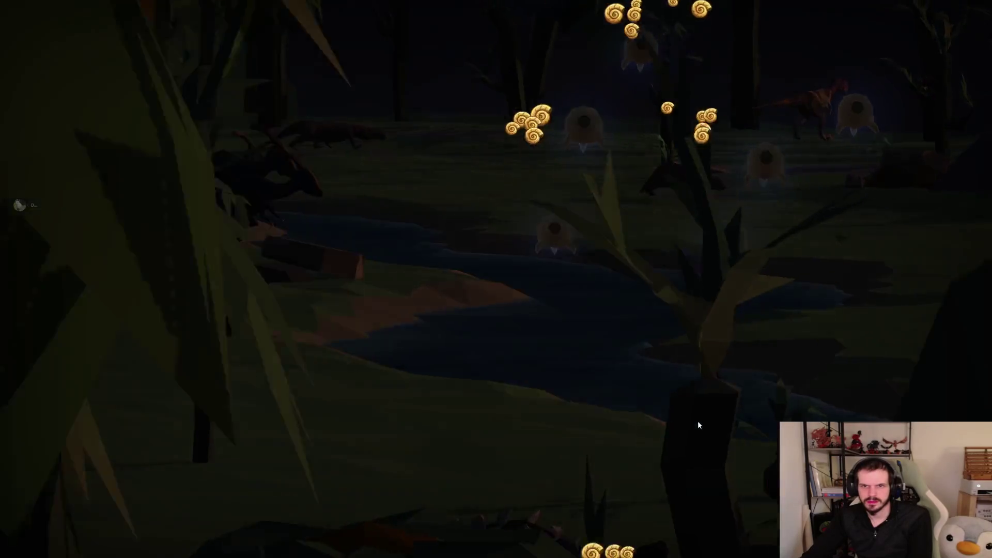
left_click(604, 401)
left_click(538, 522)
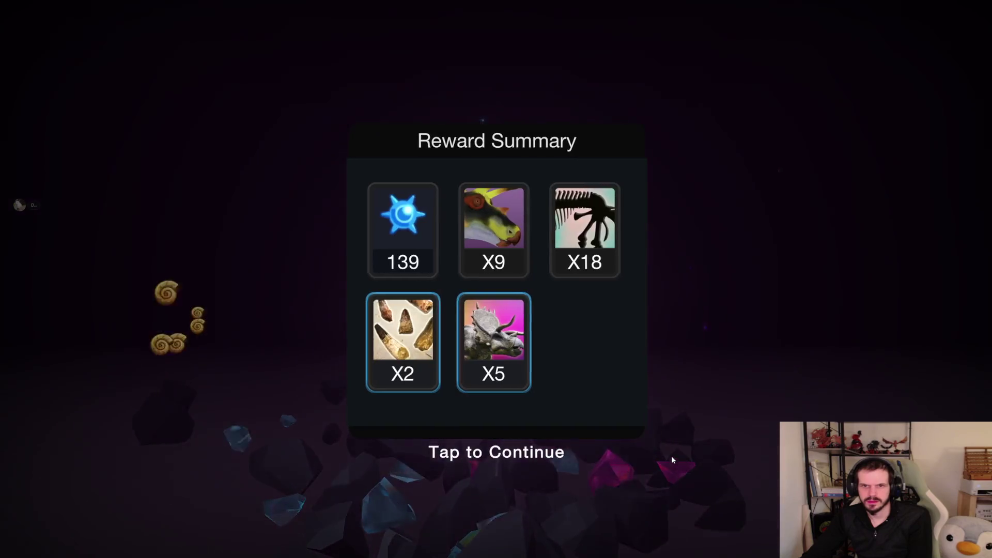
left_click(671, 457)
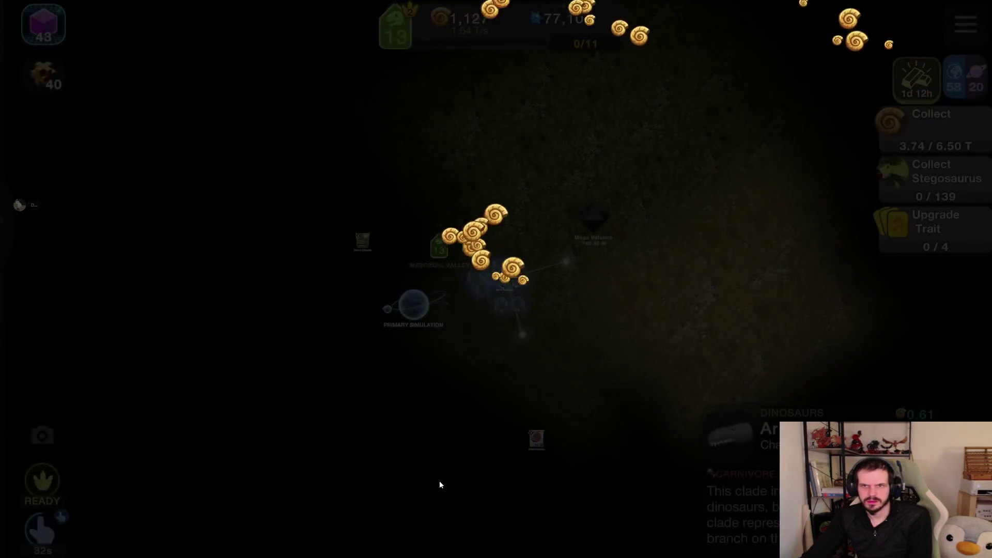
left_click(44, 235)
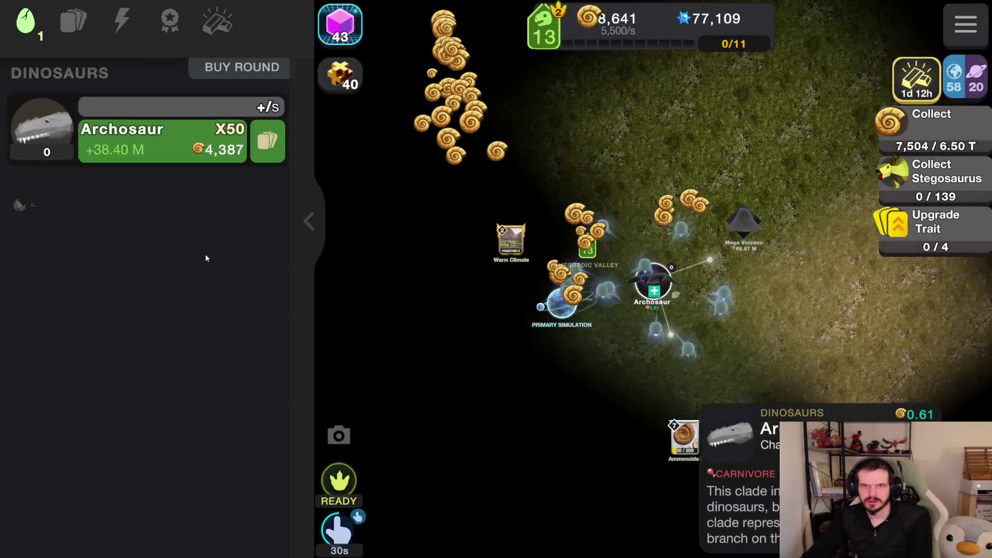
Rebuy Archosaur to 130, then Ornithischia, Theropoda, Sauropoda, Plesiosaur, Ankylosaurus and Stegosaurus levels.
left_click(160, 143)
left_click(165, 225)
left_click(166, 226)
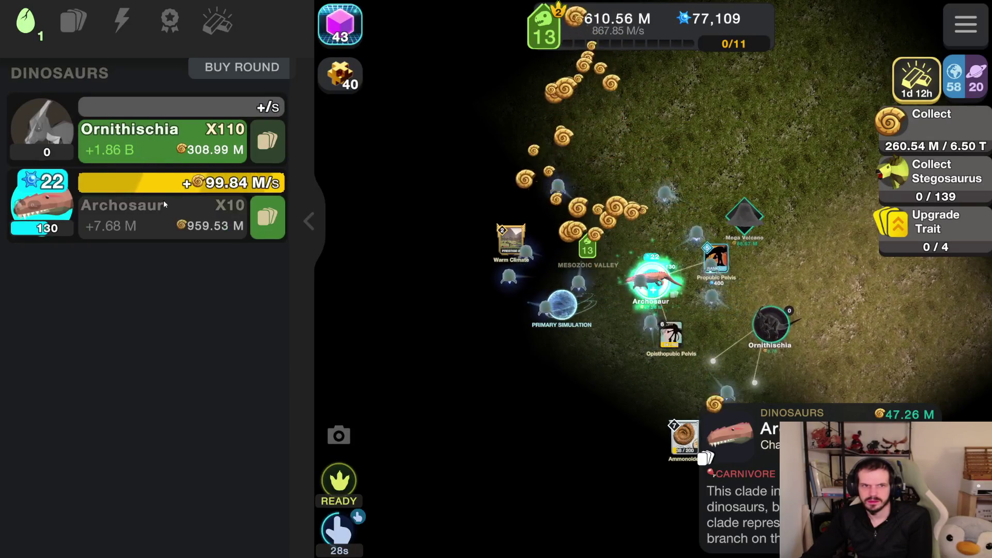
left_click(166, 147)
left_click(170, 149)
left_click(181, 149)
left_click(199, 148)
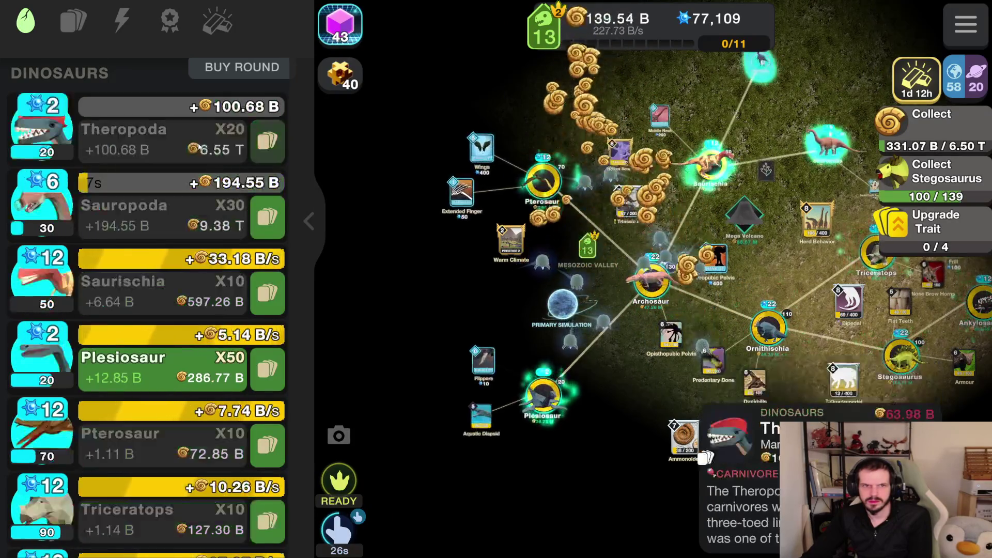
left_click(200, 149)
left_click(47, 388)
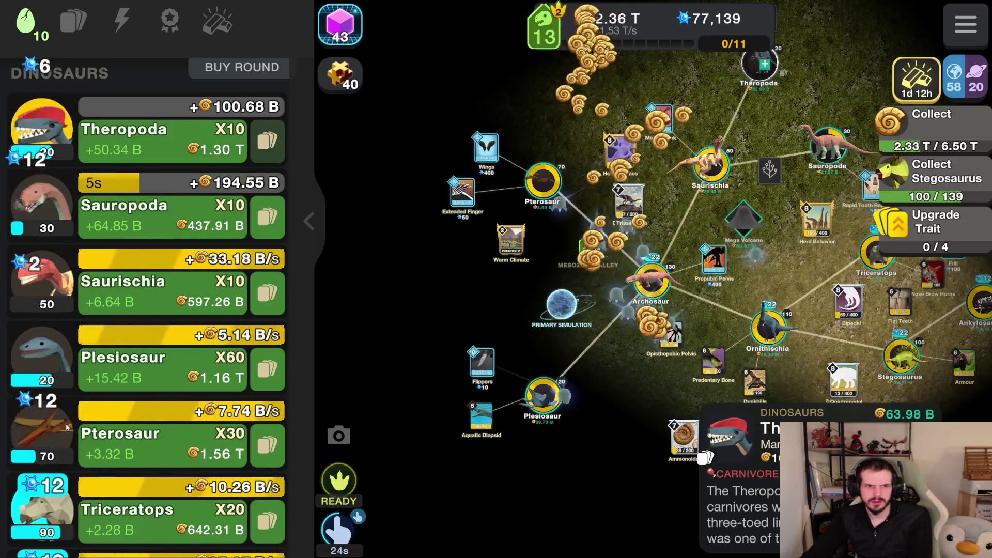
scroll(66, 427, "down", 3)
left_click(47, 442)
scroll(46, 442, "down", 3)
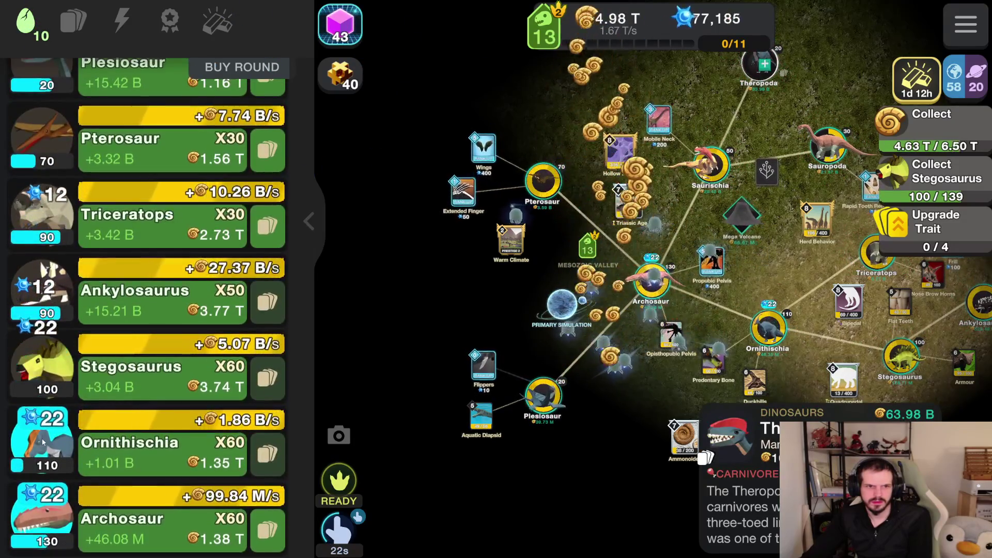
Bring up the Flippers trait details in the traits collection.
left_click(74, 20)
left_click(50, 149)
left_click(496, 488)
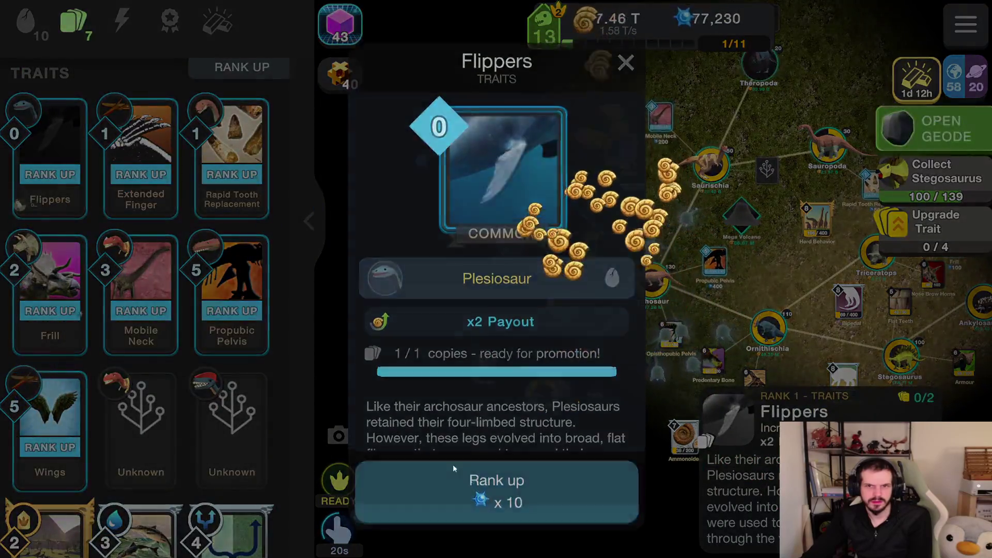
Rank Extended Finger and Rapid Tooth Replacement to 2, and Frill up to 4.
left_click(133, 175)
left_click(455, 484)
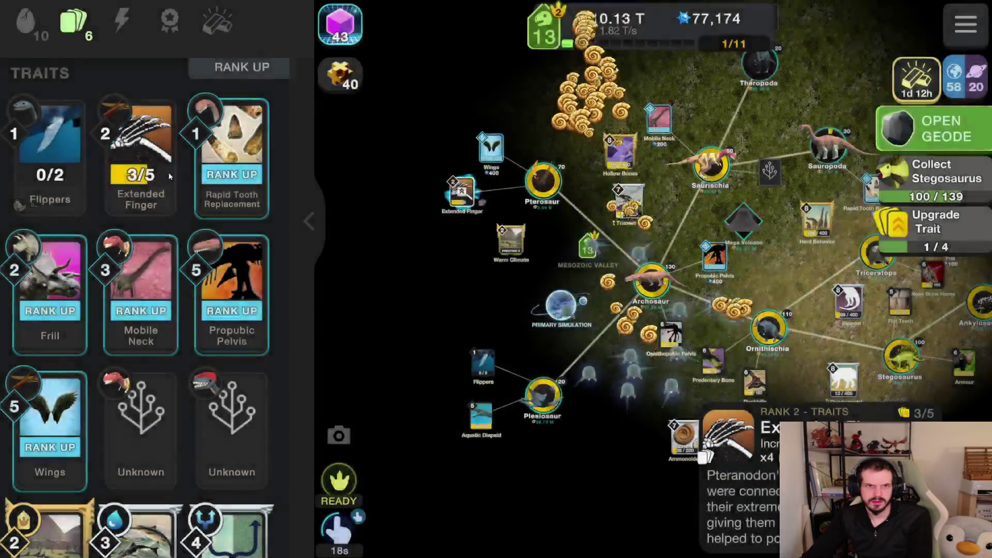
left_click(231, 155)
left_click(451, 486)
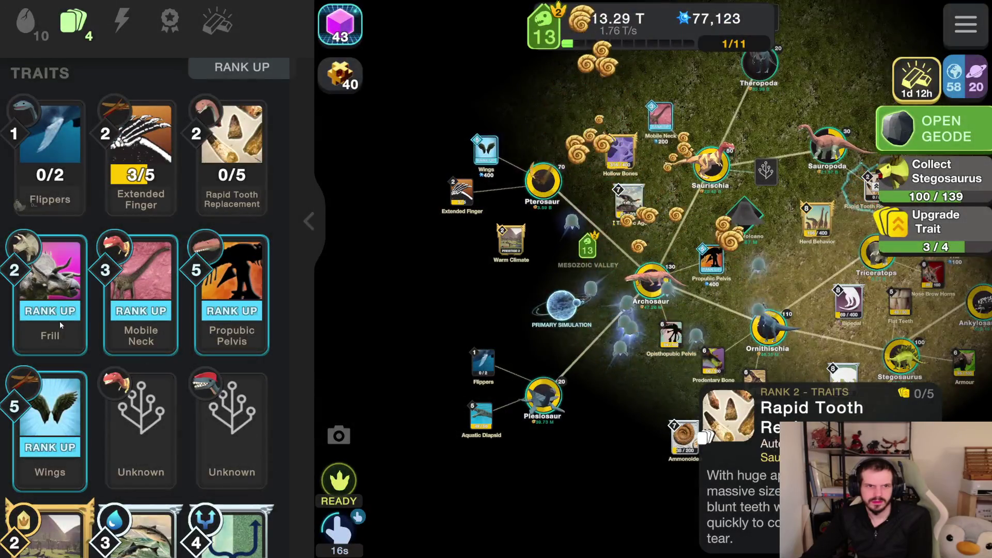
left_click(61, 324)
left_click(496, 483)
left_click(62, 310)
left_click(496, 483)
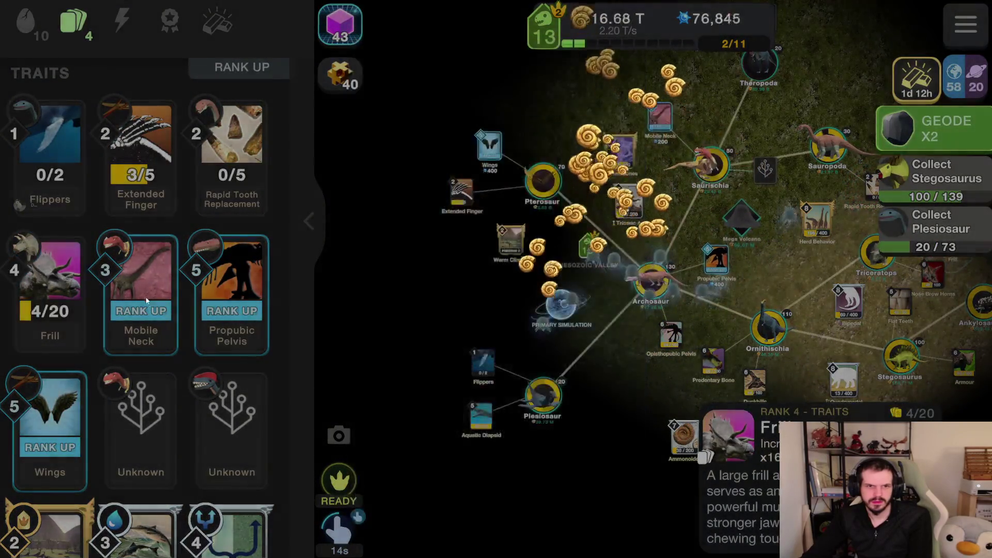
Rank Mobile Neck to 5, Propubic Pelvis to 6 and Wings to 6.
left_click(146, 301)
left_click(457, 505)
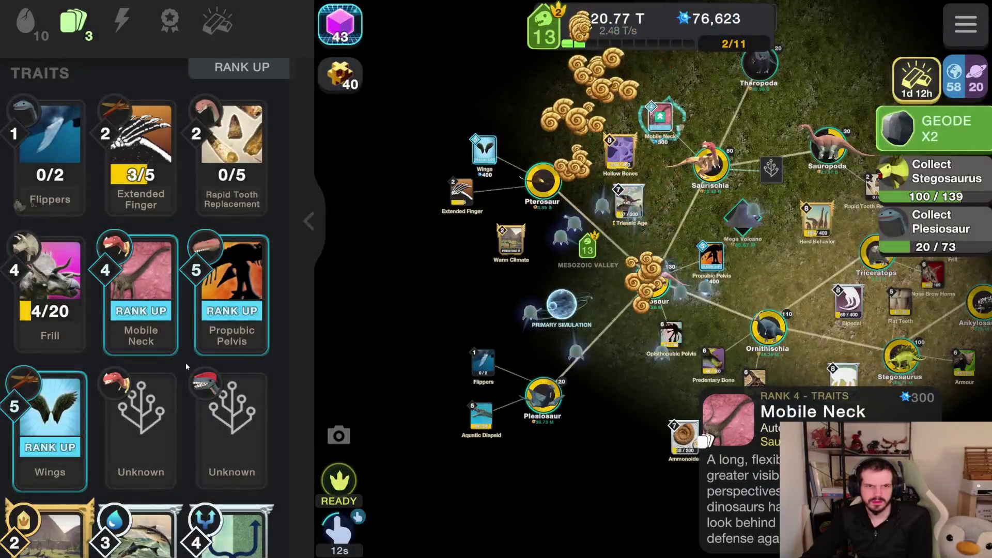
left_click(146, 301)
left_click(454, 494)
left_click(232, 301)
left_click(453, 495)
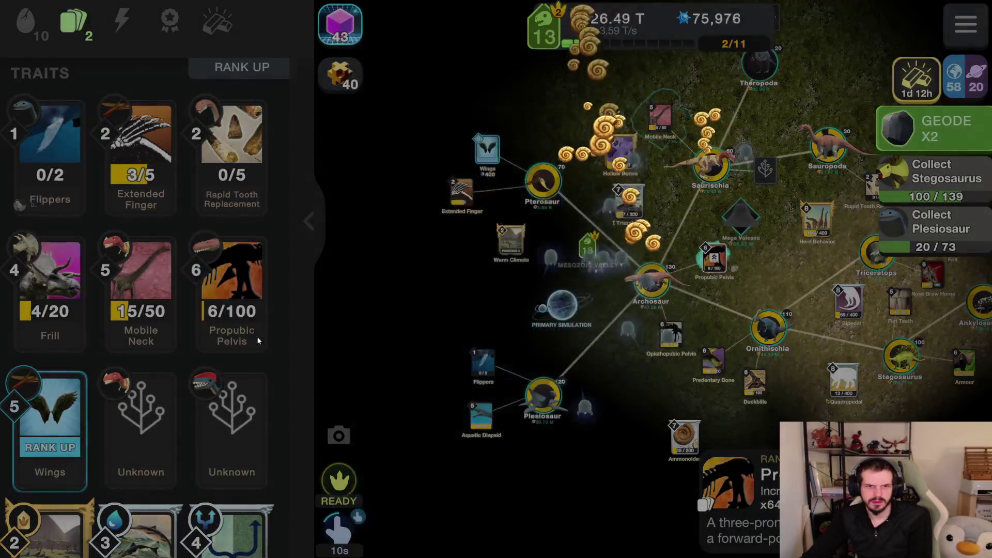
left_click(50, 429)
left_click(496, 487)
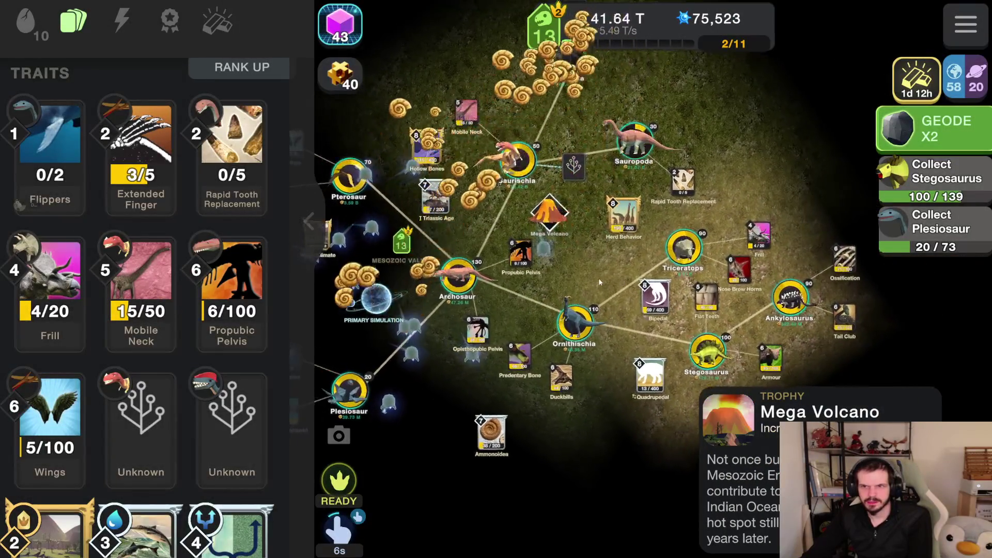
Buy Stegosaurus to 170, Plesiosaur 100, Ornithischia 190, Sauropoda 60, Ankylosaurus 140, Pterosaur 110.
left_click(25, 22)
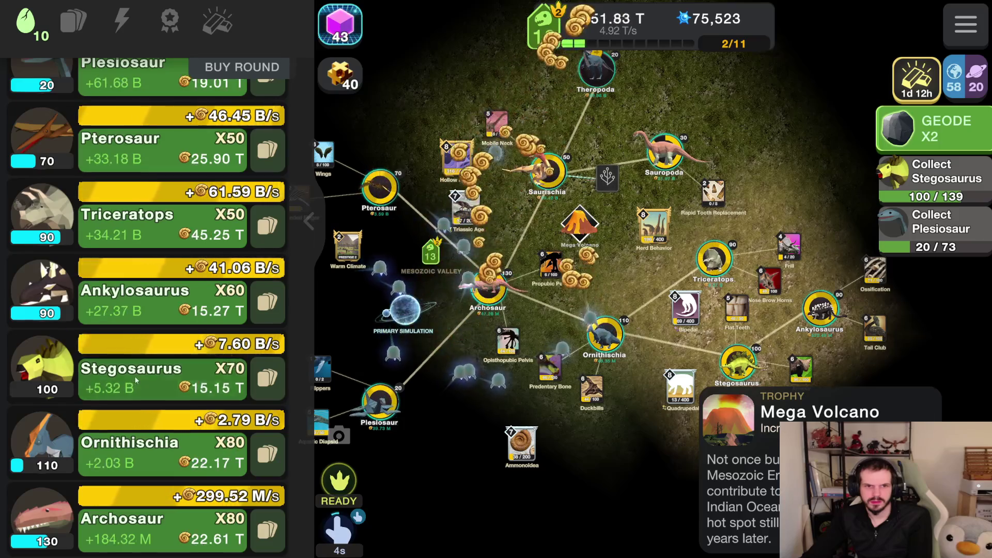
left_click(32, 379)
scroll(209, 397, "up", 5)
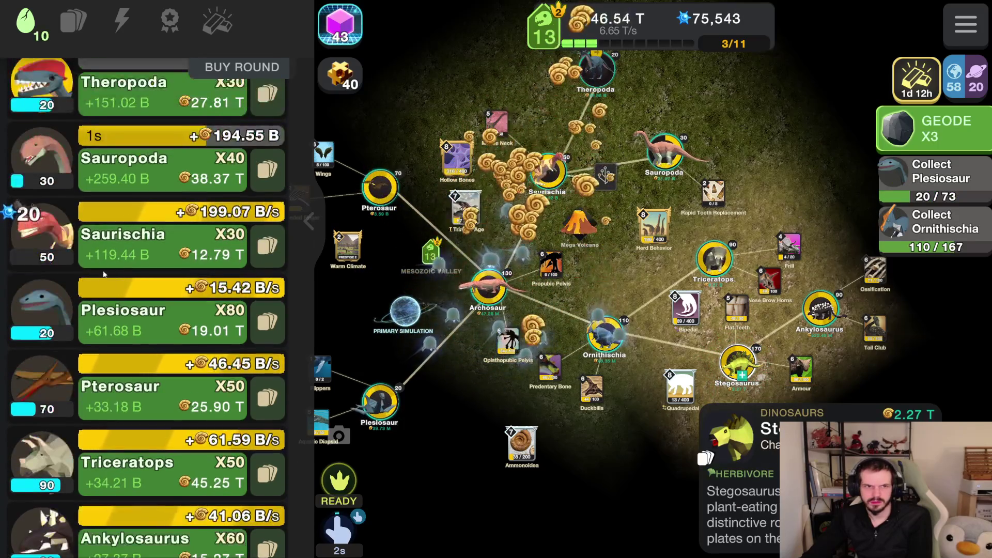
left_click(118, 319)
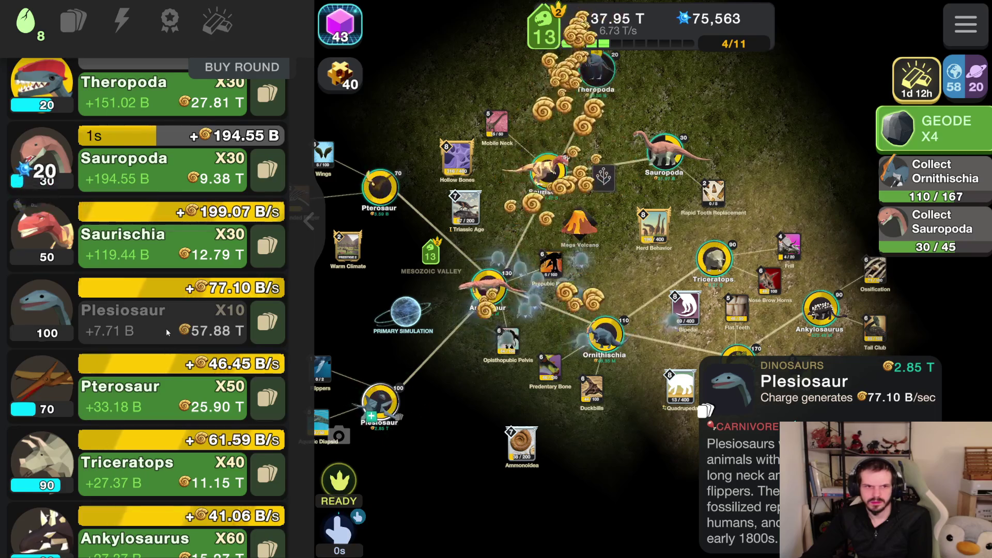
scroll(166, 327, "down", 5)
left_click(47, 445)
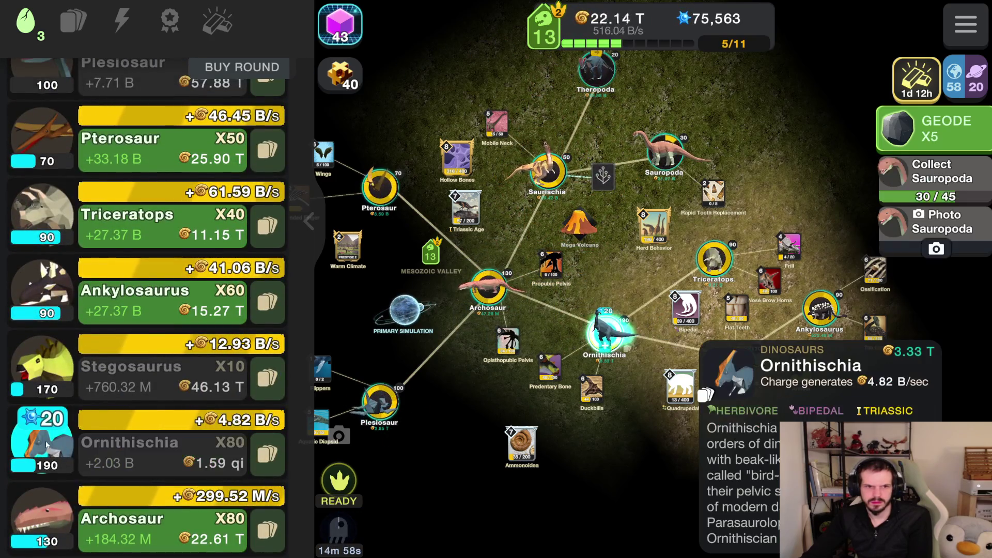
scroll(203, 449, "up", 6)
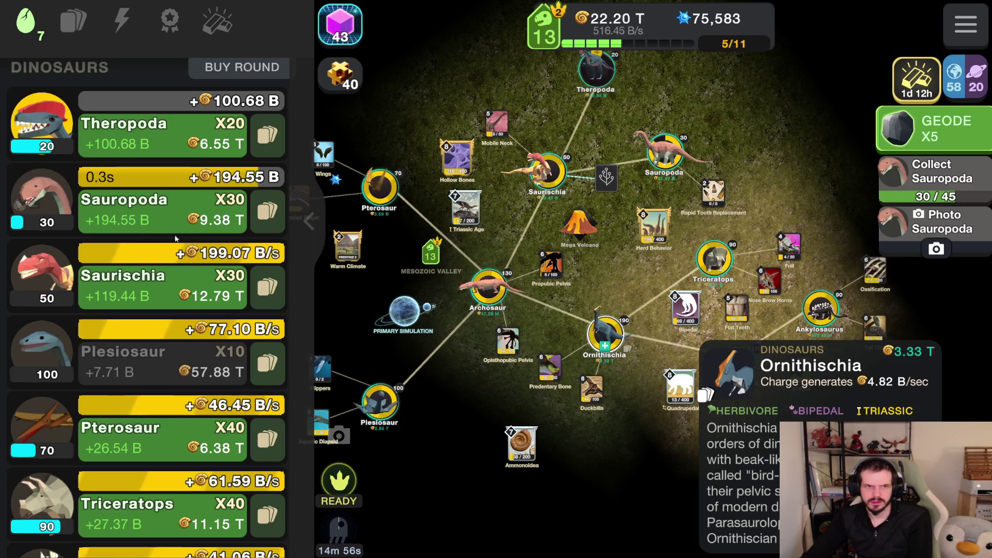
left_click(57, 211)
scroll(155, 310, "down", 6)
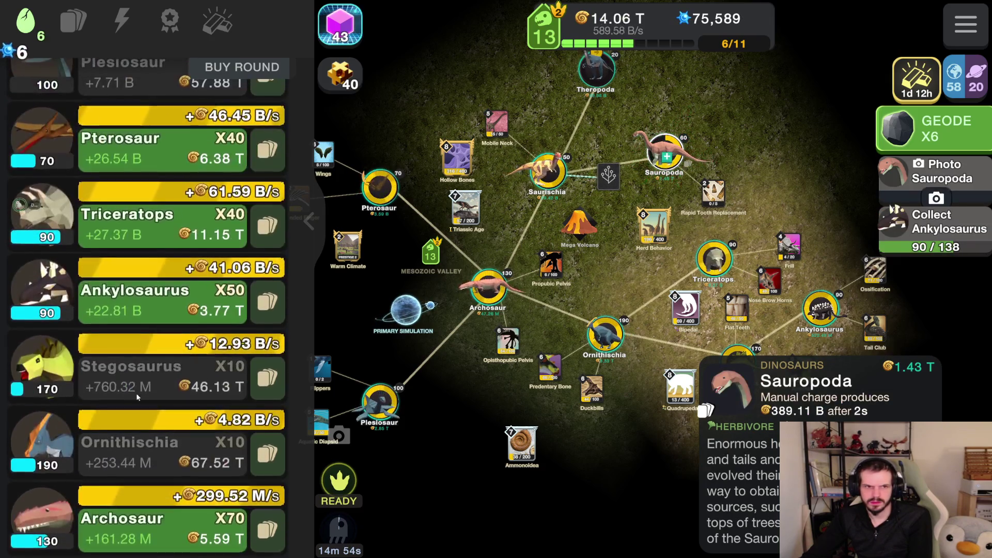
left_click(43, 297)
left_click(43, 297)
scroll(211, 349, "up", 3)
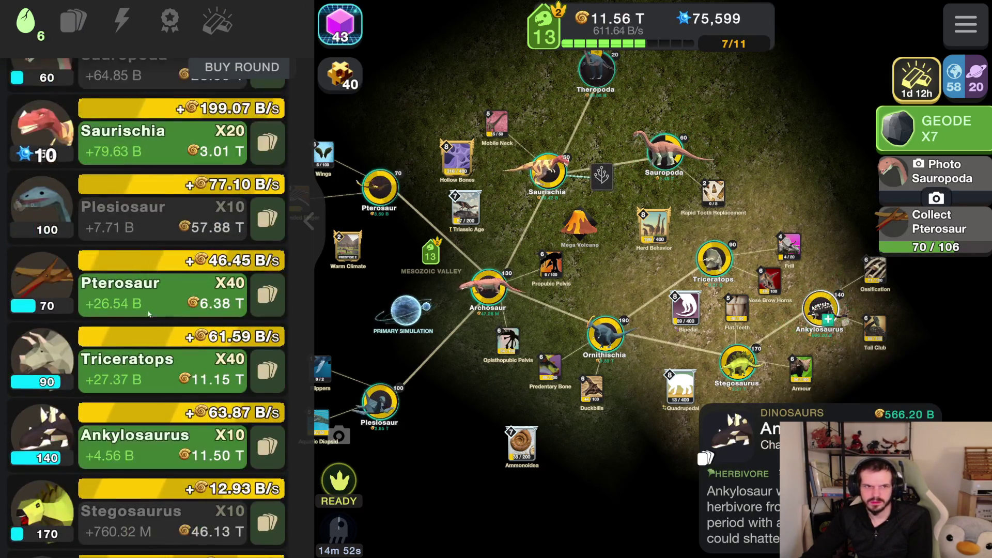
left_click(43, 273)
Raise Archosaur to 200, Theropoda to 40 and Saurischia to 80.
scroll(187, 428, "down", 4)
scroll(187, 429, "up", 1)
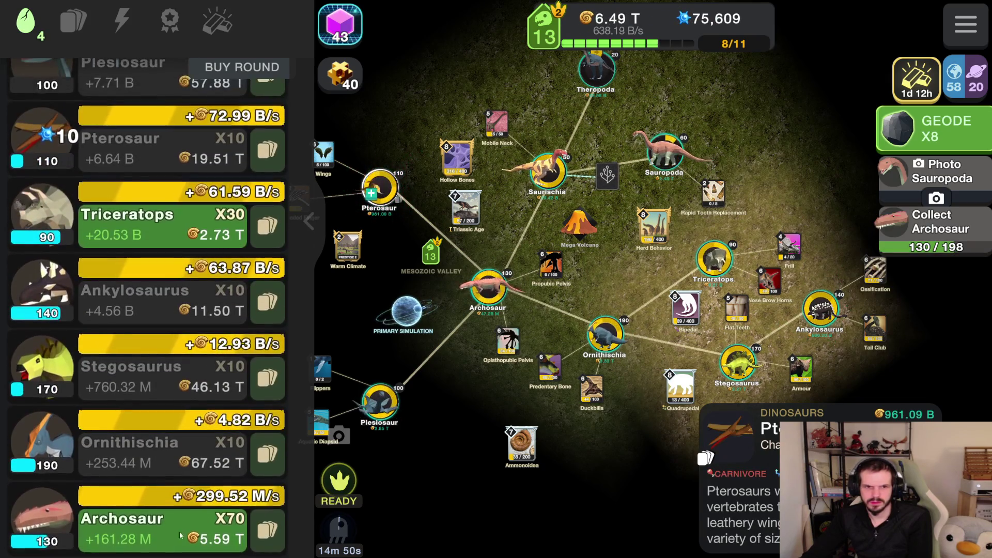
left_click(44, 524)
scroll(147, 355, "up", 5)
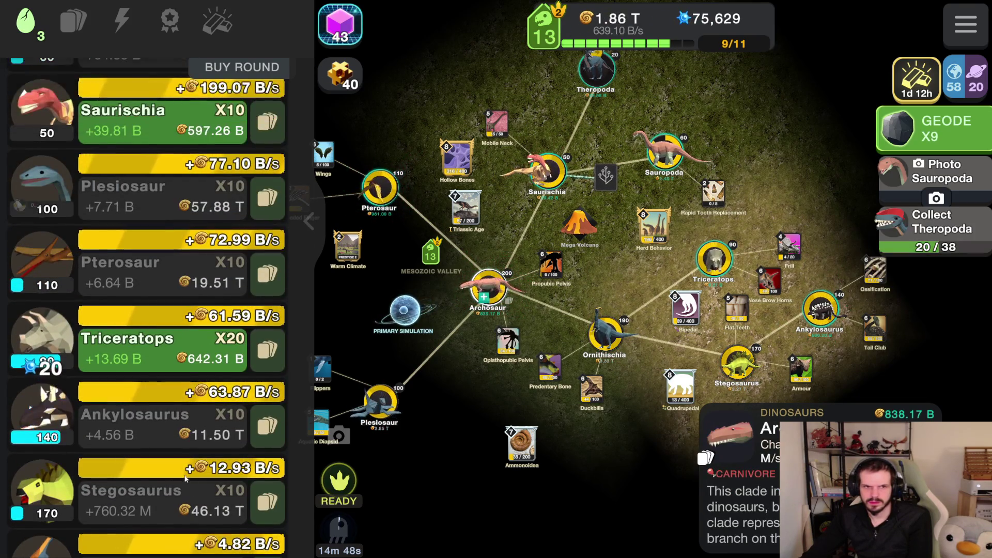
scroll(148, 355, "down", 1)
left_click(59, 145)
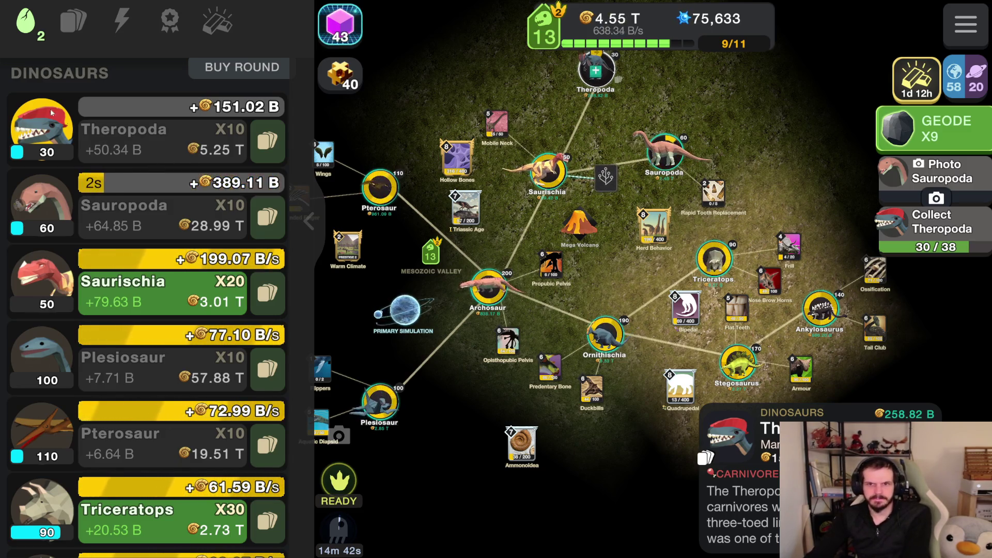
mouse_move(671, 248)
left_mouse_down()
mouse_move(533, 176)
mouse_move(443, 209)
mouse_move(778, 273)
left_mouse_up()
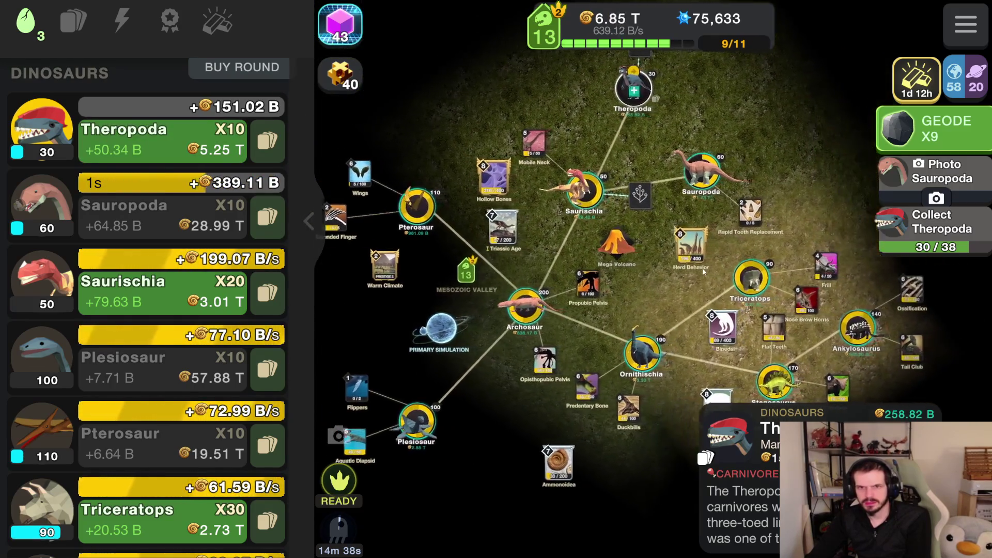
left_click(62, 143)
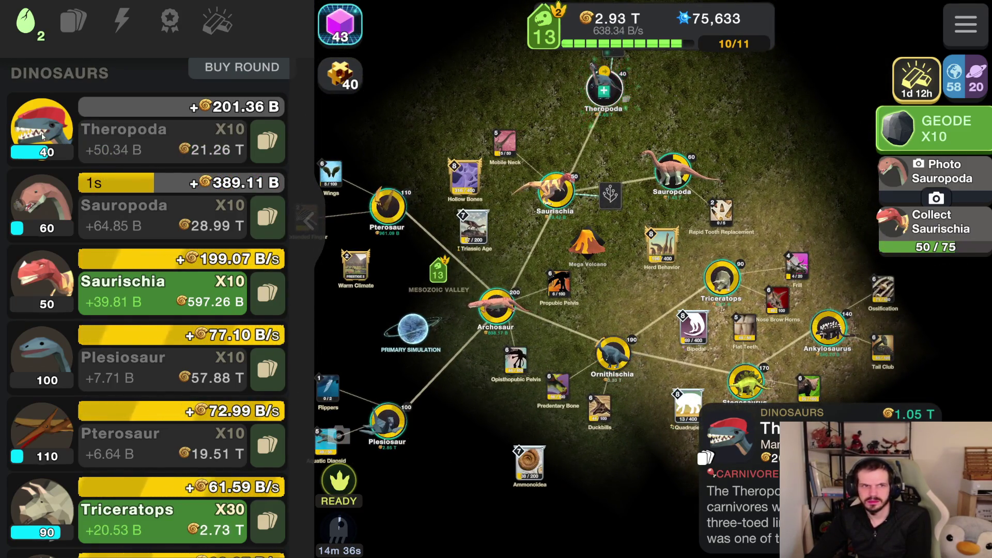
left_click(154, 294)
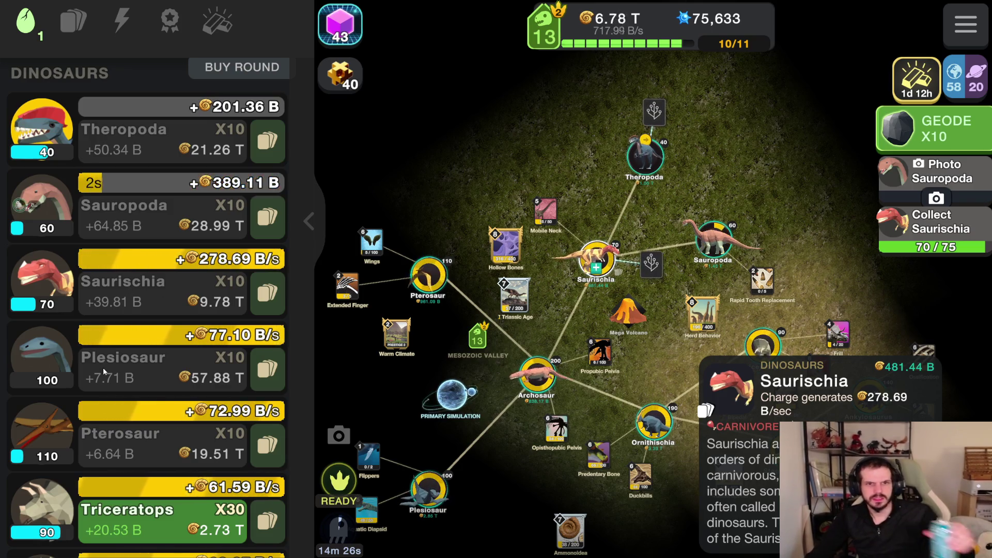
left_click(174, 303)
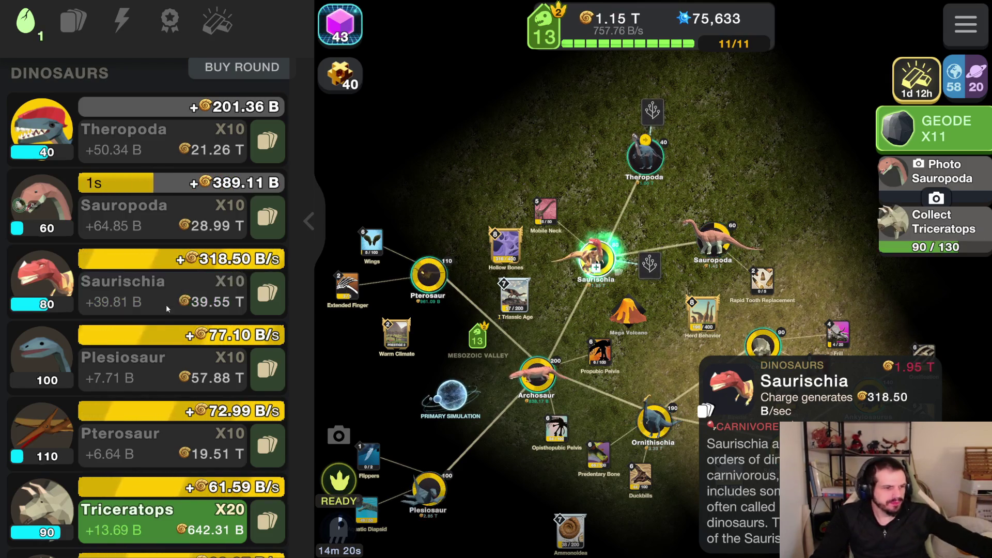
Raise Triceratops through levels 110 and 120 up to 130.
scroll(162, 309, "down", 2)
left_click(159, 413)
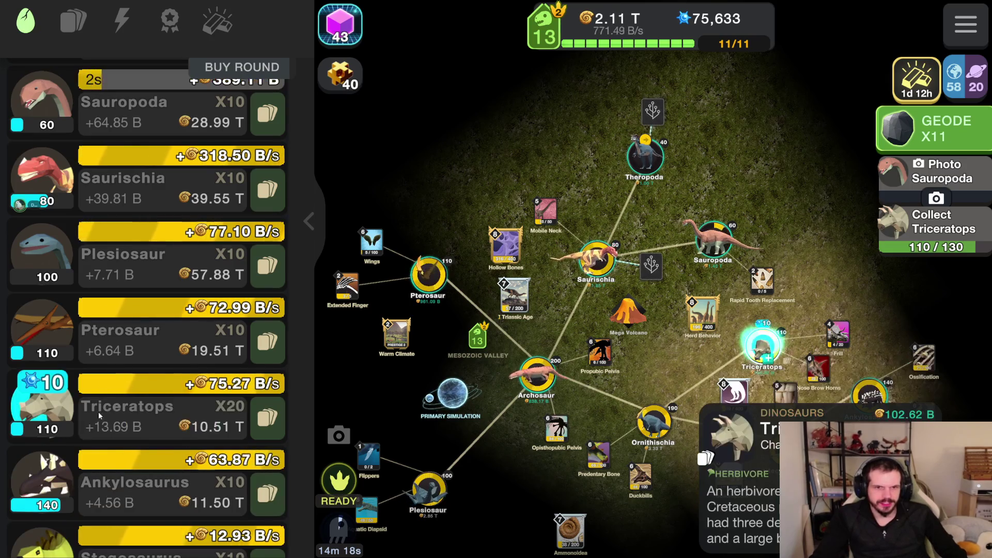
left_click(158, 426)
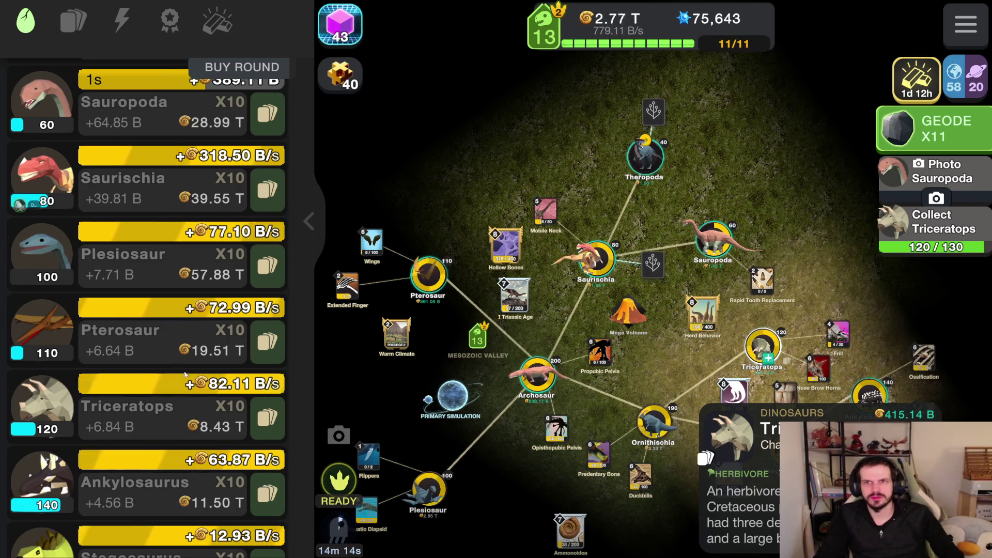
left_click(141, 416)
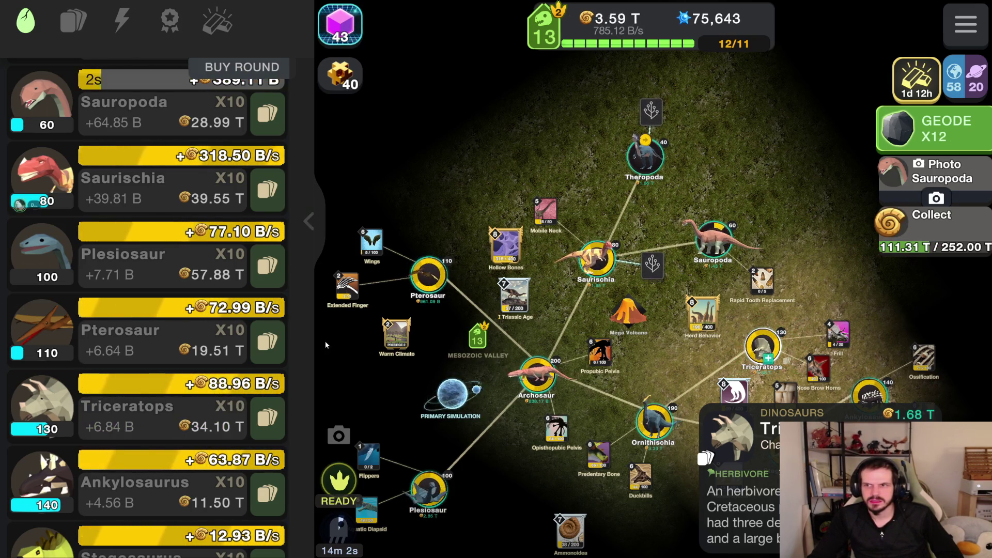
left_click(982, 174)
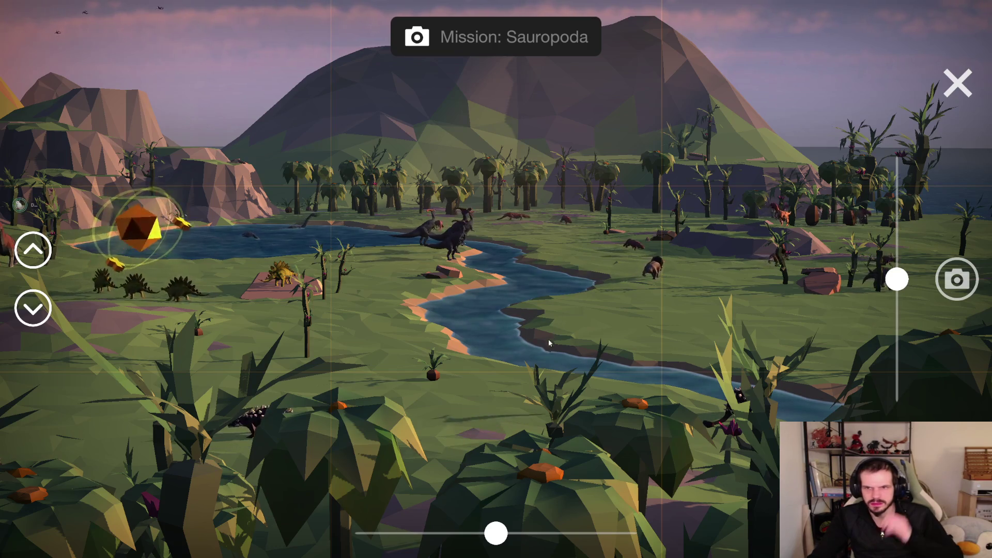
Photograph a sauropod up close for the Sauropoda mission and exit photo mode.
mouse_move(521, 351)
left_mouse_down()
mouse_move(375, 336)
mouse_move(246, 339)
mouse_move(211, 353)
left_mouse_up()
left_click(476, 175)
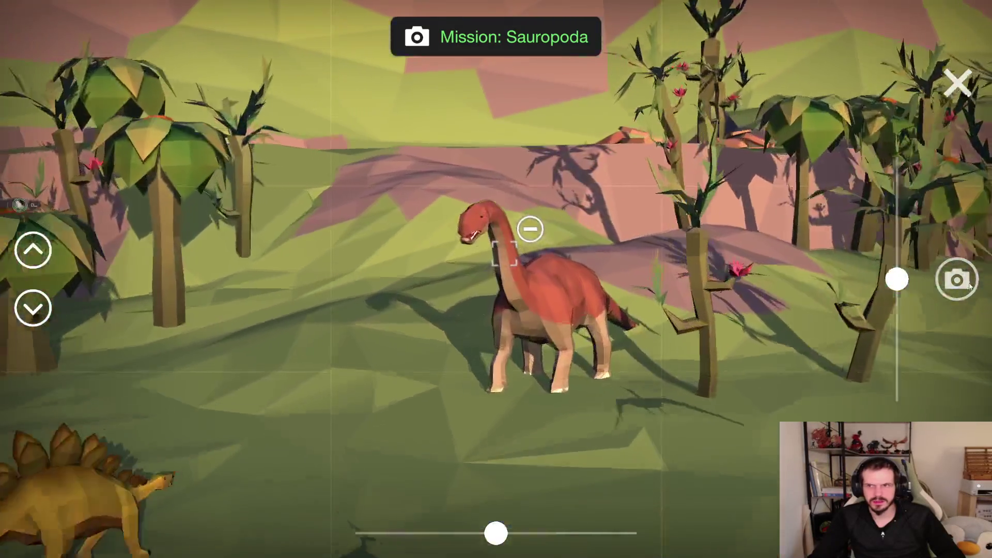
left_click(943, 290)
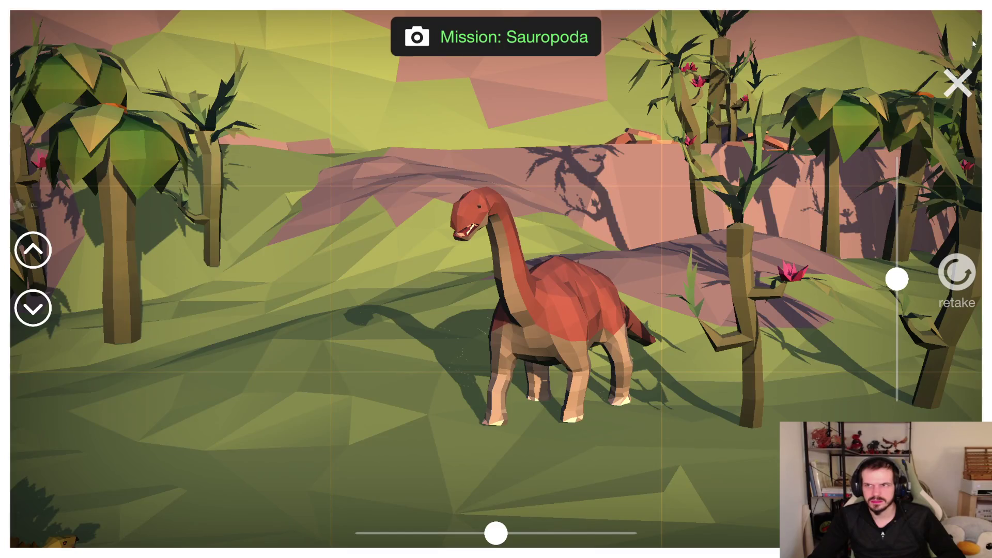
left_click(960, 83)
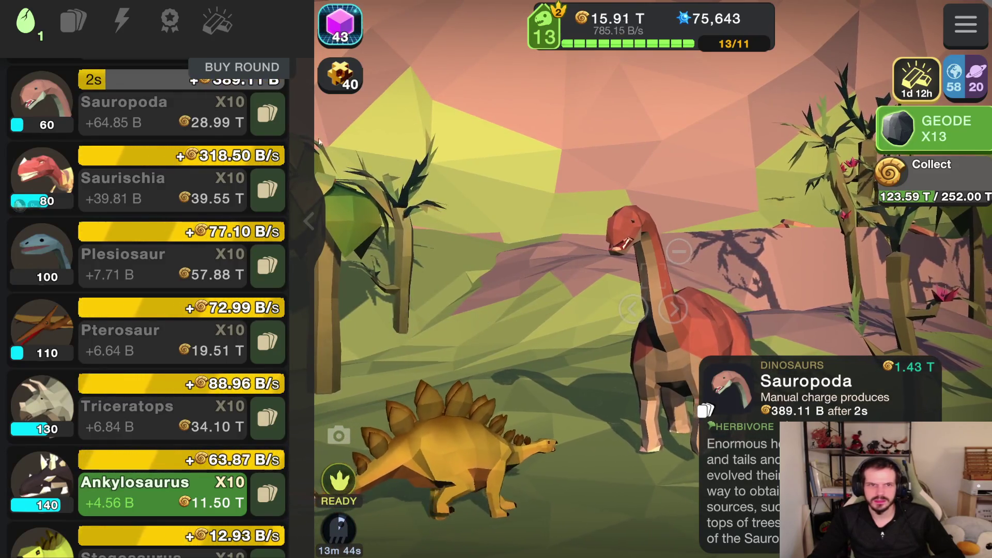
Buy ten Pterosaur levels, taking it from 110 to 120.
scroll(163, 309, "up", 3)
scroll(163, 309, "down", 1)
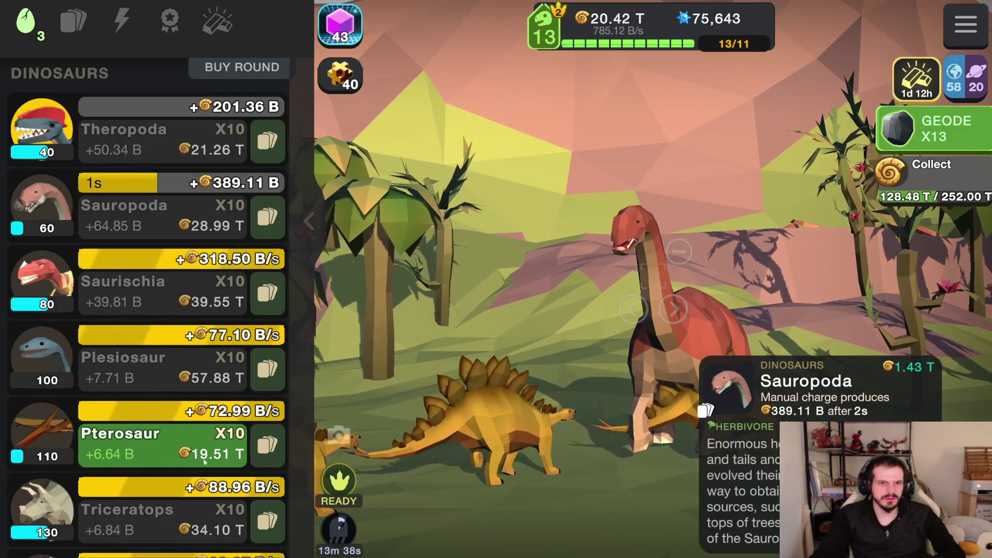
left_click(29, 433)
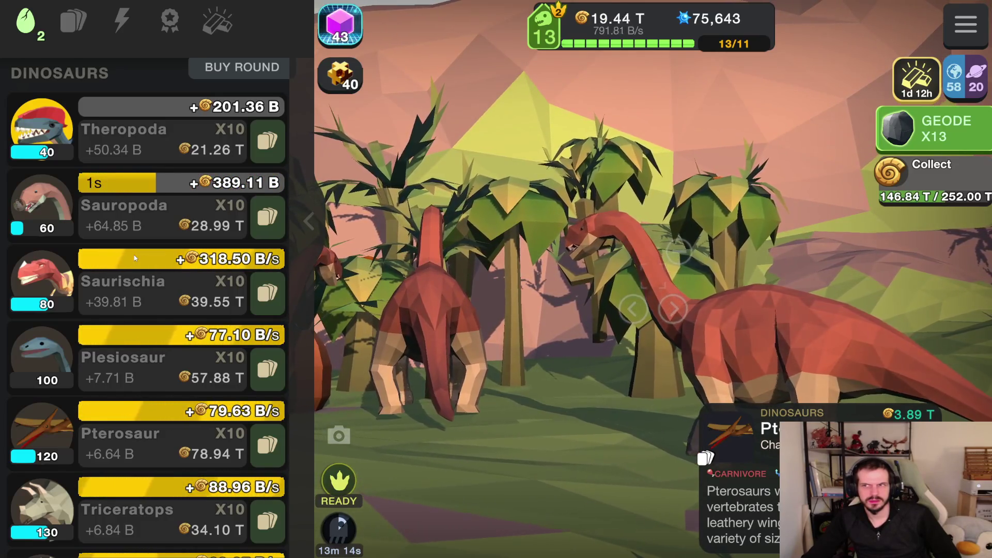
Show the game's achievements with their global rarity in the Steam overlay.
key("shift+Tab")
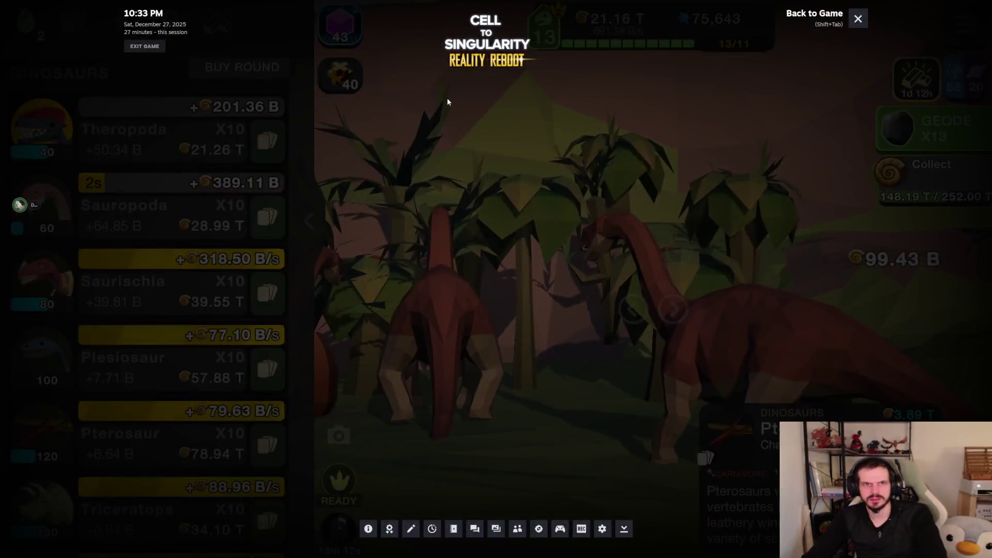
left_click(389, 528)
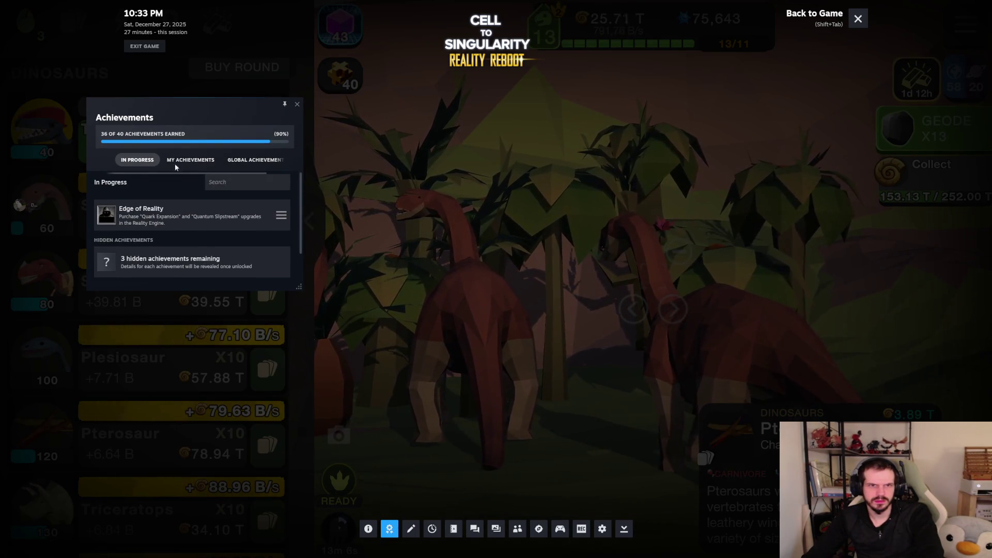
left_click(259, 161)
Scroll down to the rarest of the 40 achievements, then close the overlay.
scroll(232, 244, "down", 15)
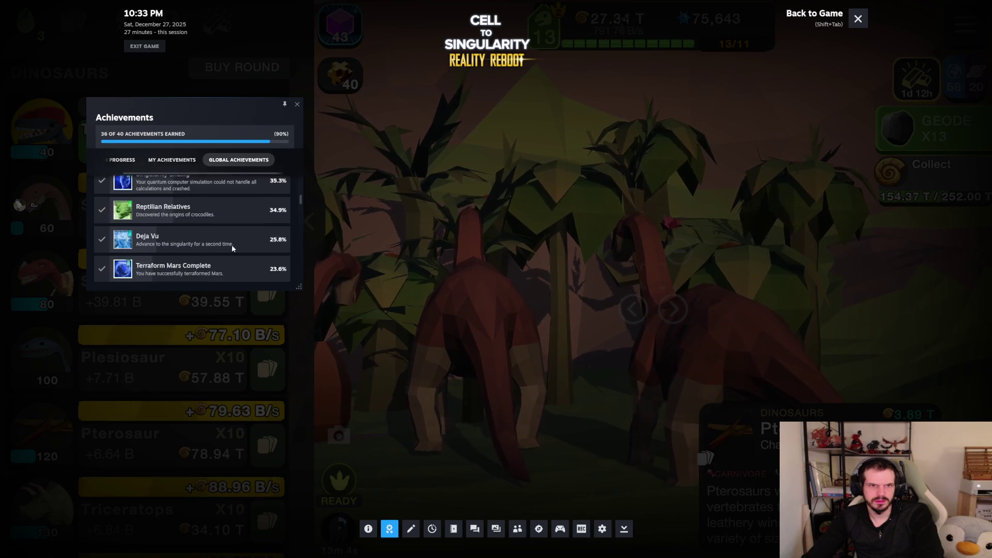
scroll(229, 248, "down", 5)
scroll(229, 248, "up", 5)
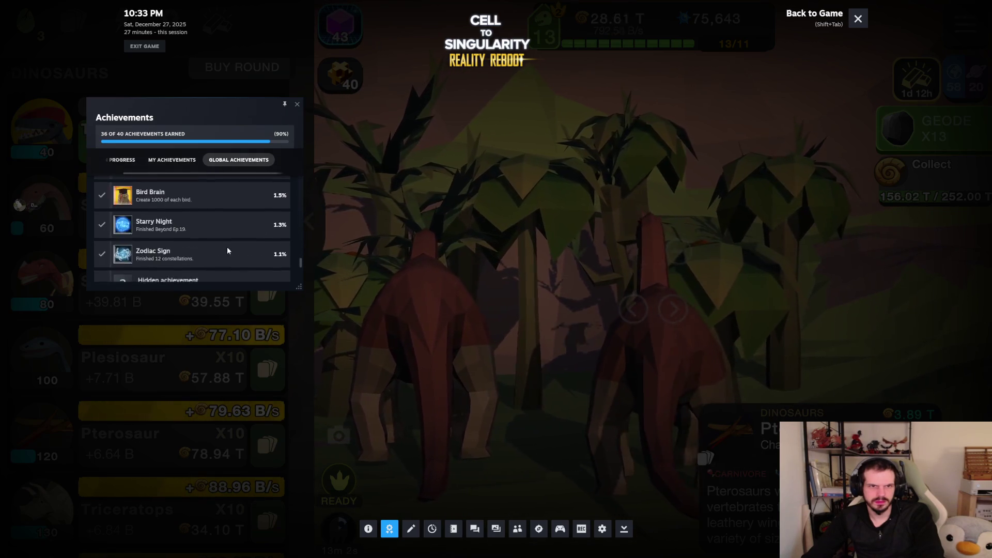
scroll(229, 248, "down", 3)
scroll(273, 226, "up", 1)
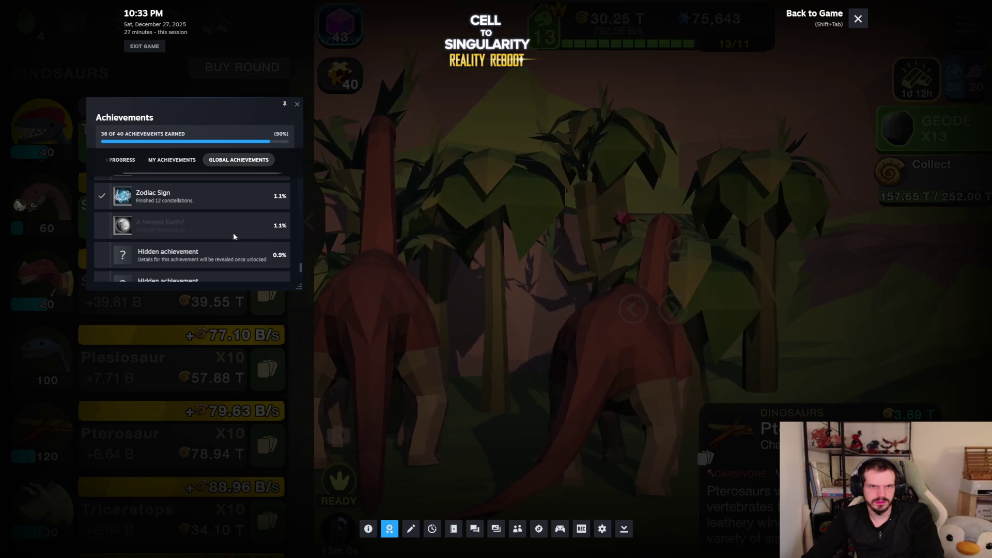
scroll(226, 263, "down", 1)
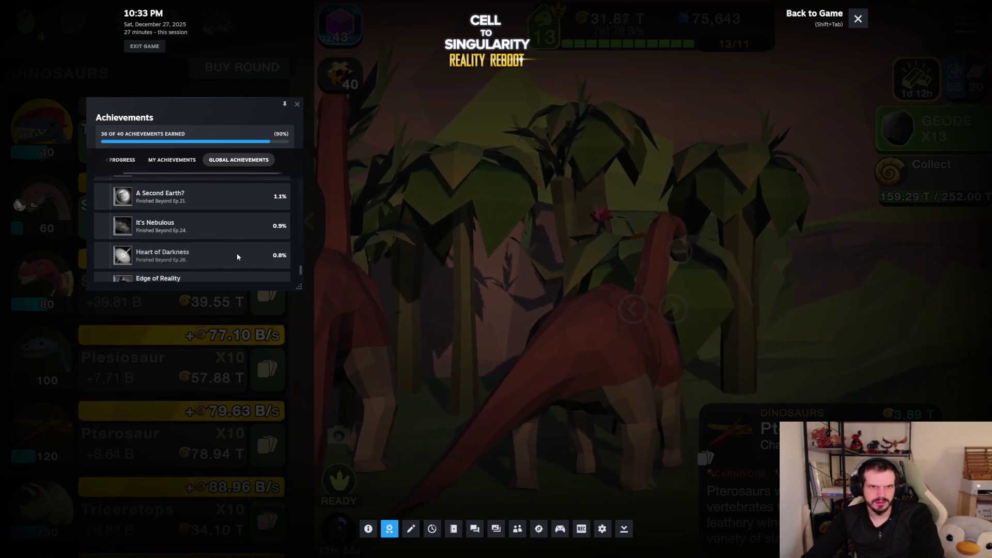
scroll(228, 256, "down", 2)
scroll(222, 259, "up", 2)
scroll(201, 269, "down", 2)
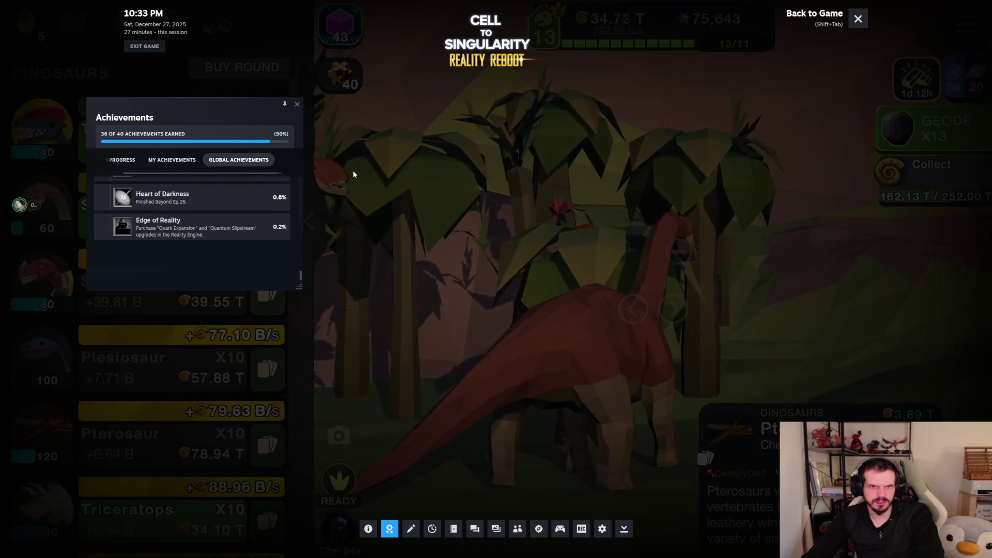
key("shift+Tab")
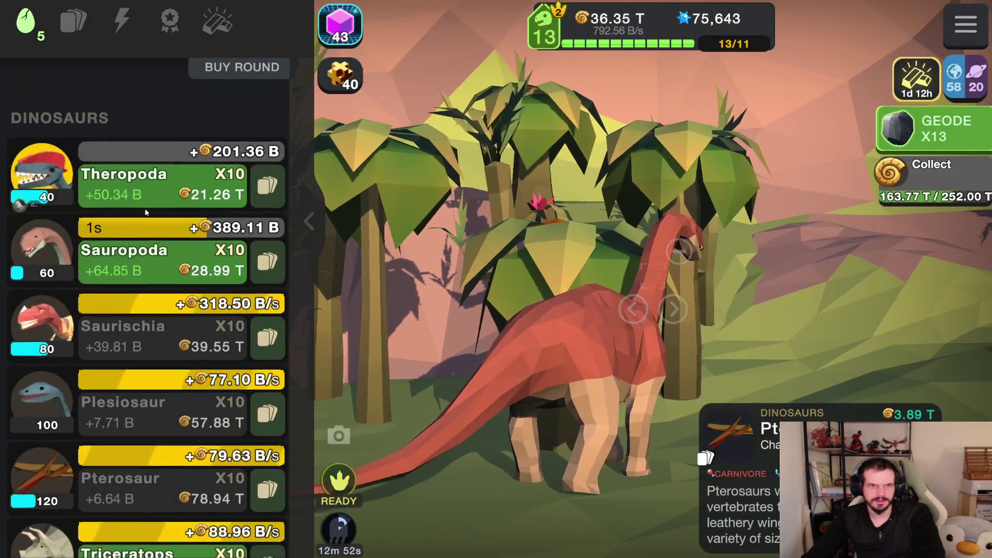
Buy ten more Theropoda levels, bringing it to level 50.
scroll(146, 212, "down", 2)
left_click(176, 131)
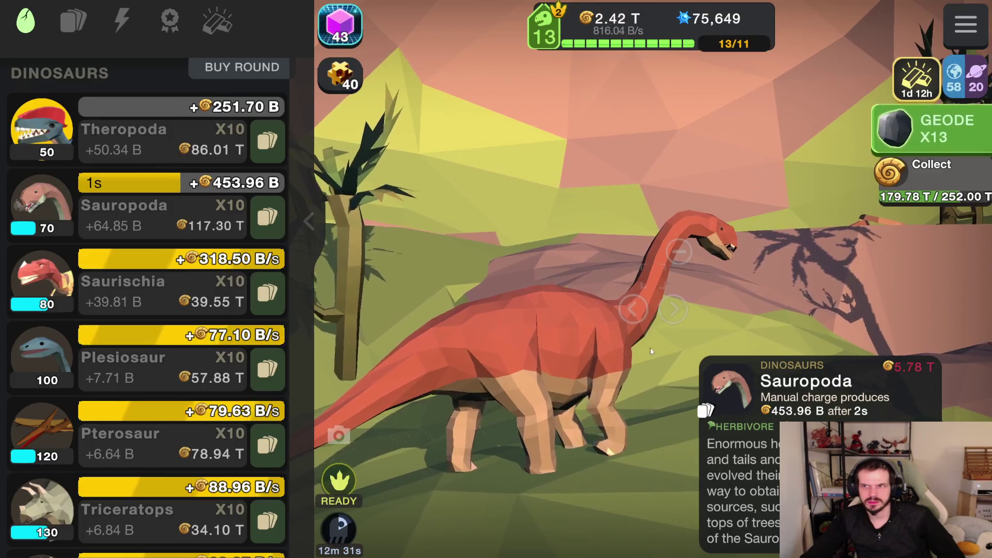
Crack all 13 stored geodes and dismiss the Reward Summary after reviewing it.
left_click(933, 129)
left_click(407, 515)
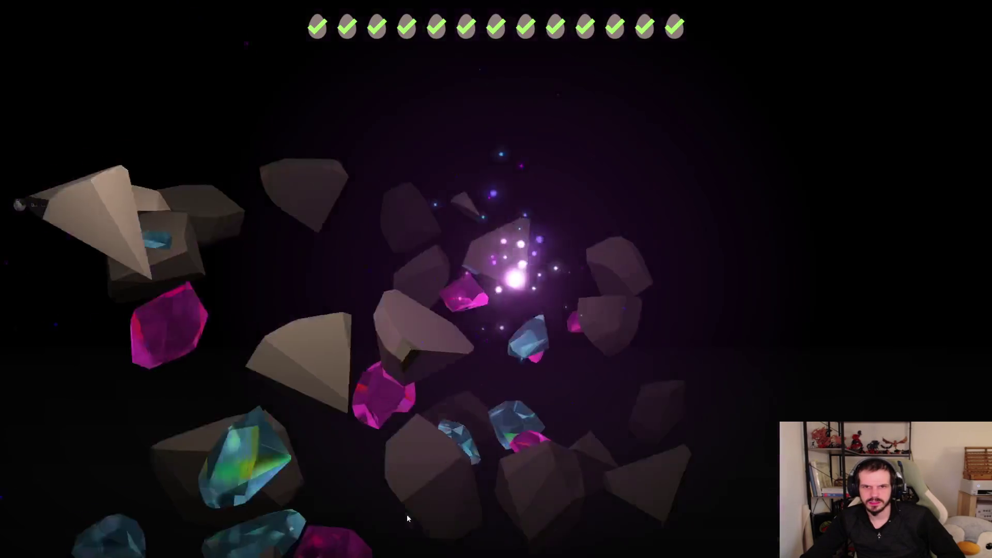
scroll(560, 284, "down", 2)
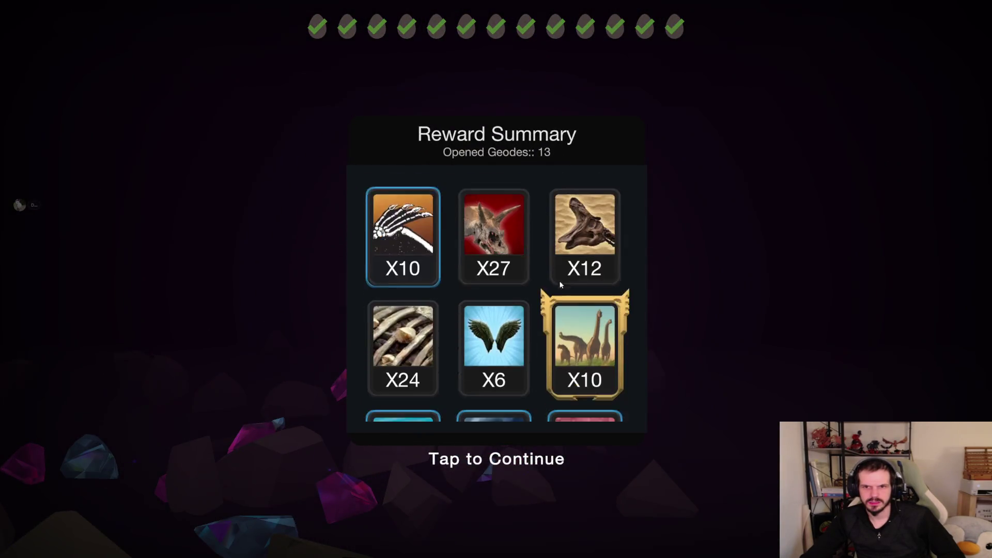
scroll(560, 281, "down", 3)
left_click(610, 540)
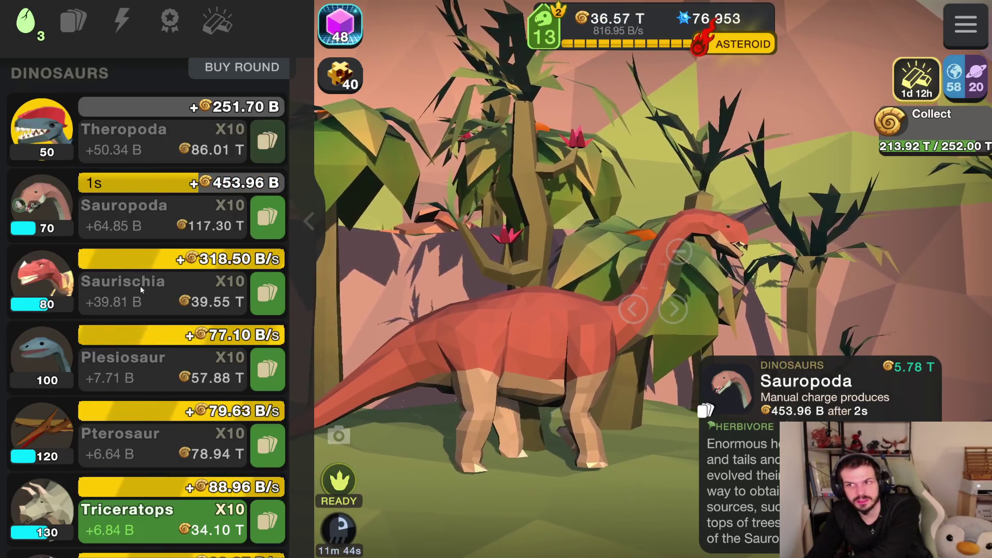
Buy ten more Triceratops, then pan the evolution tree across Theropoda to centre on Saurischia.
left_click(201, 507)
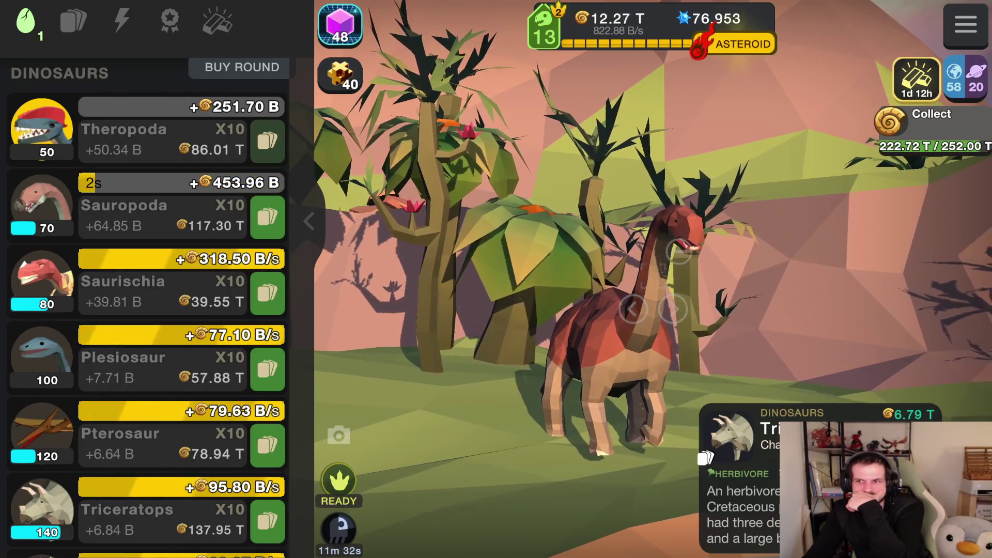
scroll(620, 259, "down", 3)
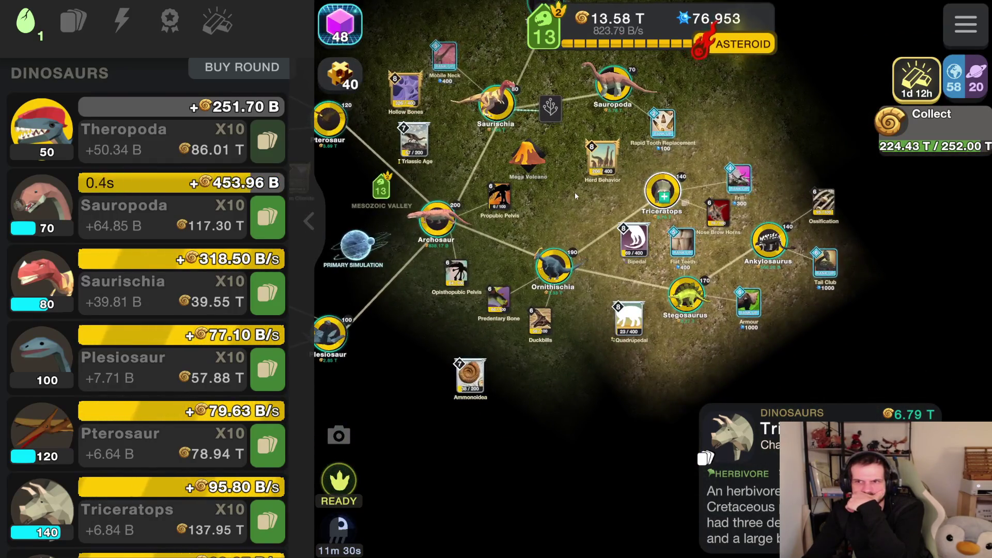
mouse_move(575, 193)
left_mouse_down()
mouse_move(672, 215)
mouse_move(773, 218)
mouse_move(684, 209)
left_mouse_up()
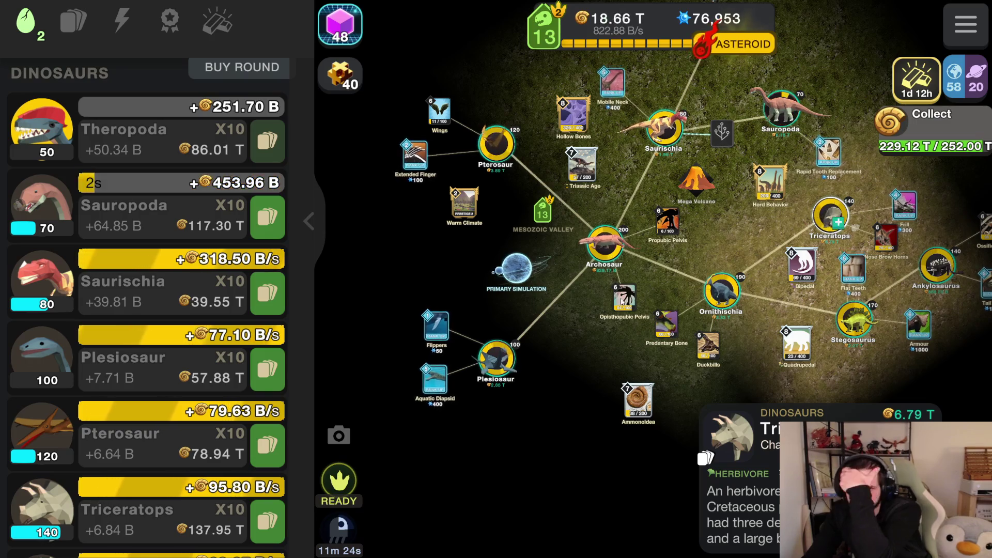
mouse_move(609, 312)
left_mouse_down()
mouse_move(587, 335)
mouse_move(563, 337)
left_mouse_up()
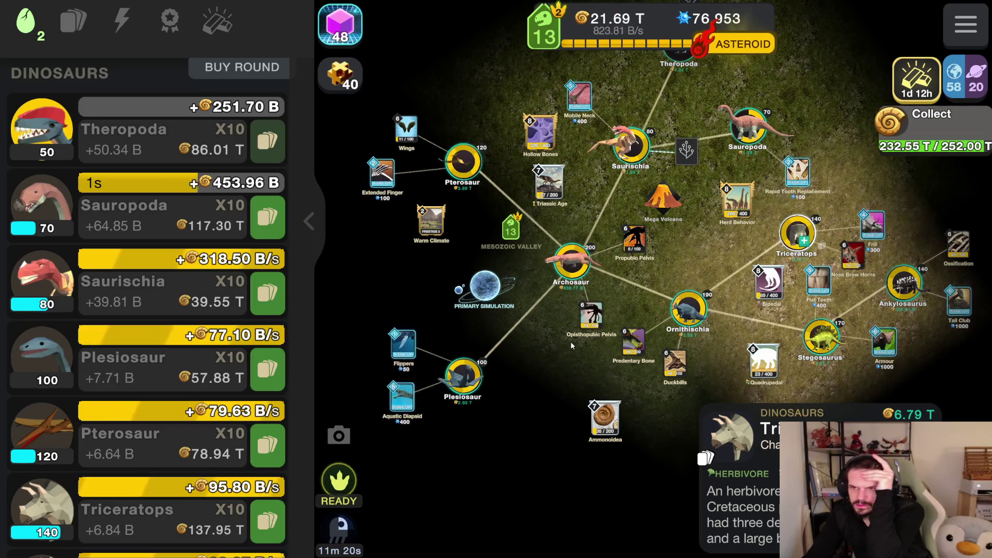
mouse_move(570, 342)
left_mouse_down()
mouse_move(556, 382)
mouse_move(552, 493)
mouse_move(560, 423)
mouse_move(542, 414)
left_mouse_up()
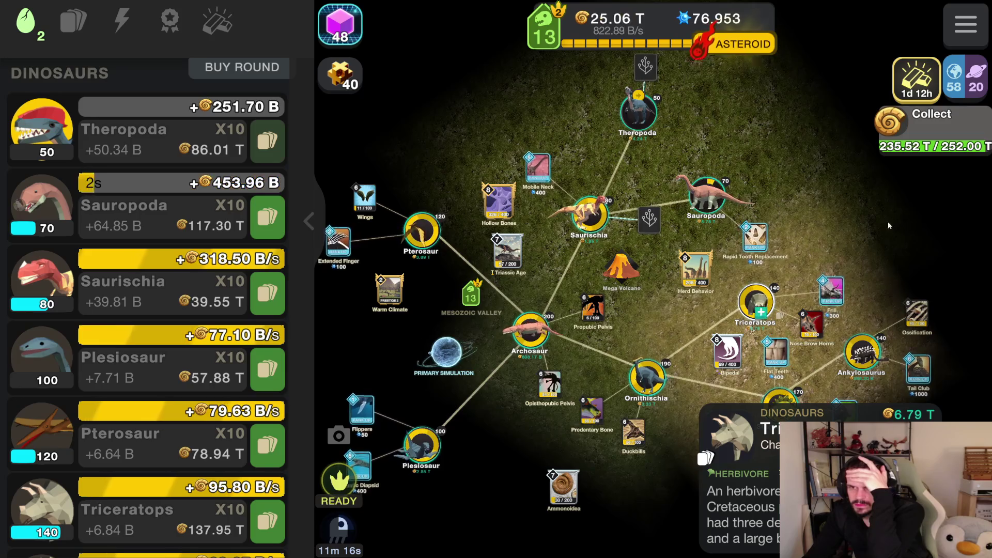
mouse_move(888, 221)
left_mouse_down()
mouse_move(902, 187)
mouse_move(935, 200)
mouse_move(920, 205)
left_mouse_up()
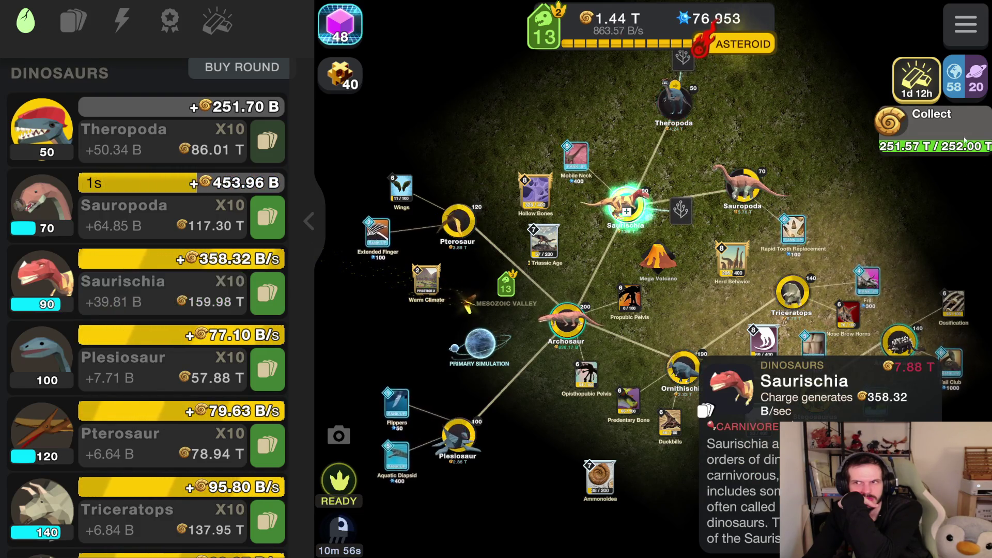
Crack open the newly earned geode and dismiss its reward summary.
left_click(910, 144)
left_click(515, 536)
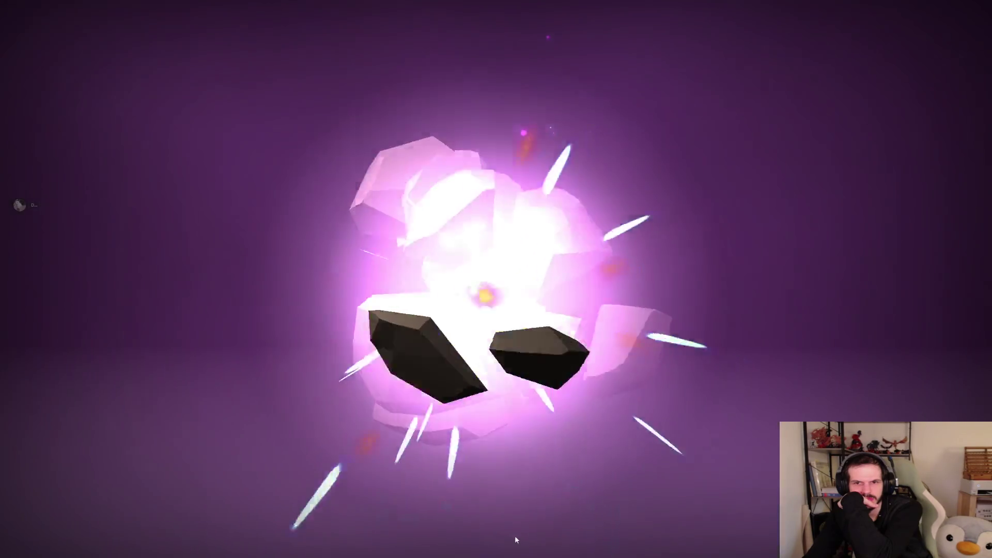
left_click(674, 490)
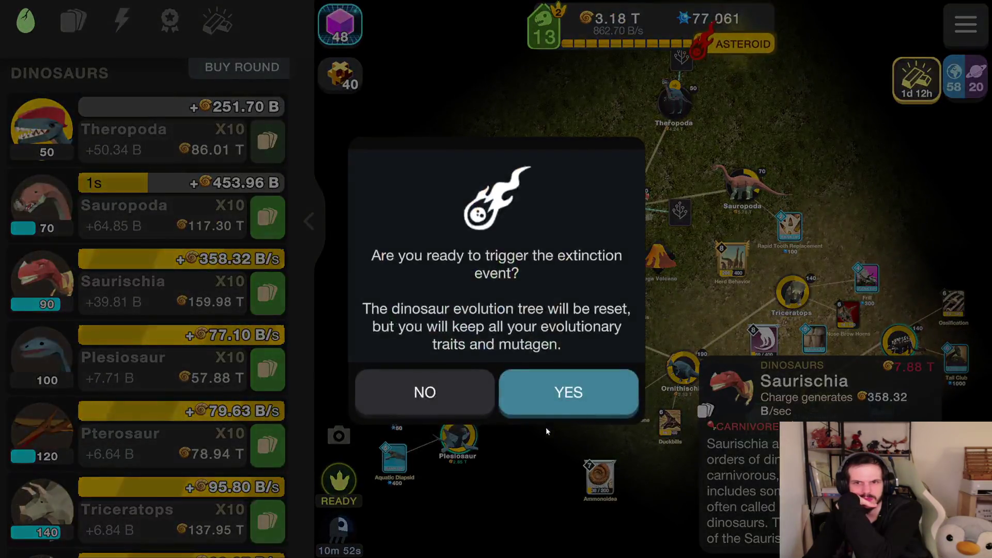
Confirm the asteroid extinction, then collect and open the rank-14 reward crystal.
left_click(568, 393)
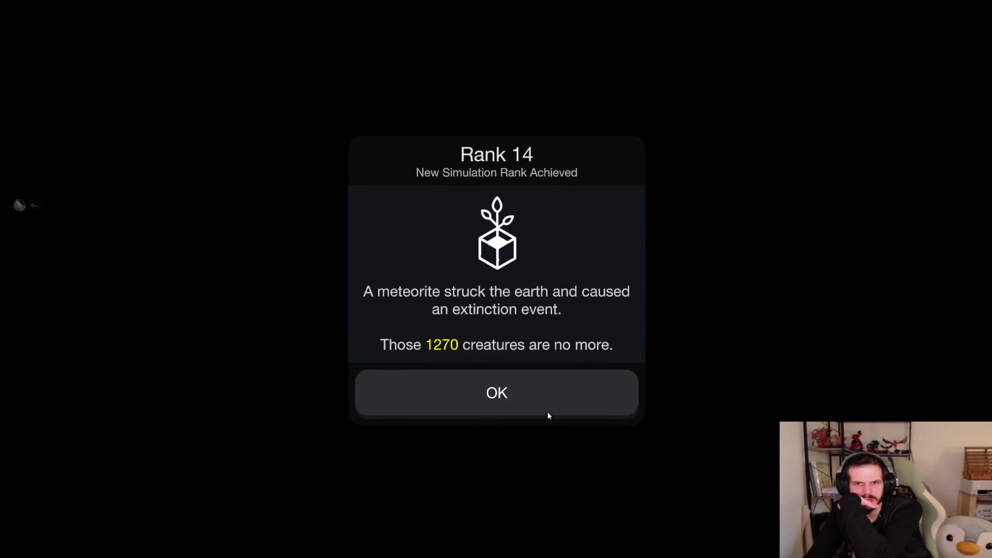
left_click(548, 413)
left_click(454, 501)
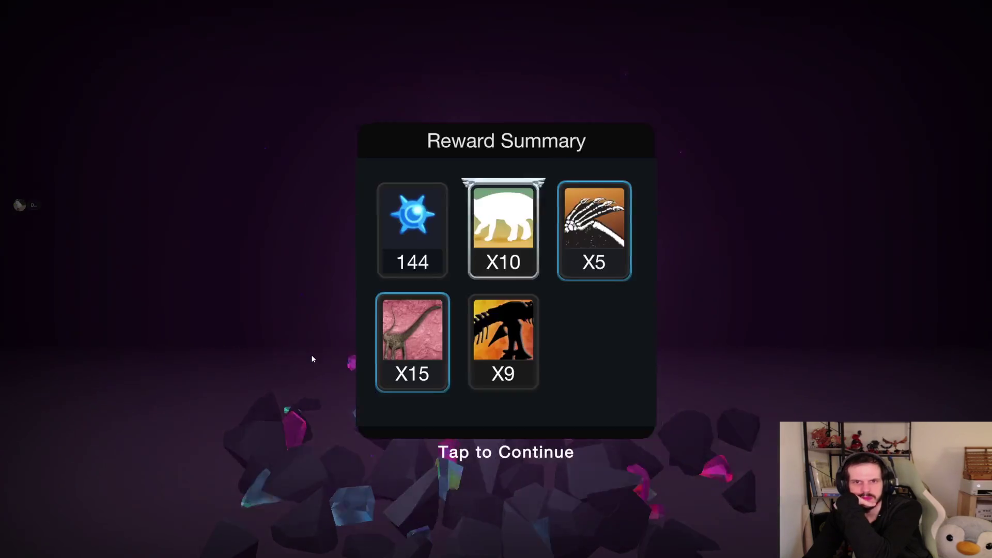
left_click(311, 357)
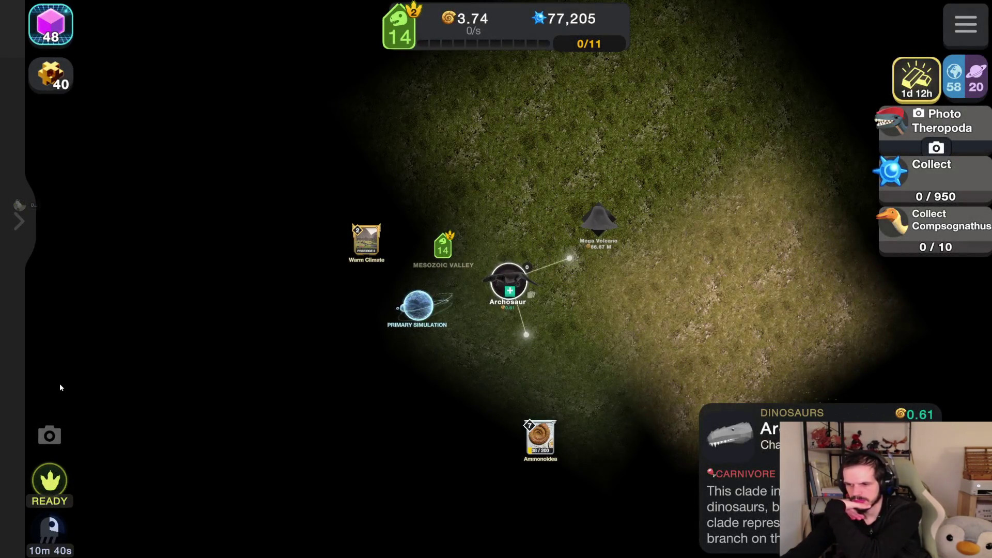
Rebuy ten Archosaur and each newly unlocked dinosaur from the Dinosaurs panel.
left_click(24, 240)
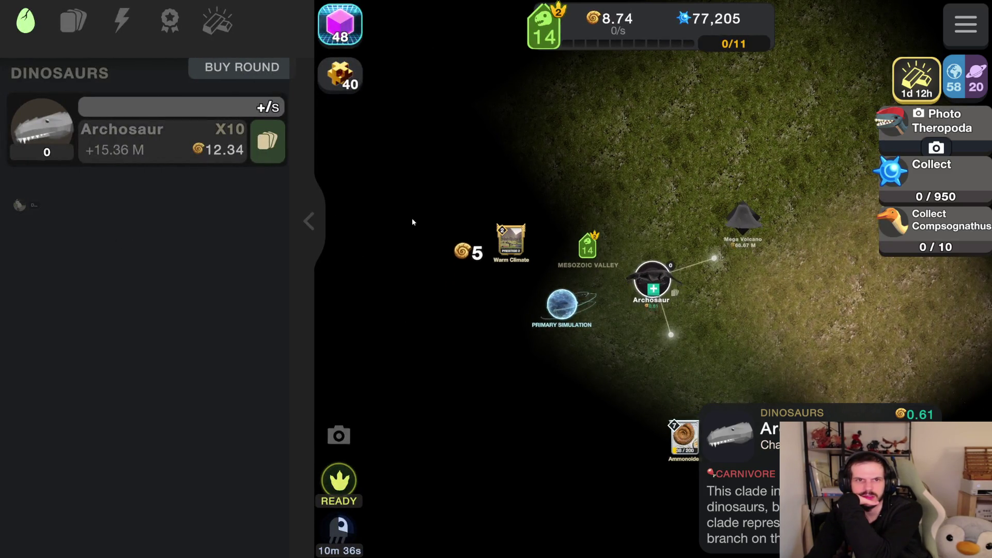
left_click(201, 152)
left_click(200, 151)
left_click(200, 150)
left_click(199, 150)
left_click(198, 148)
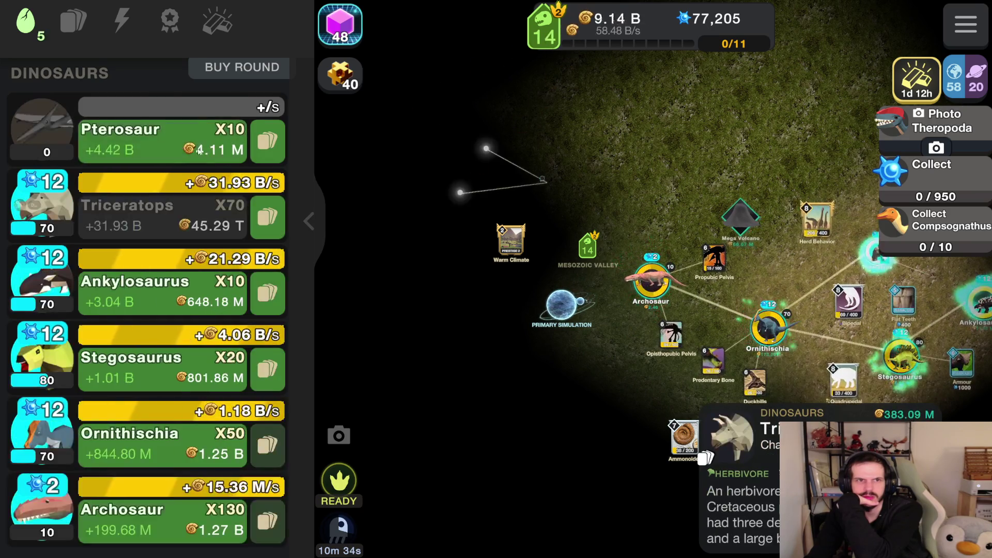
left_click(196, 148)
Rebuy Plesiosaur, Saurischia, Sauropoda, Theropoda and ten Compsognathus into the evolution tree.
left_click(194, 147)
left_click(191, 146)
left_click(186, 147)
left_click(182, 146)
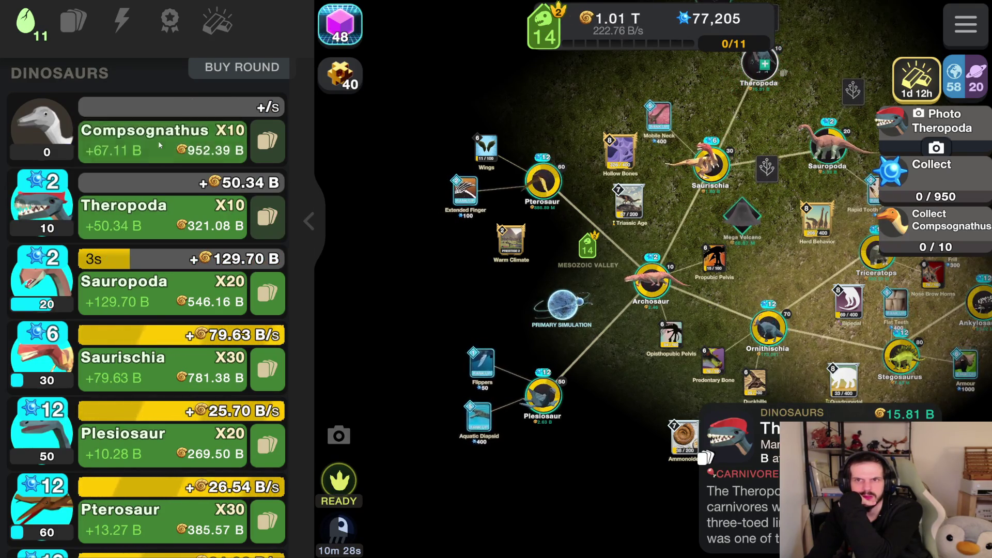
left_click(158, 140)
left_click_drag(467, 325, 377, 314)
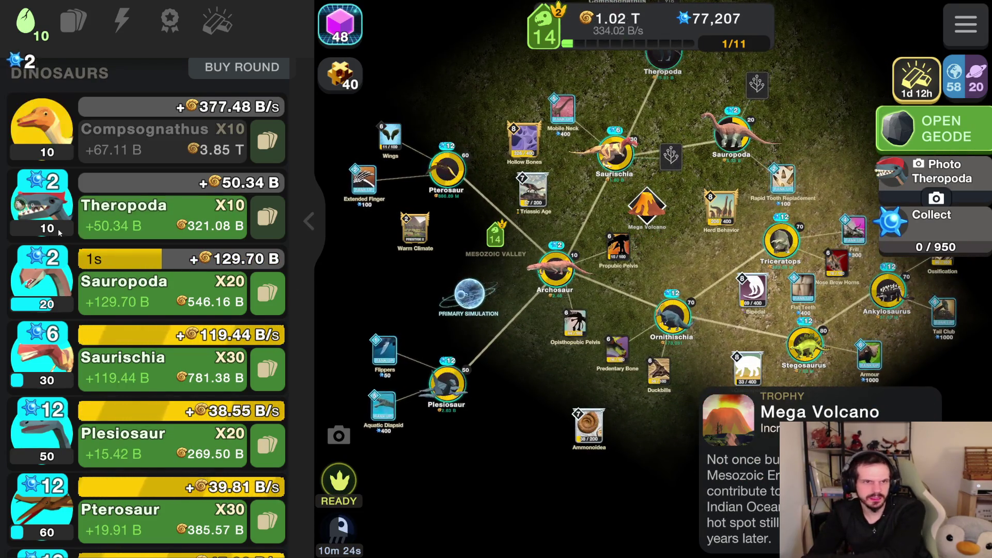
scroll(45, 432, "down", 5)
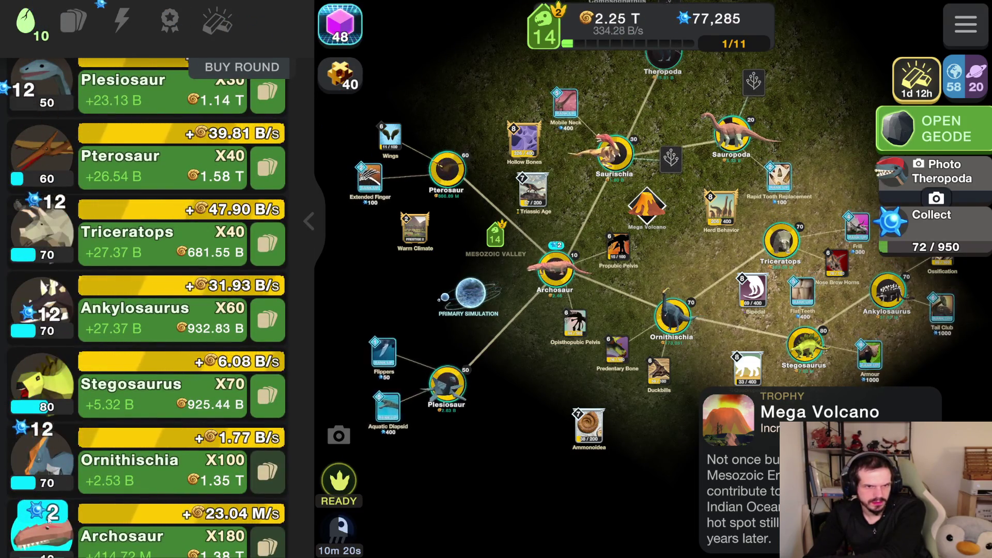
scroll(49, 522, "down", 1)
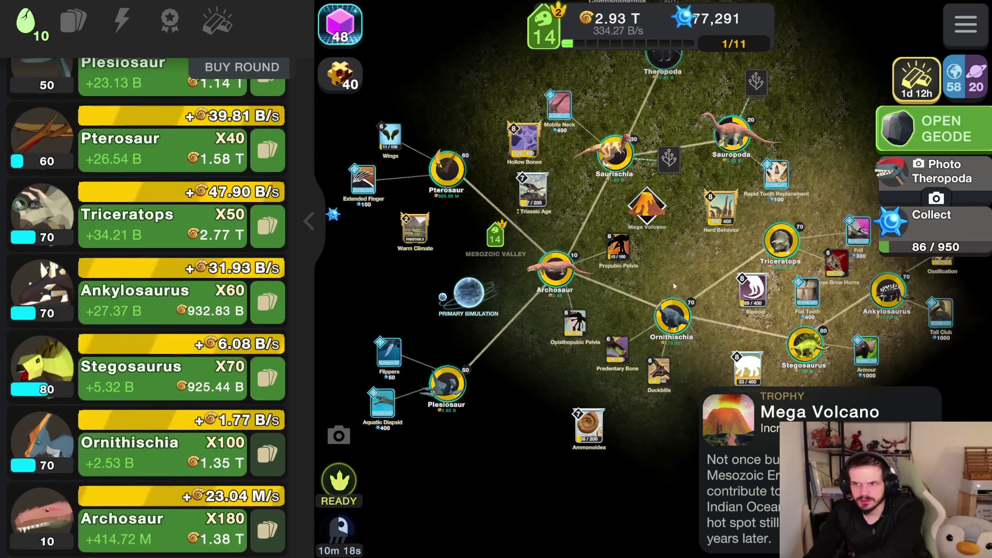
Photograph the two theropods by the river and leave photo mode.
left_click(960, 179)
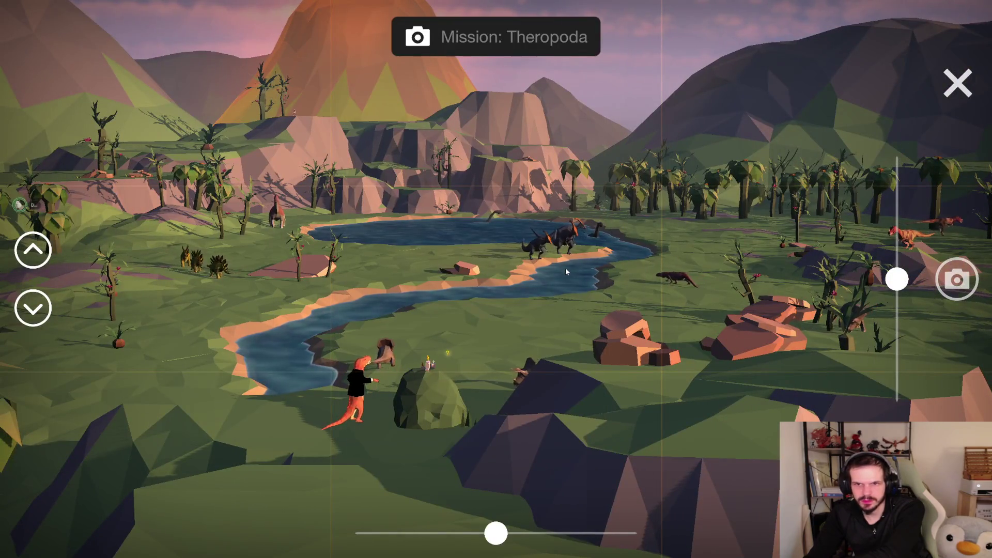
left_click(557, 239)
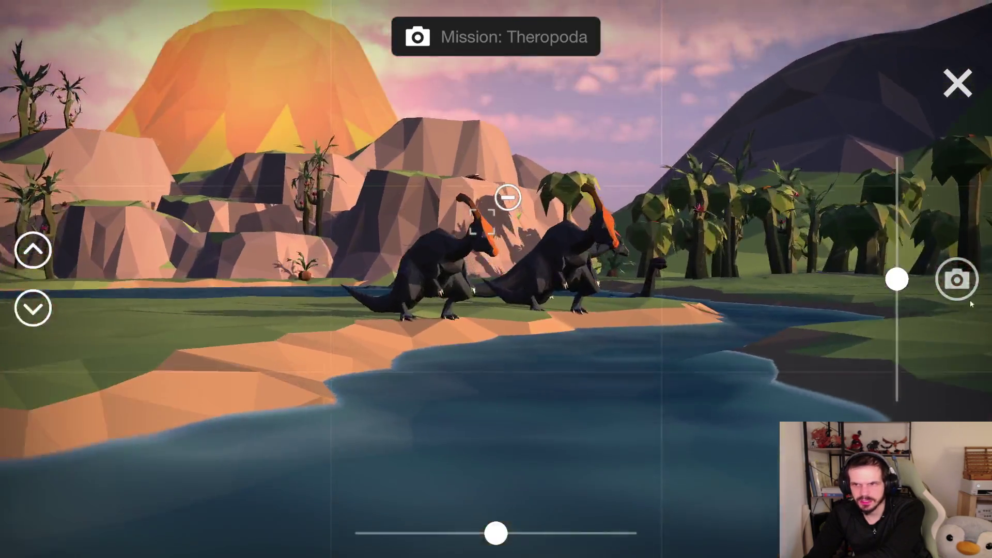
left_click(961, 287)
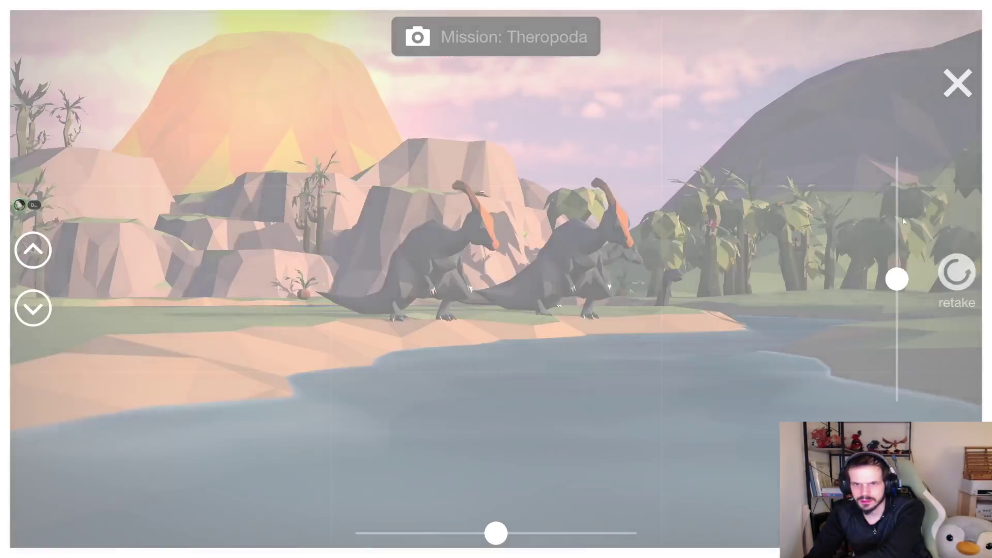
left_click(958, 82)
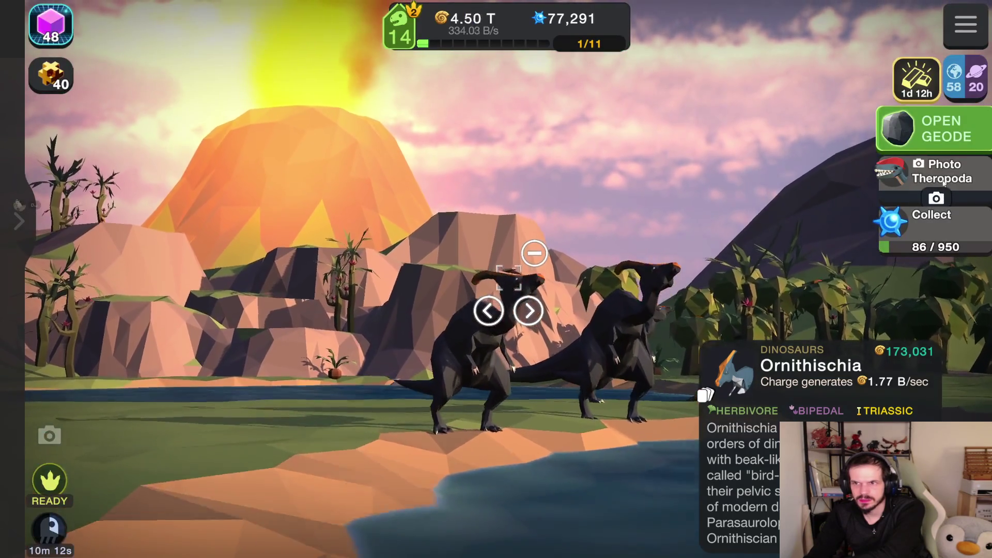
Reopen the Theropoda photo camera, sweep it over the river and lake, then exit.
left_click(914, 199)
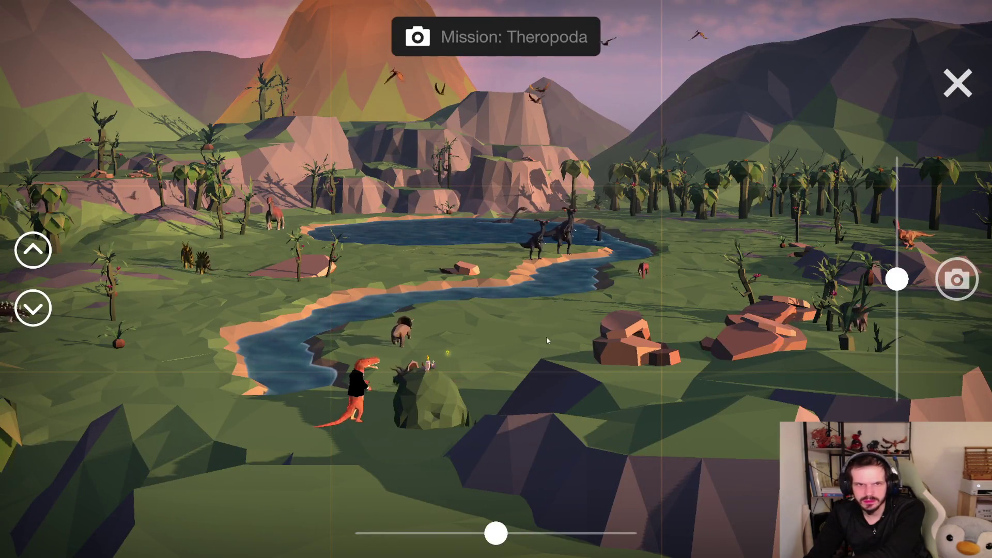
mouse_move(548, 343)
left_mouse_down()
mouse_move(691, 359)
mouse_move(665, 386)
left_mouse_up()
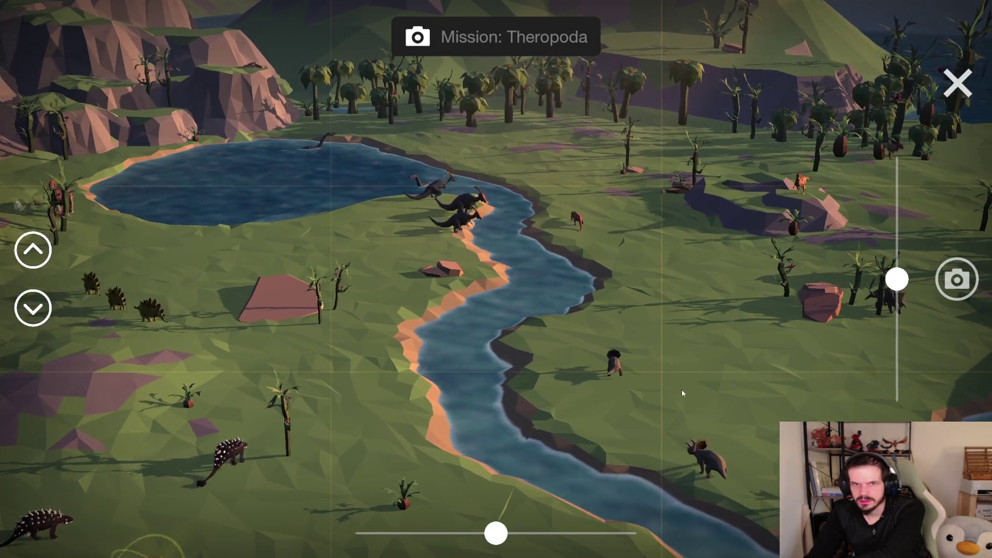
left_click_drag(681, 389, 122, 398)
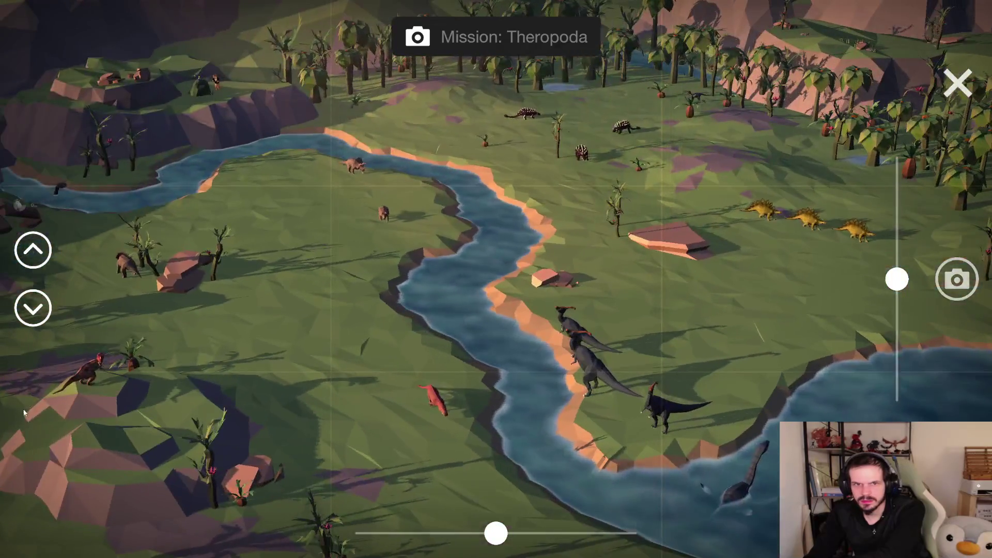
left_click_drag(401, 402, 249, 370)
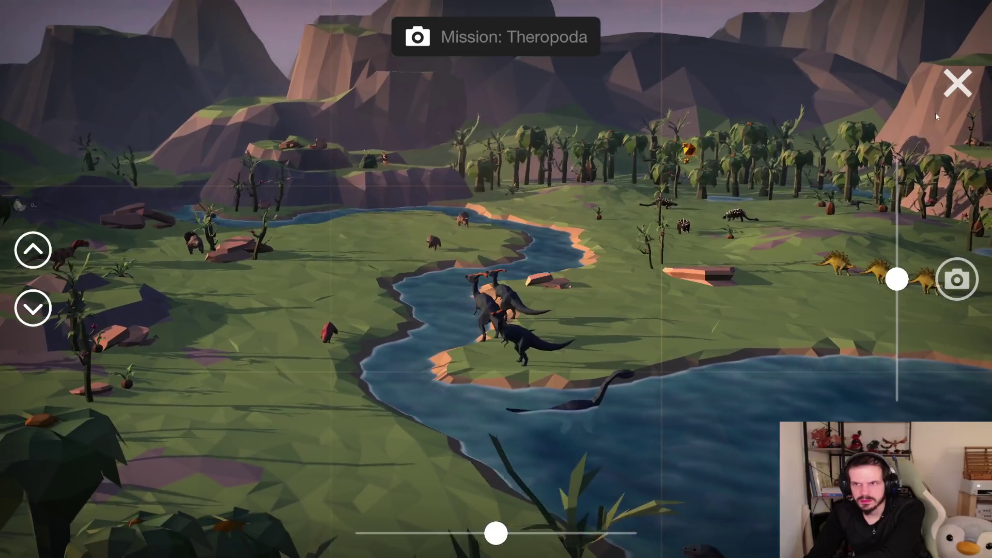
left_click(957, 82)
left_click(954, 179)
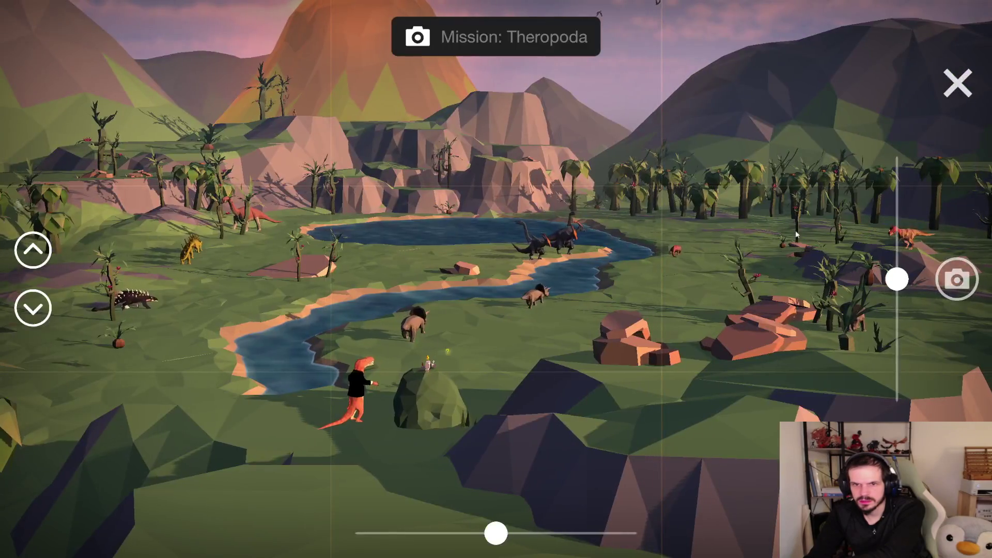
mouse_move(575, 284)
left_mouse_down()
mouse_move(614, 327)
mouse_move(611, 337)
mouse_move(572, 339)
mouse_move(339, 237)
mouse_move(346, 228)
mouse_move(270, 241)
left_mouse_up()
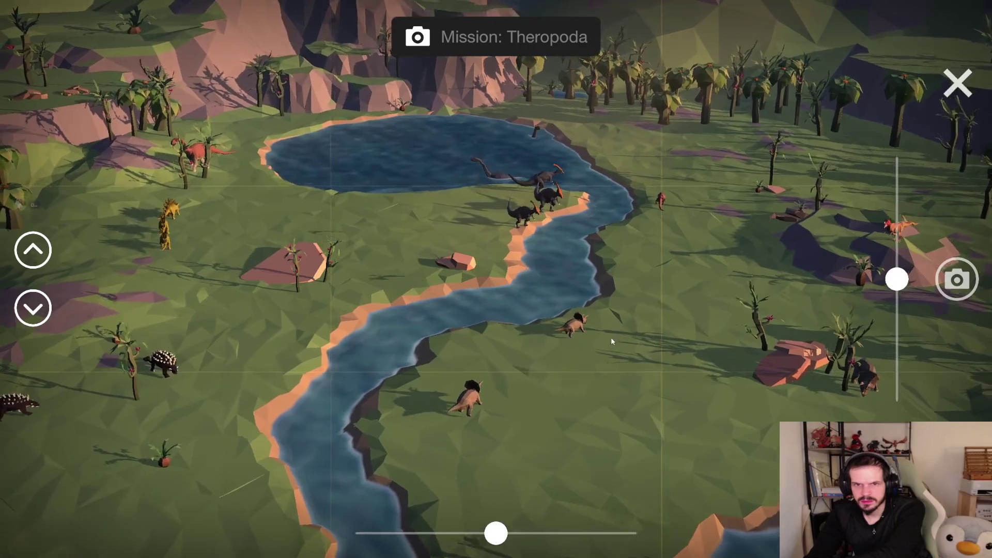
mouse_move(392, 248)
left_mouse_down()
mouse_move(408, 165)
mouse_move(674, 218)
left_mouse_up()
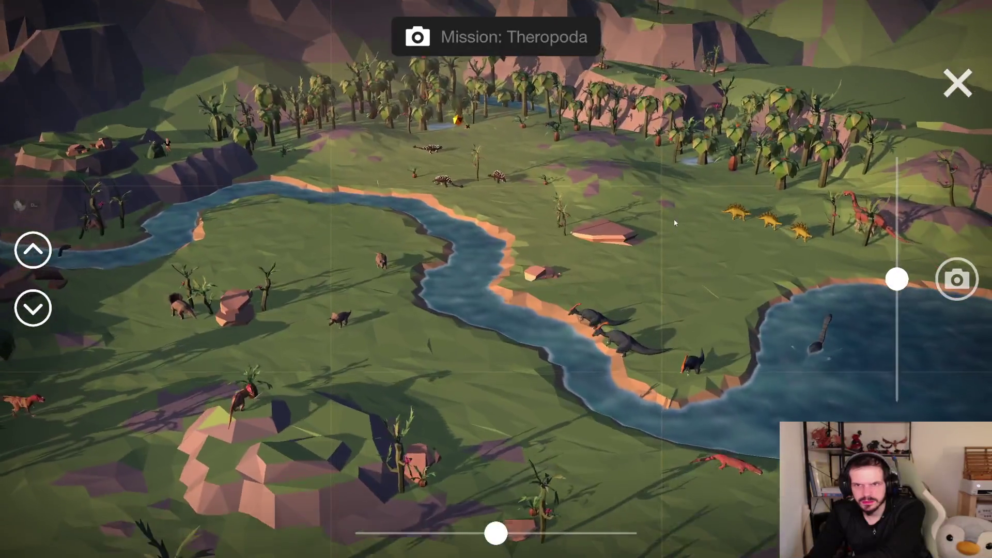
key("Escape")
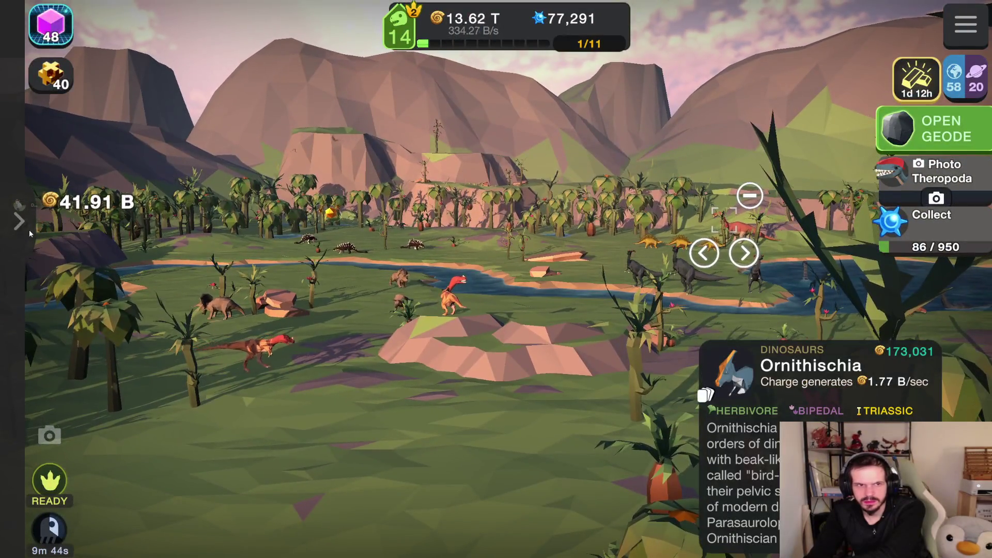
Fly the camera to the Theropoda and try its photo mission.
left_click(19, 221)
scroll(54, 394, "up", 5)
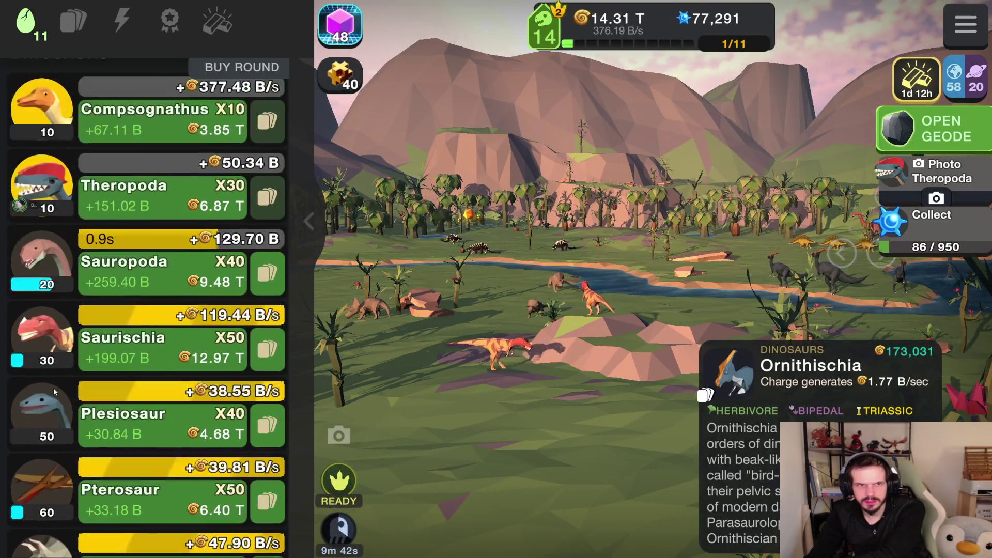
left_click(51, 206)
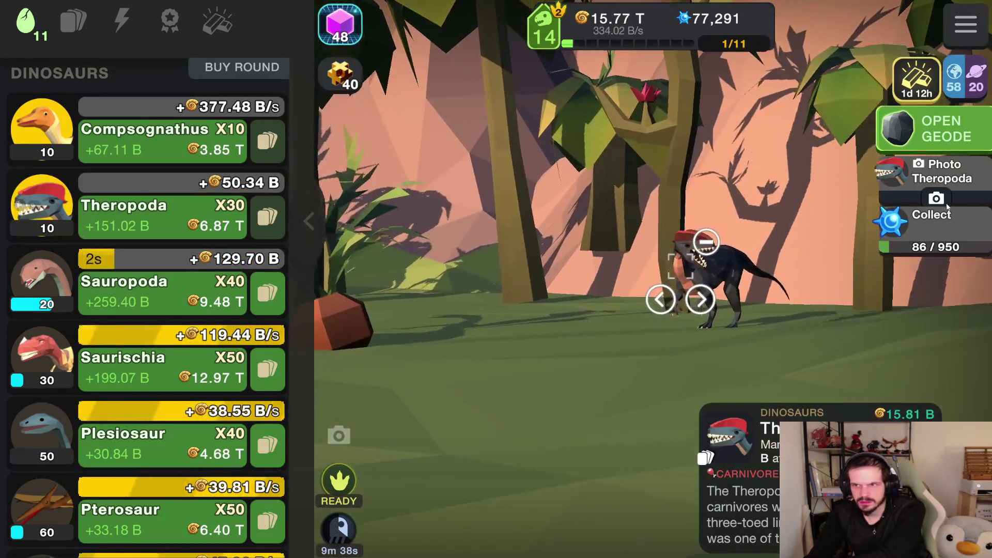
left_click(937, 190)
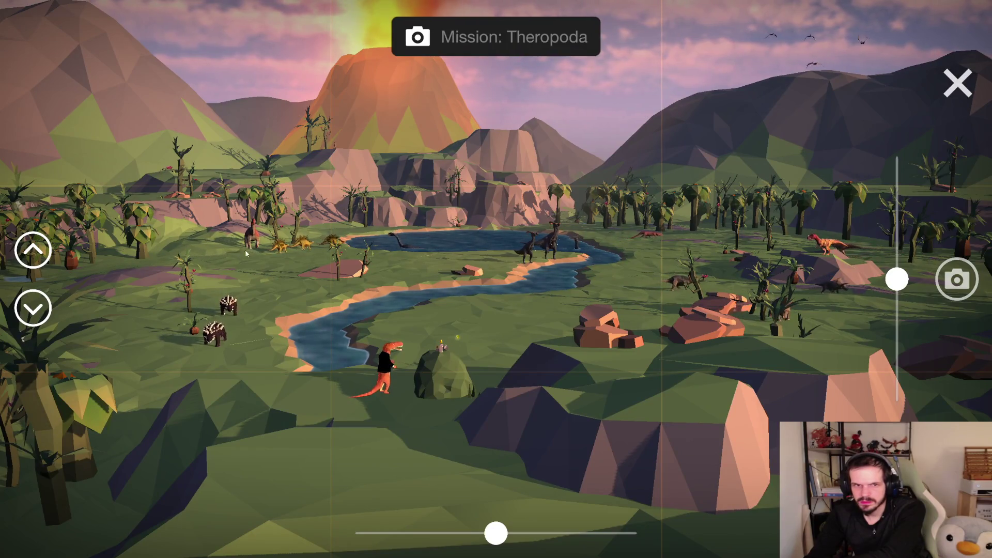
left_click(977, 97)
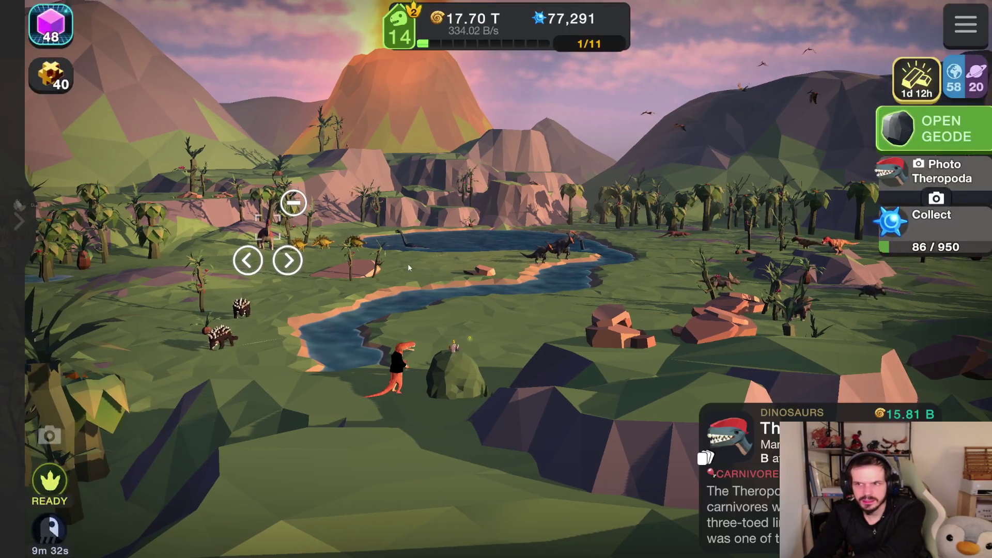
Reopen the Photo Theropoda mission and snap the Theropoda photo.
left_click(20, 223)
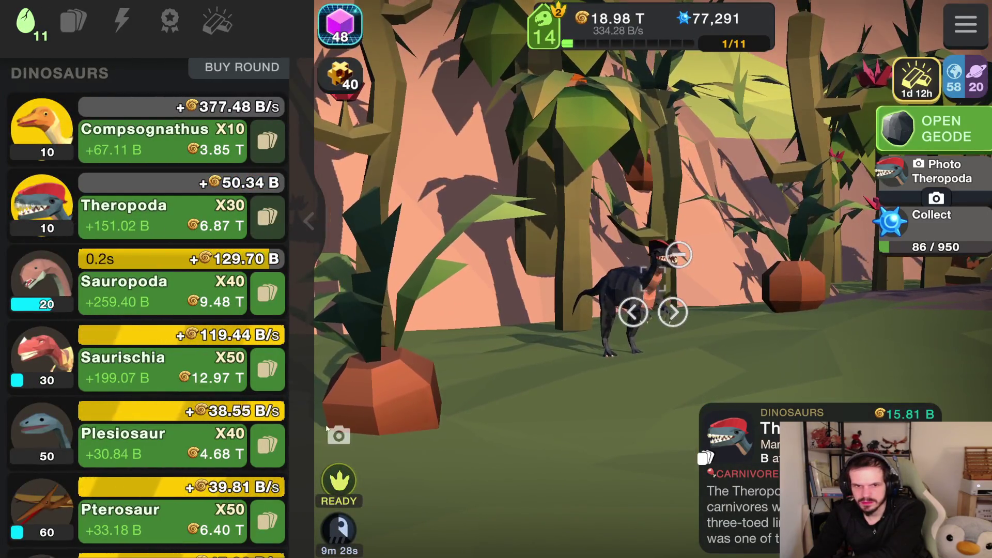
left_click(339, 436)
left_click(956, 278)
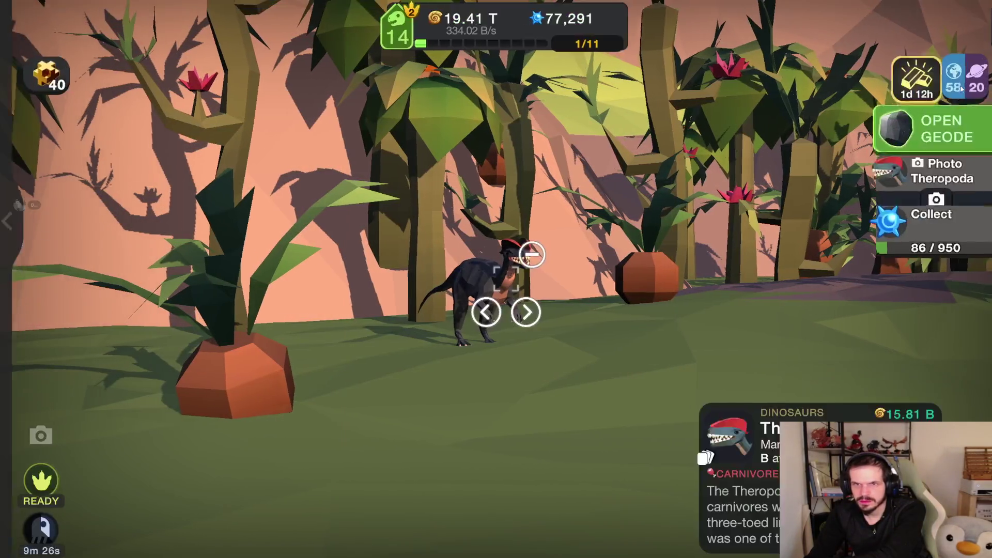
left_click(20, 222)
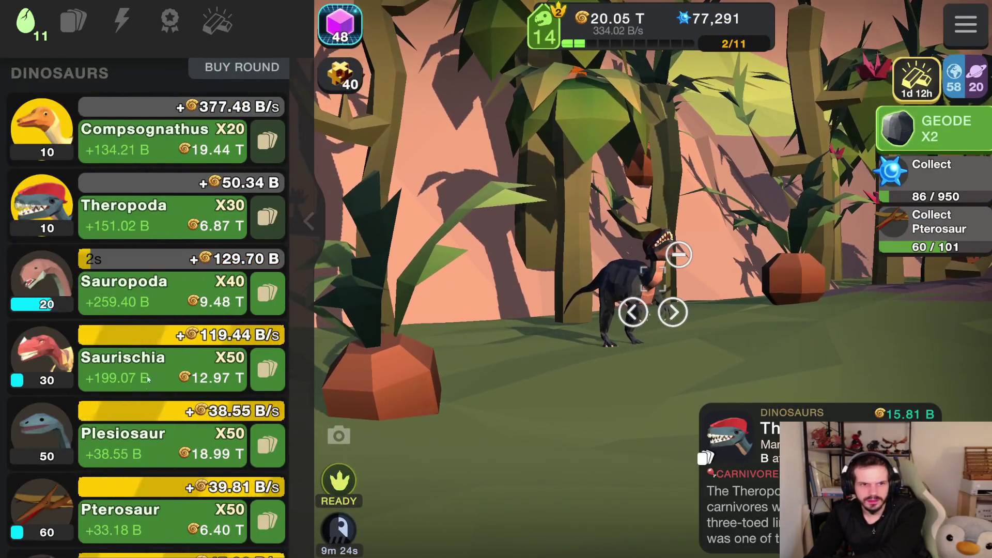
Buy more Pterosaur, 30 more Theropoda, and 50 more Saurischia to reach level 80.
scroll(124, 453, "down", 2)
left_click(124, 454)
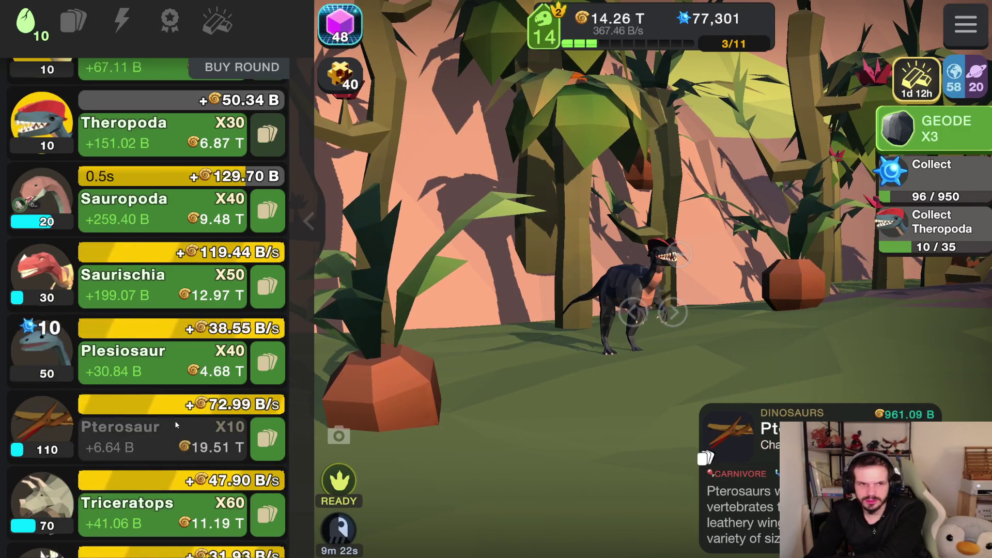
scroll(176, 419, "up", 3)
scroll(176, 419, "down", 2)
left_click(267, 194)
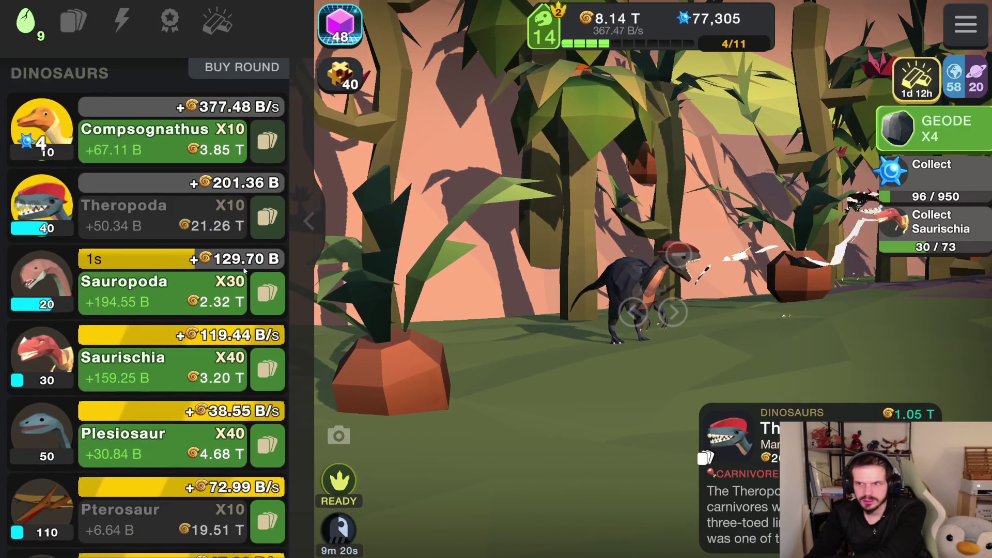
scroll(226, 281, "down", 1)
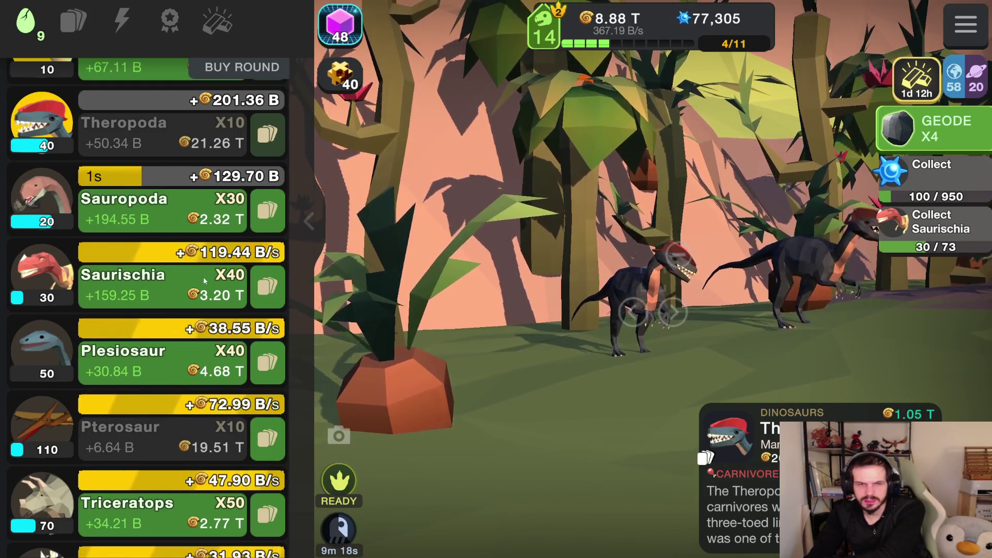
left_click(169, 288)
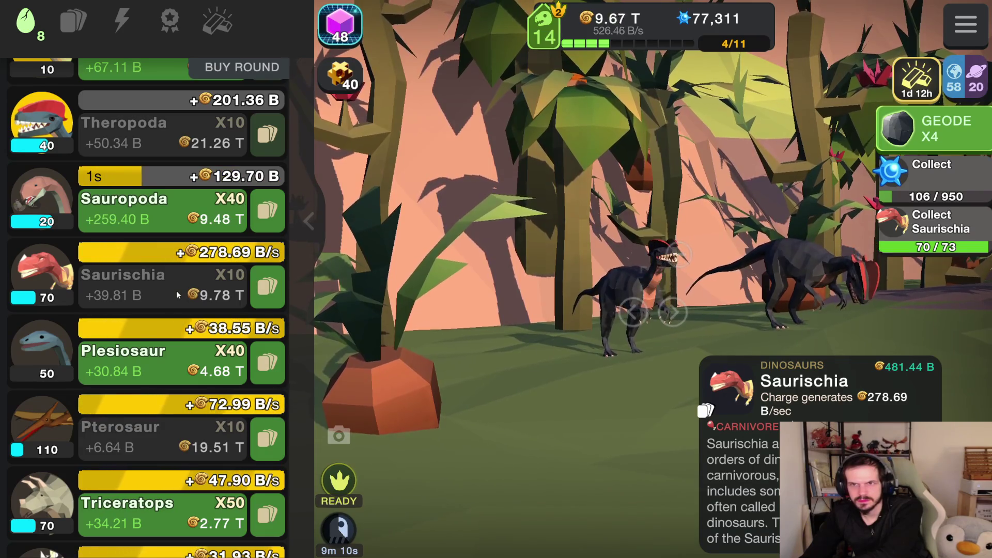
left_click(179, 287)
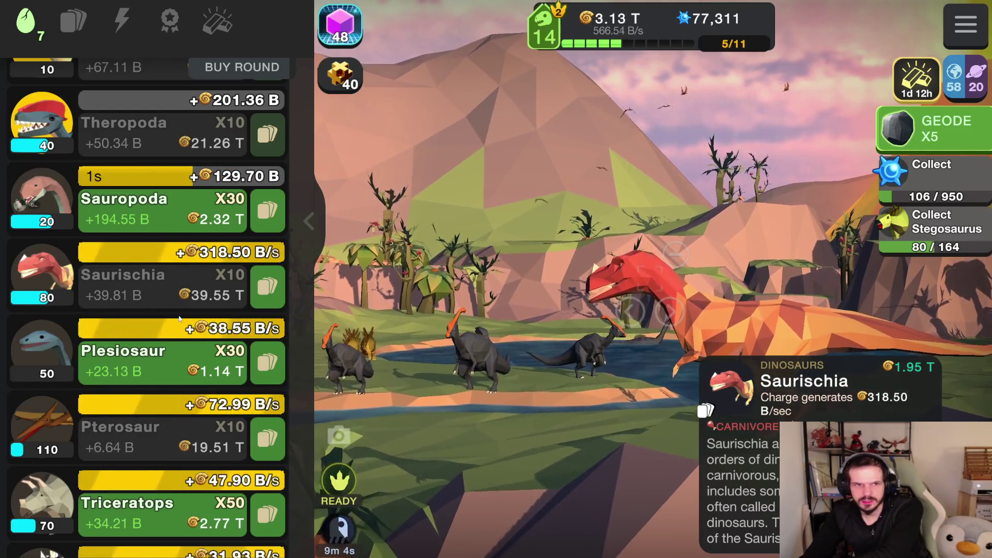
scroll(182, 362, "down", 3)
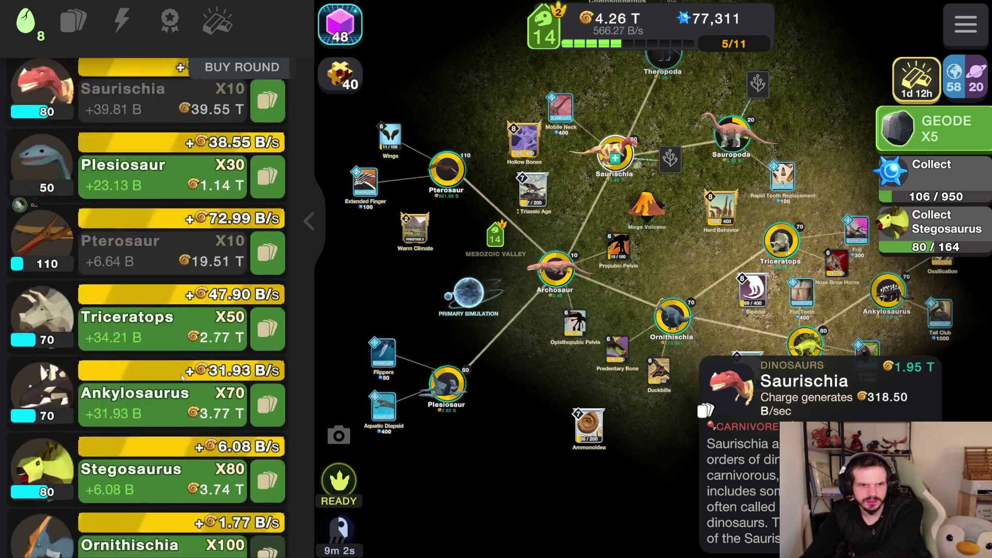
Buy 90 more Stegosaurus to reach level 170.
scroll(182, 378, "down", 2)
left_click(138, 382)
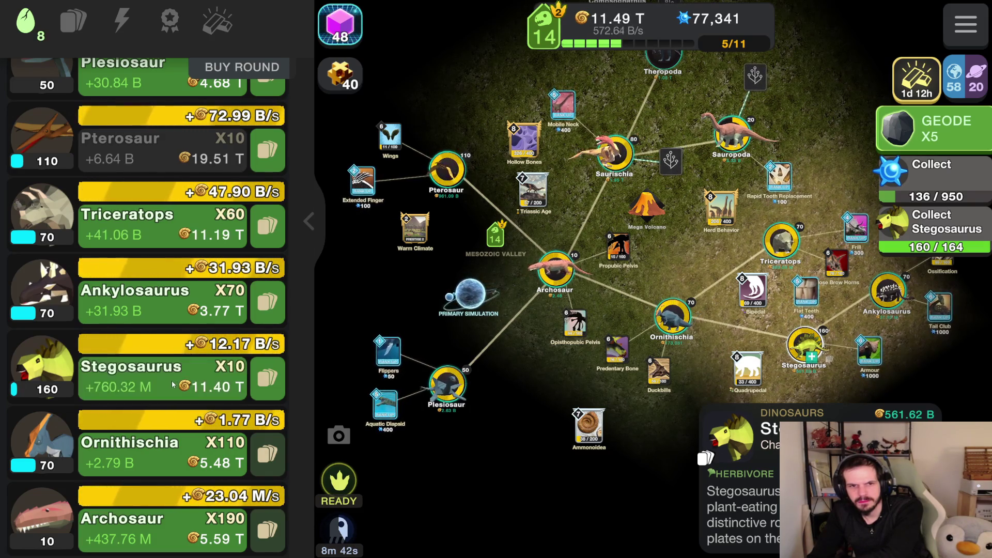
left_click(172, 384)
Buy 40 more Plesiosaur to reach level 90 and switch the buy amount to 100x.
scroll(177, 414, "up", 2)
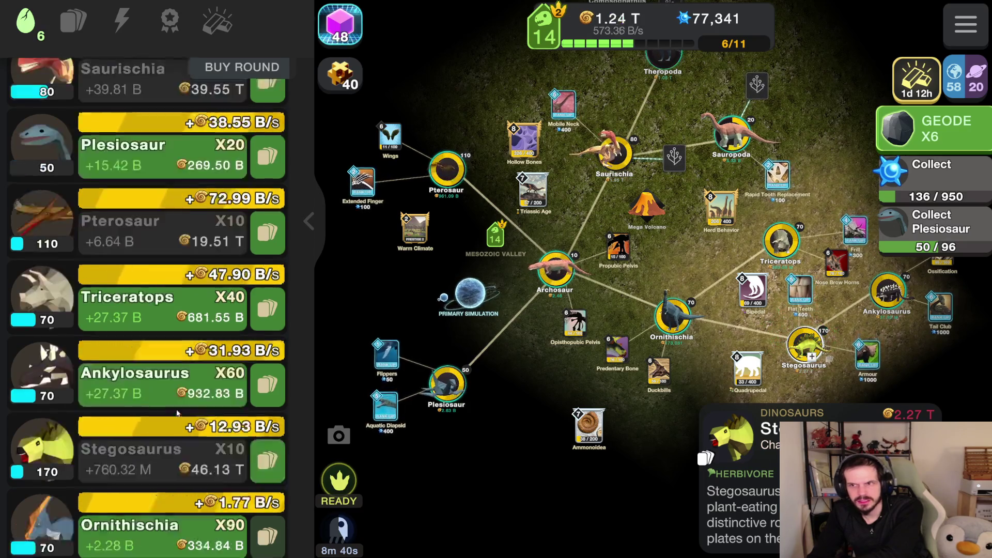
scroll(178, 413, "up", 5)
left_click(154, 453)
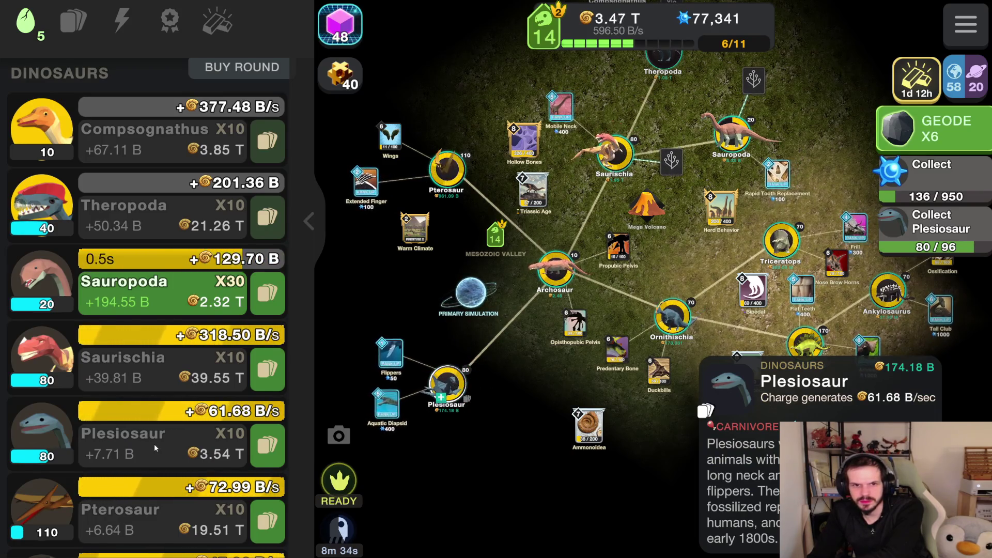
left_click(154, 444)
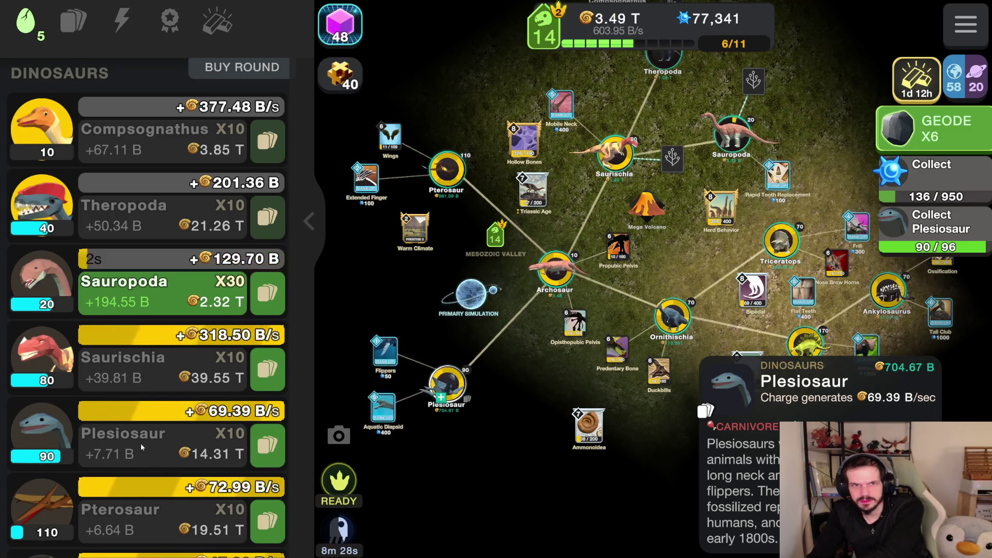
left_click(244, 70)
Cycle the buy amount up to BUY MAX.
left_click(244, 70)
left_click(244, 70)
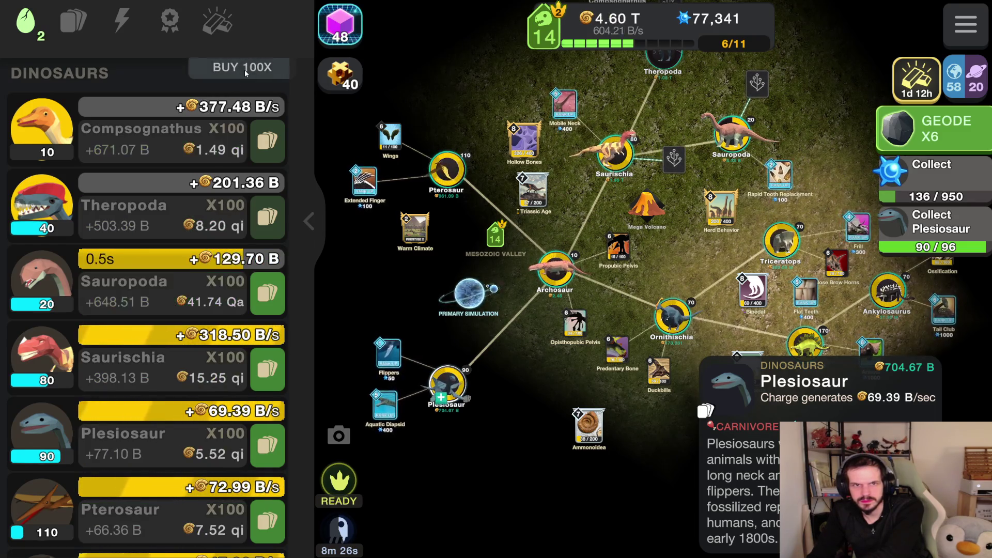
left_click(244, 69)
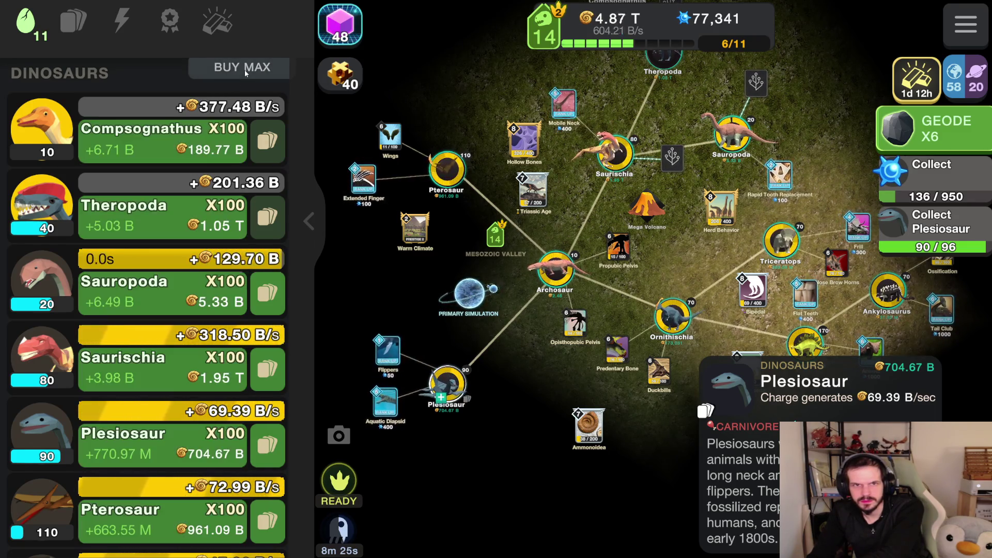
Max-buy Plesiosaur to level 96 and Ornithischia to level 175.
left_click(161, 450)
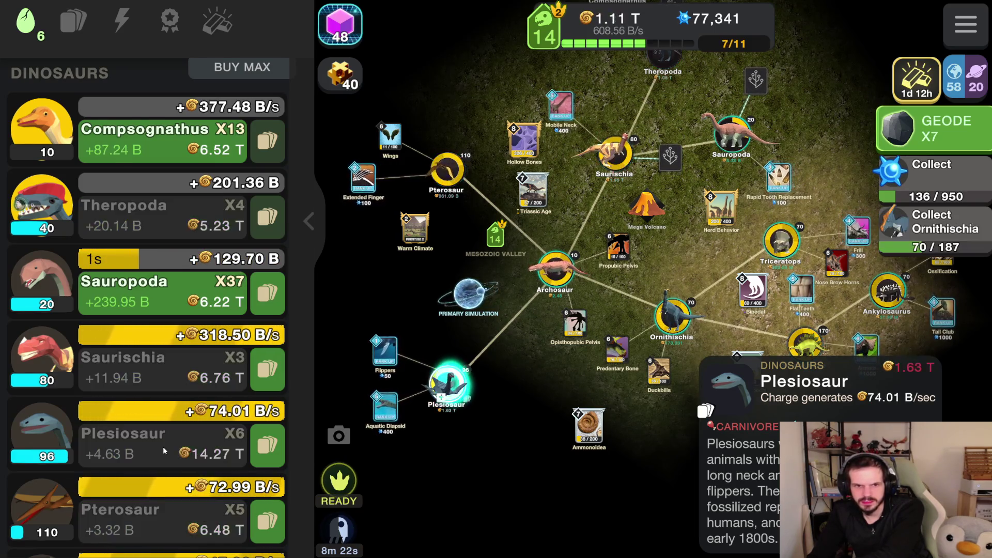
left_click(45, 433)
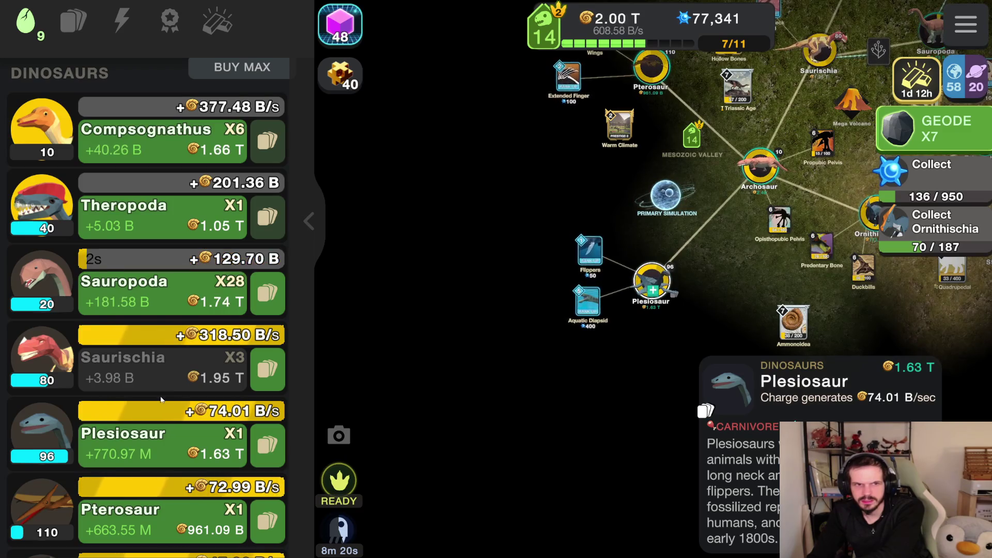
scroll(170, 436, "down", 6)
left_click(169, 452)
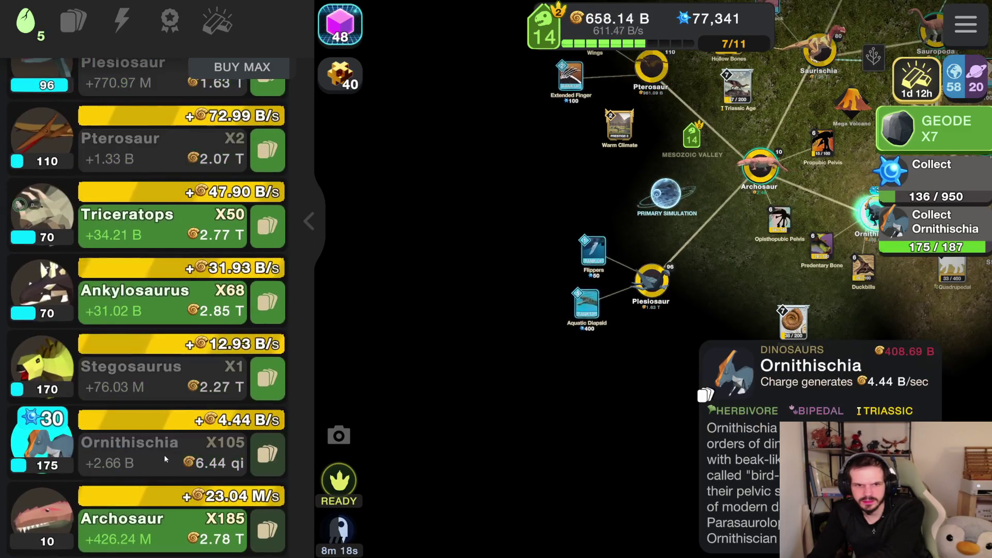
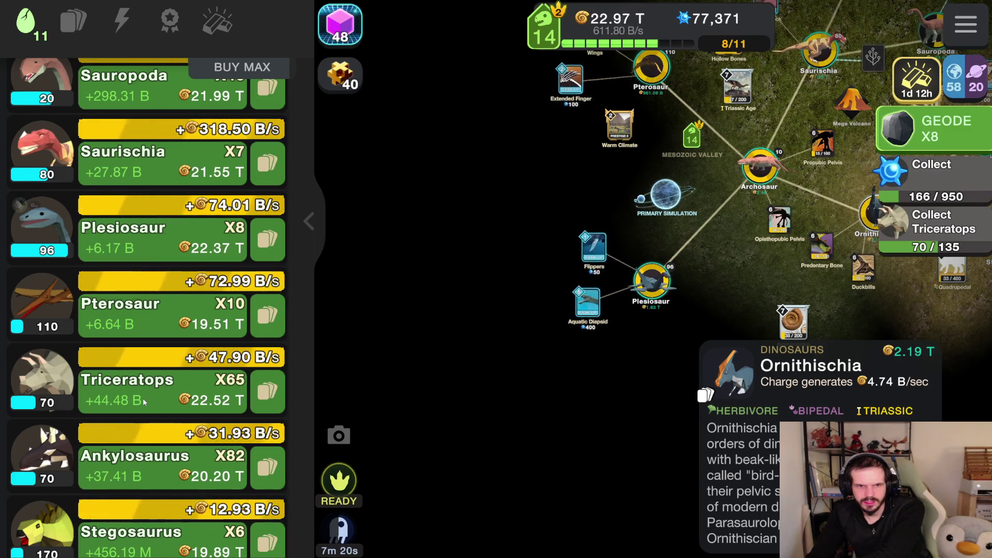
Buy 65 Triceratops levels, taking it from level 70 to 135.
left_click(144, 402)
scroll(179, 398, "down", 3)
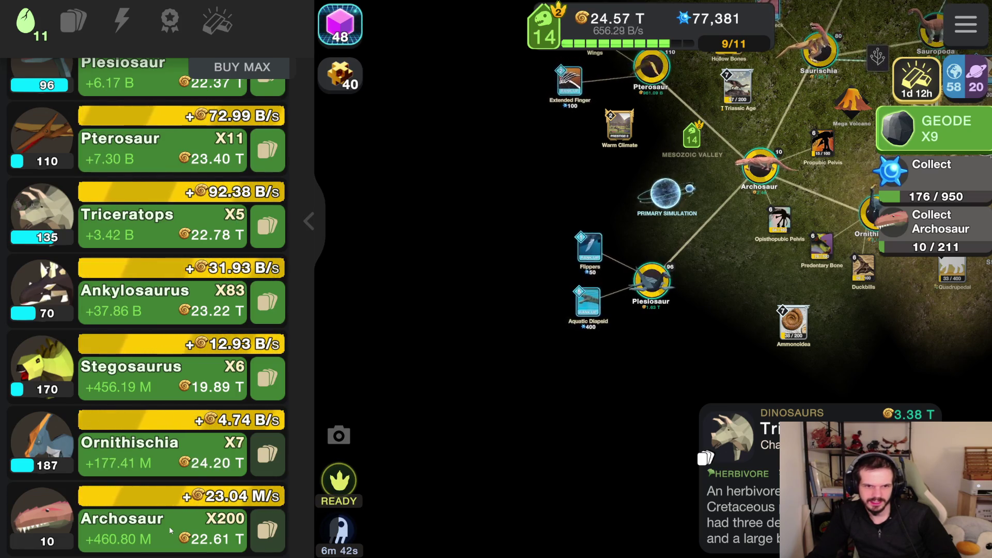
Rank Flippers up to 2, Extended Finger to 4 and Rapid Tooth Replacement to 3.
left_click(86, 10)
left_click(50, 175)
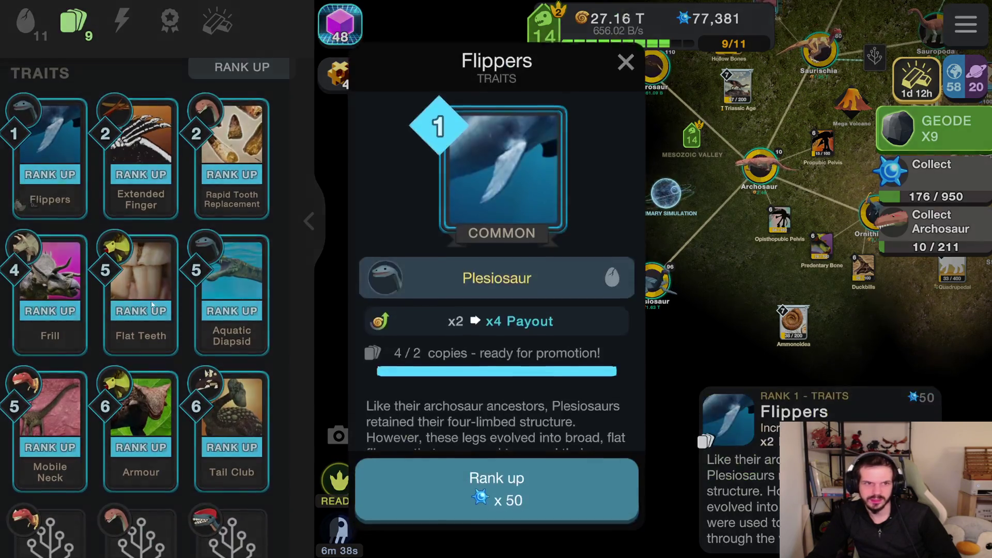
left_click(492, 481)
left_click(162, 175)
left_click(493, 481)
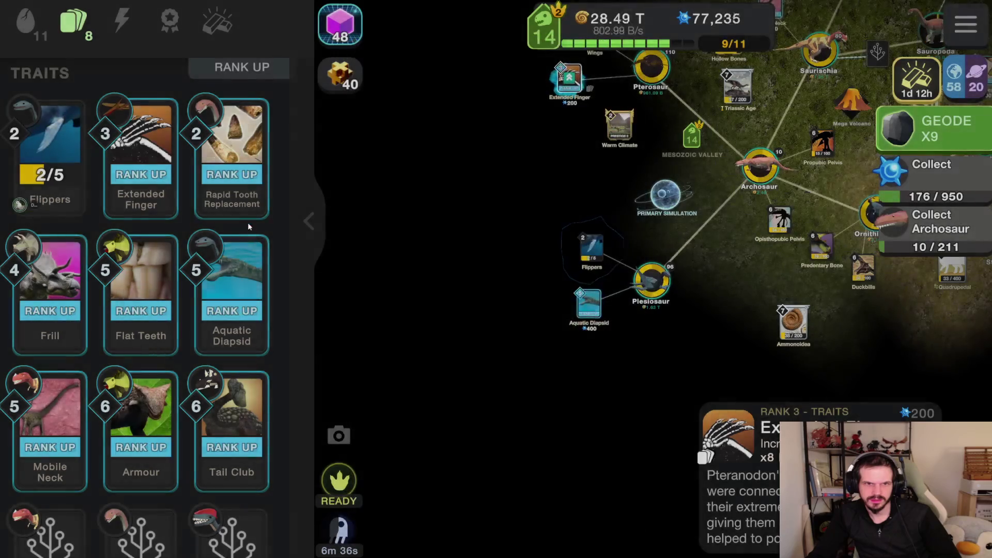
left_click(141, 175)
left_click(495, 511)
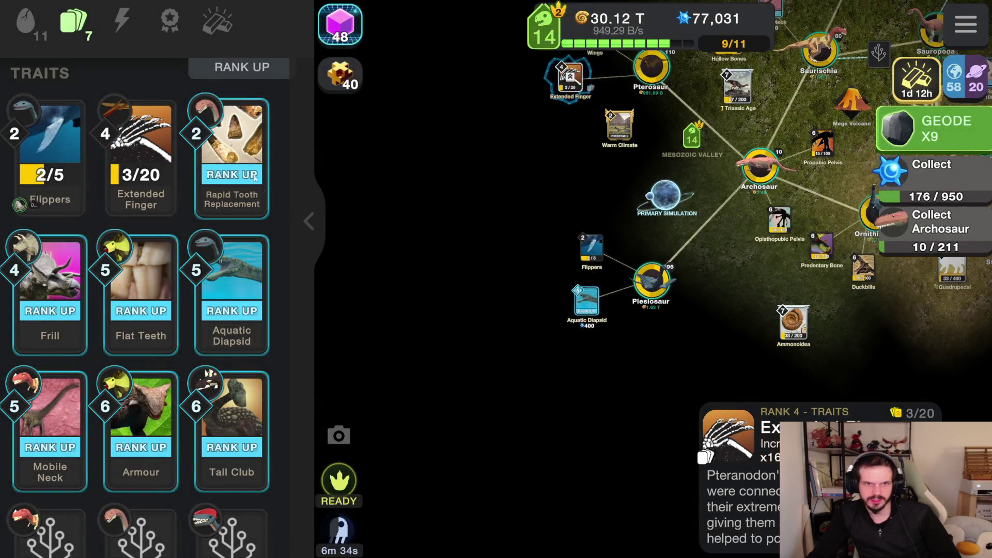
left_click(254, 179)
left_click(496, 481)
Rank the Frill and Flat Teeth traits up to 6.
left_click(51, 310)
left_click(496, 480)
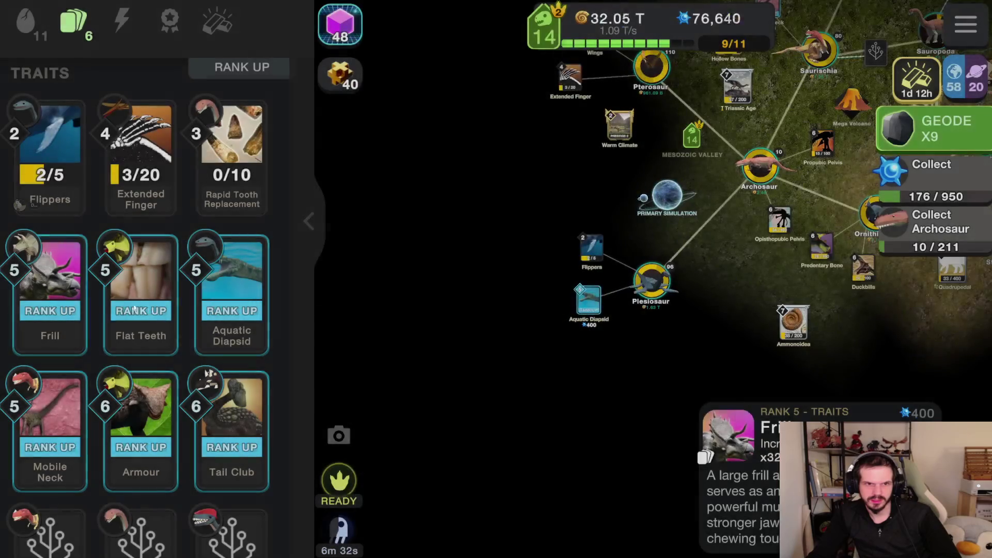
left_click(71, 324)
left_click(490, 482)
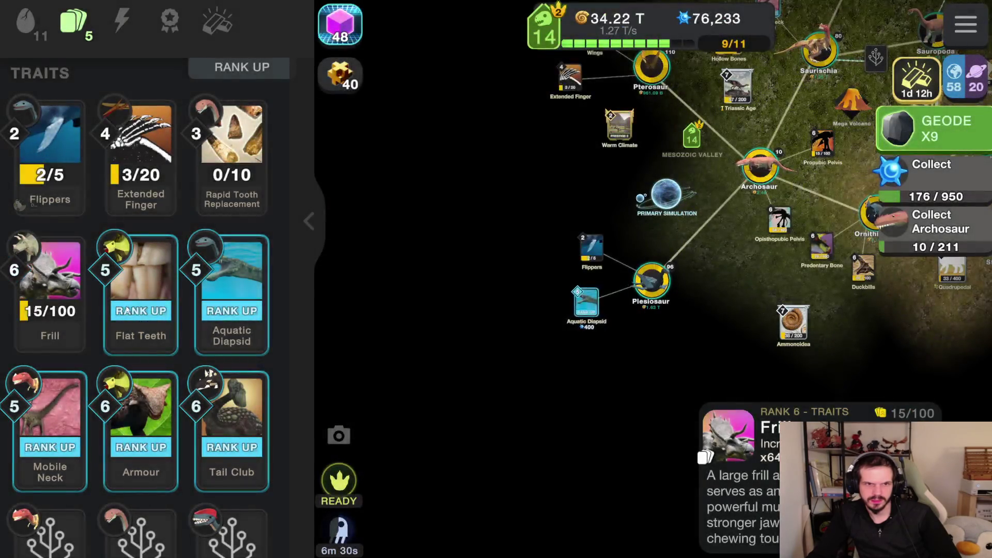
left_click(141, 310)
left_click(216, 357)
left_click(445, 486)
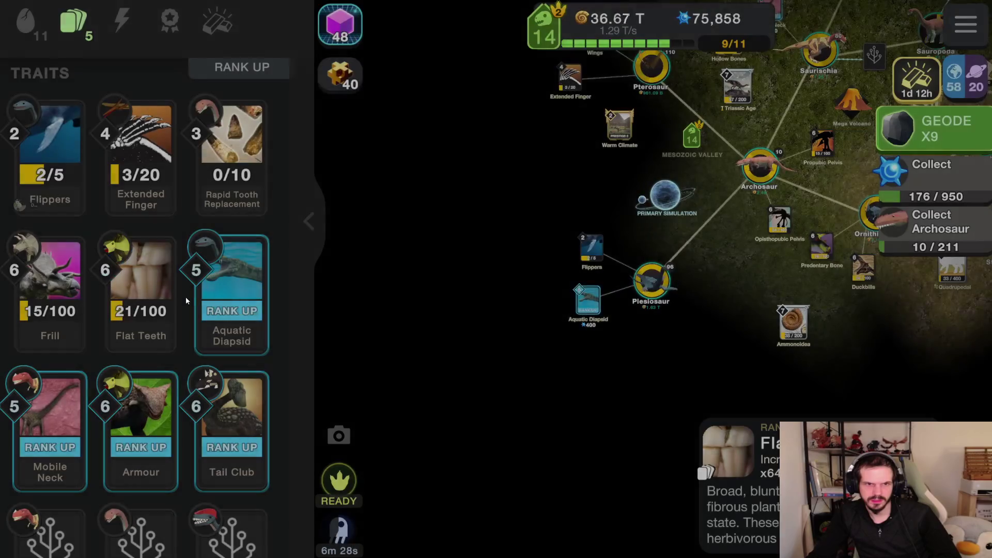
Rank Aquatic Diapsid and Mobile Neck to 6, Armour and Tail Club to 7, then buy Archosaur to 215.
left_click(233, 311)
left_click(474, 476)
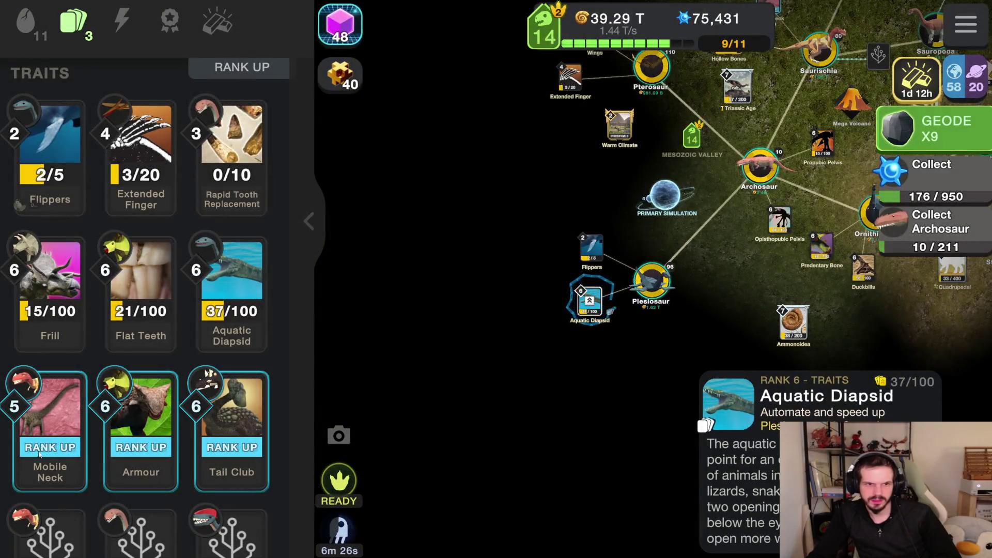
left_click(40, 447)
left_click(490, 483)
left_click(144, 439)
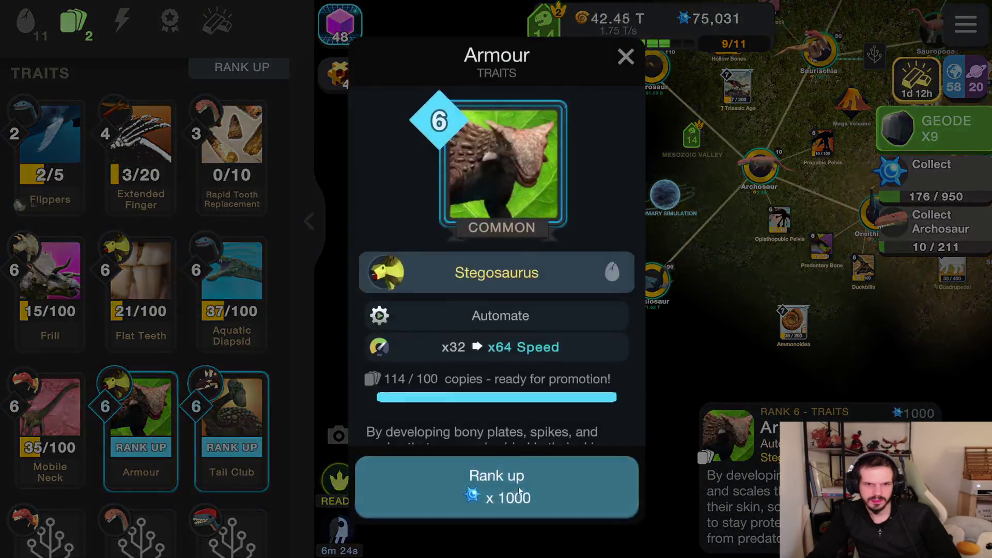
left_click(493, 486)
left_click(232, 429)
left_click(494, 486)
left_click(35, 32)
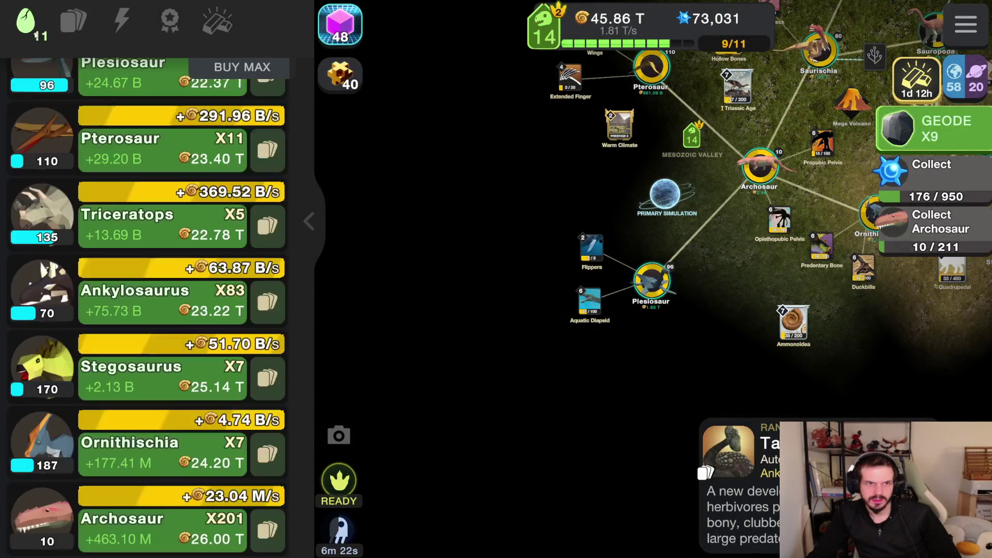
left_click(234, 544)
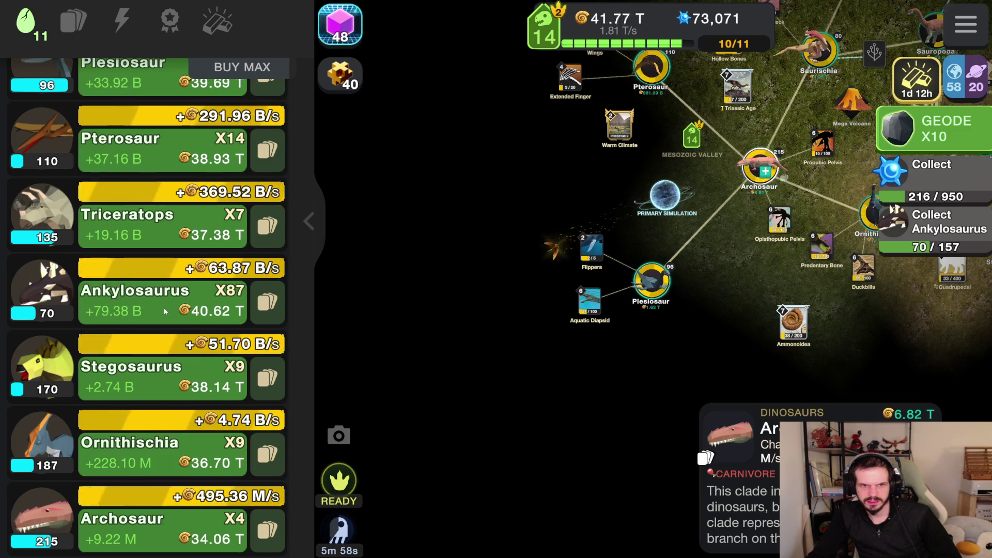
Buy more Ankylosaurus levels and raise Sauropoda from level 20 to 70.
left_click(165, 311)
scroll(167, 315, "up", 5)
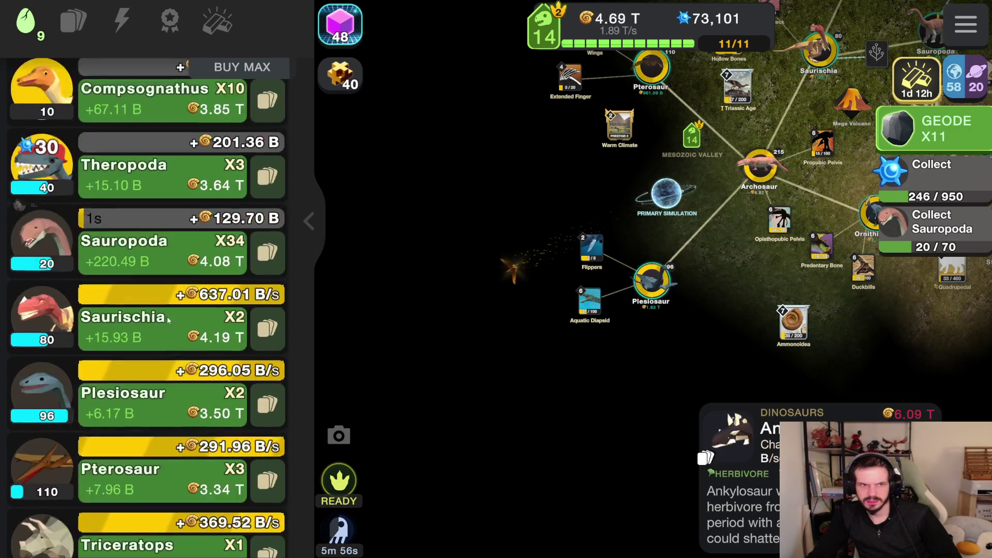
scroll(171, 310, "up", 2)
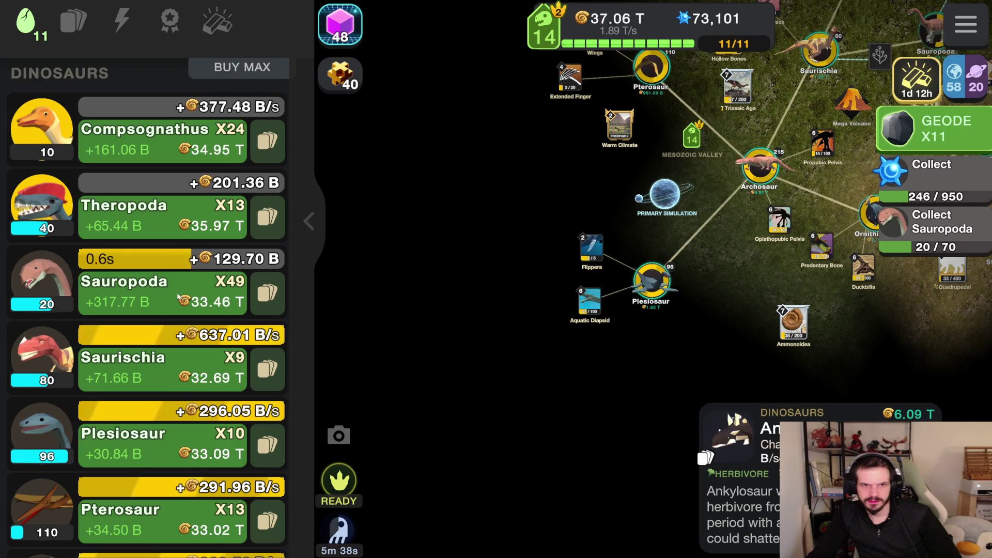
left_click(172, 296)
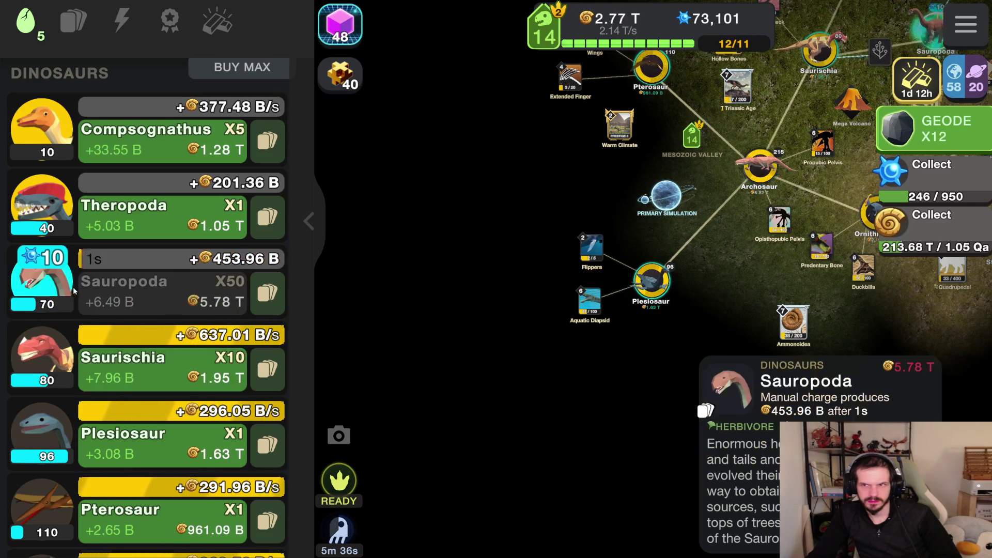
Open the stored geodes and collect the revealed trait cards.
left_click(934, 129)
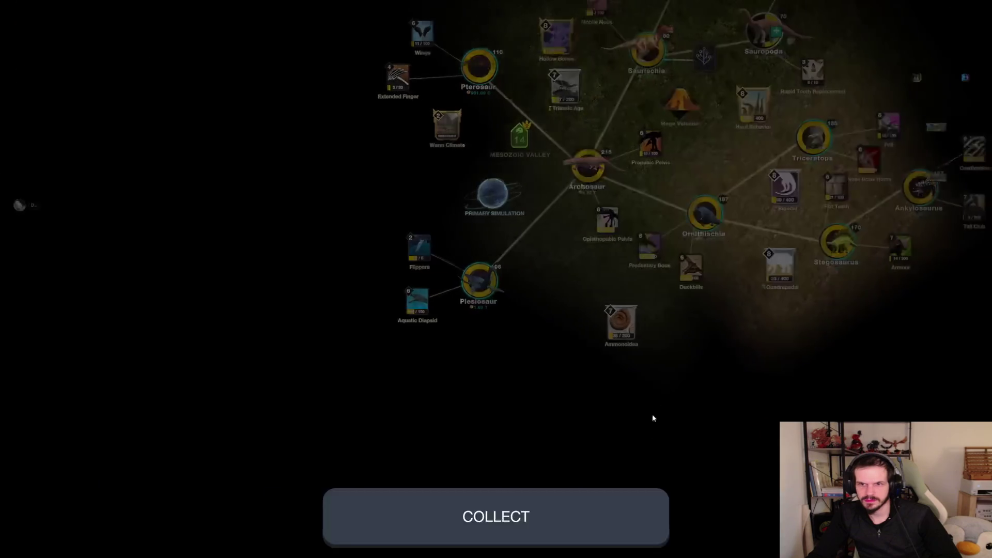
left_click(519, 514)
left_click(451, 448)
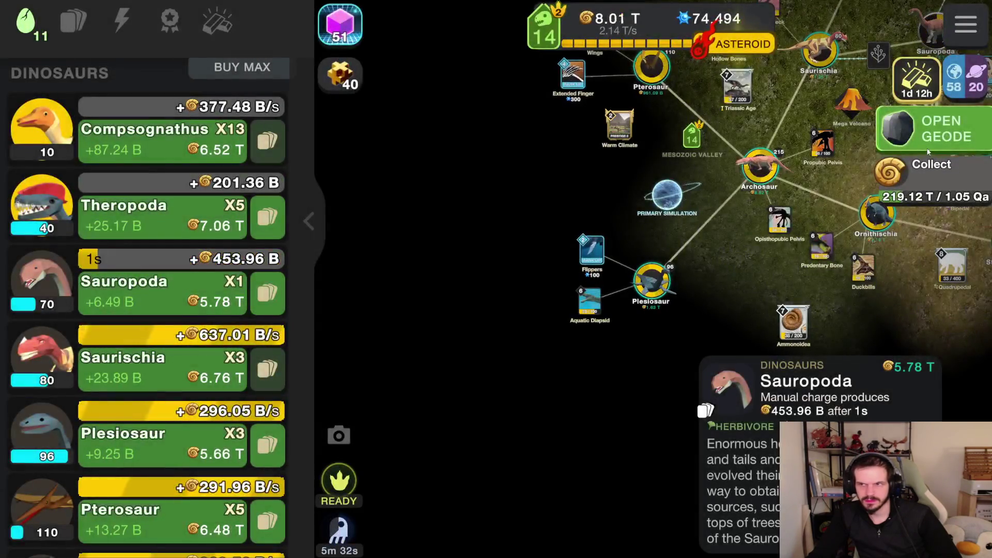
left_click(933, 126)
left_click(580, 511)
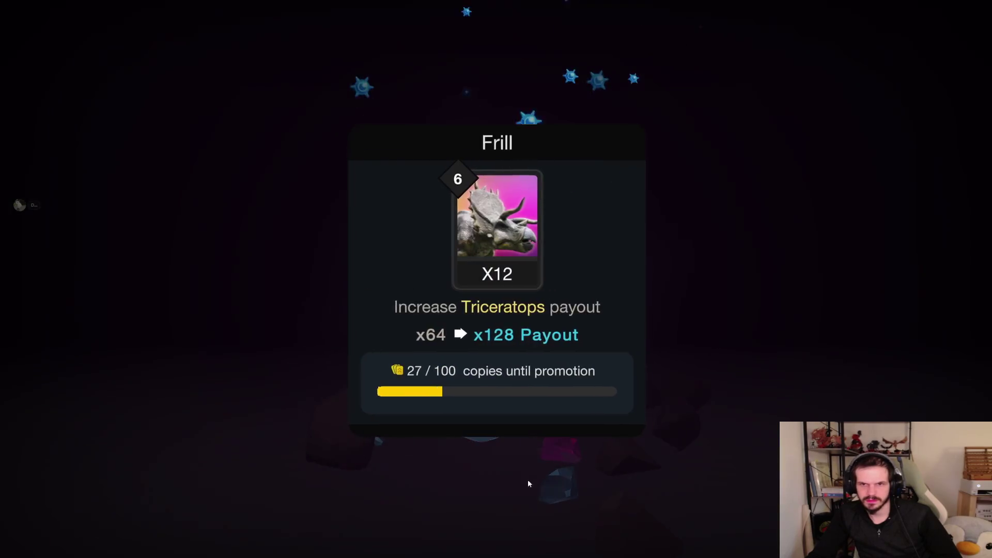
left_click(705, 479)
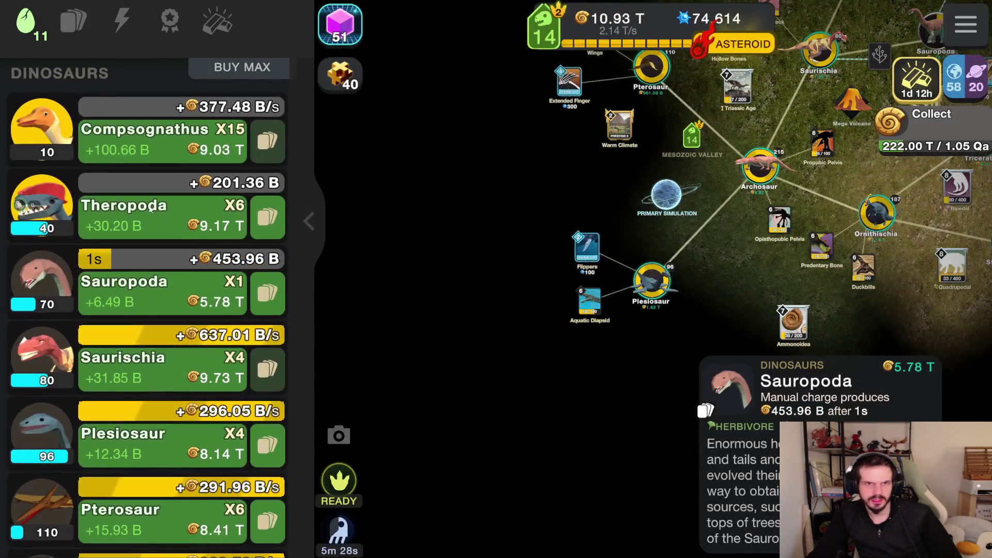
Level Compsognathus to 26 and Theropoda to 42, then switch to the Beyond simulation.
left_click(155, 135)
double_click(166, 239)
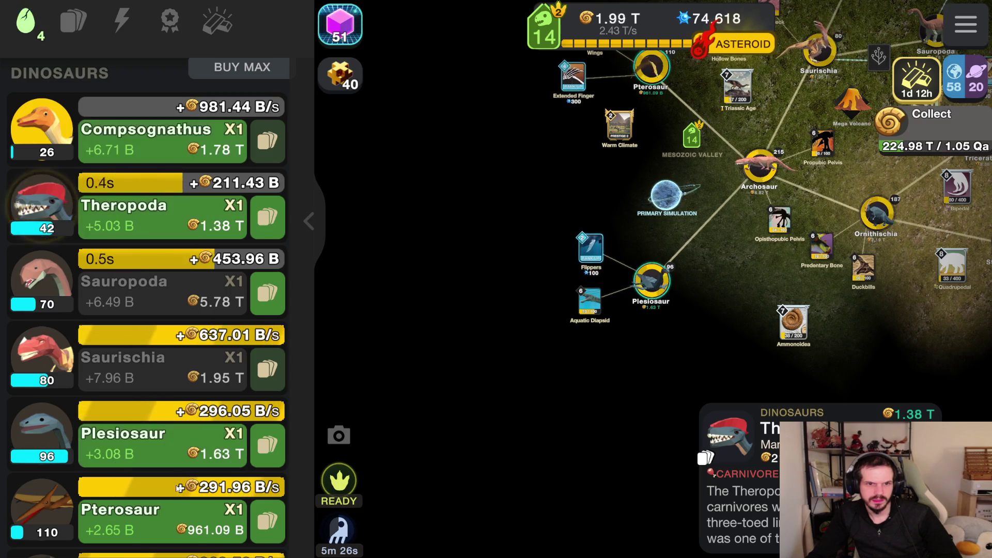
scroll(168, 456, "down", 2)
scroll(167, 456, "down", 5)
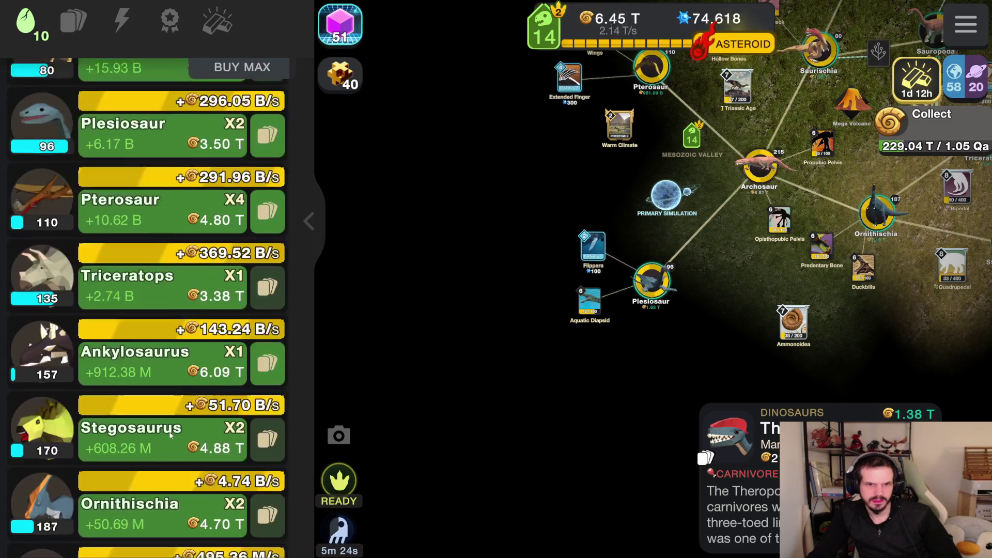
scroll(186, 455, "up", 7)
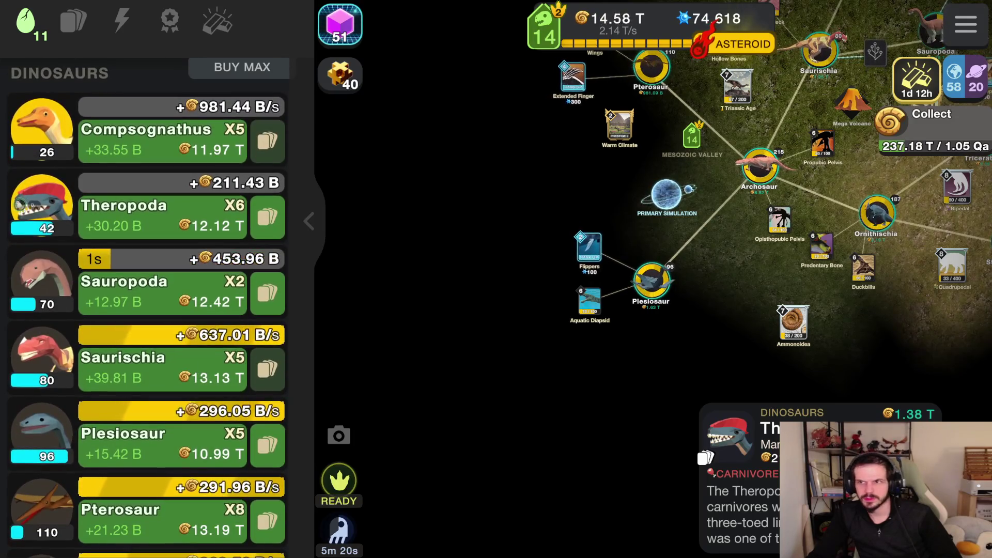
left_click(667, 196)
left_click(618, 261)
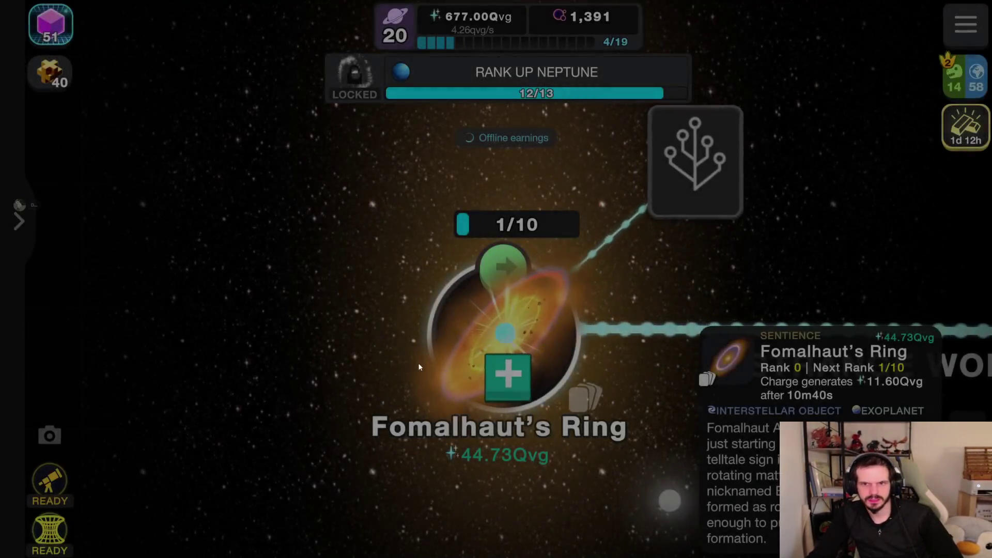
Collect the offline earnings and claim all completed astronomy missions.
left_click(19, 223)
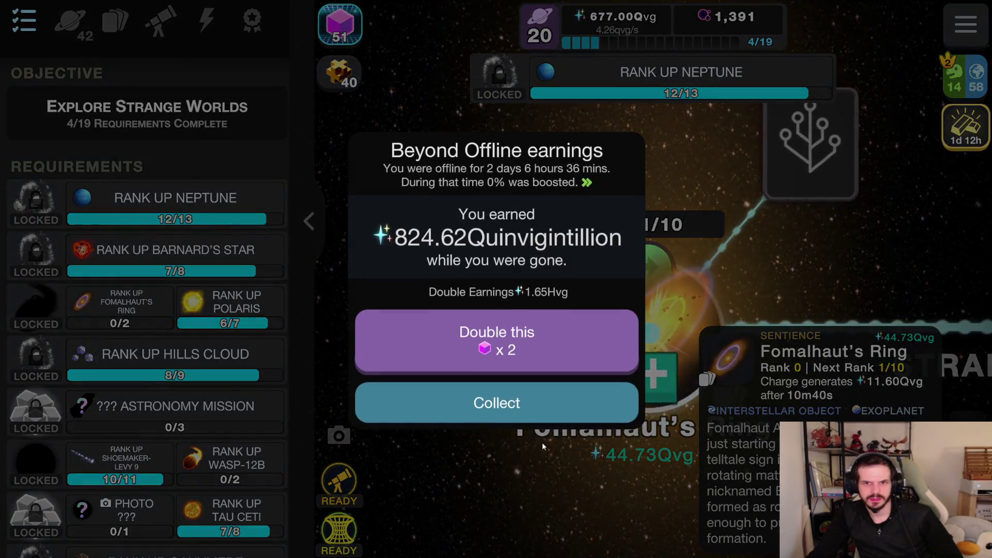
left_click(496, 405)
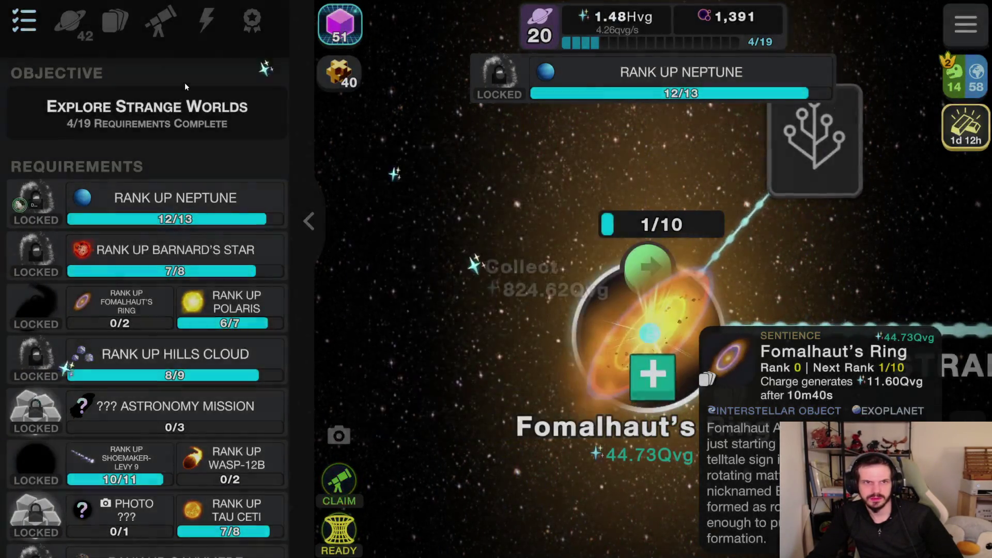
left_click(231, 264)
left_click(296, 390)
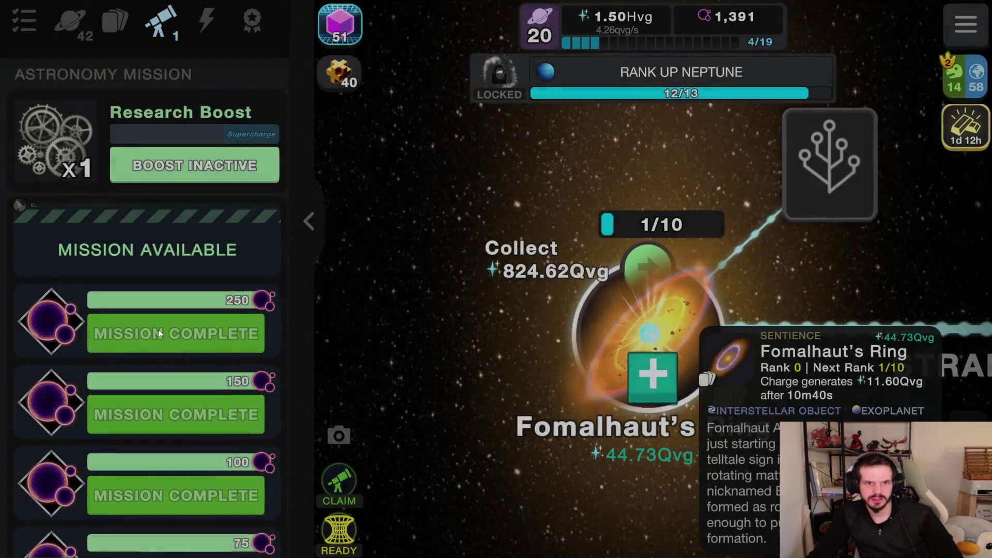
left_click(169, 351)
left_click(170, 414)
left_click(170, 496)
scroll(169, 495, "down", 2)
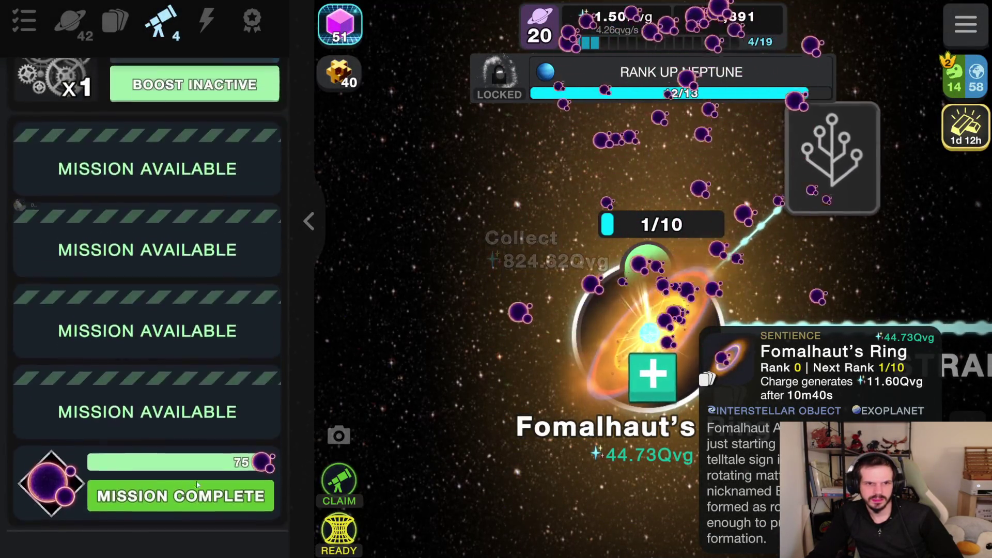
left_click(168, 512)
Start the Constellation I astronomy mission on a free telescope.
left_click(159, 254)
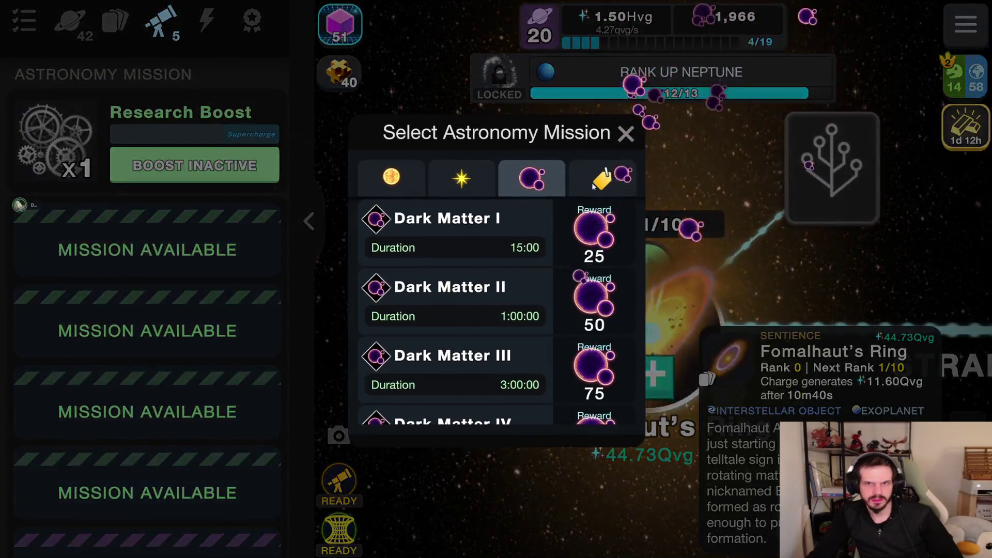
left_click(600, 179)
left_click(462, 178)
left_click(466, 230)
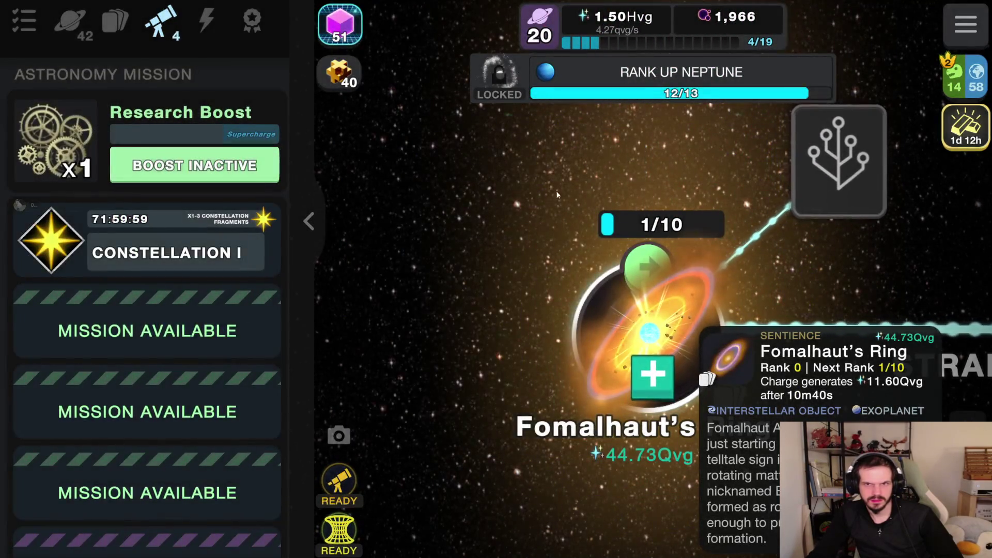
Sort the card collection by rank-up readiness and review the Series I and II cards.
left_click(114, 20)
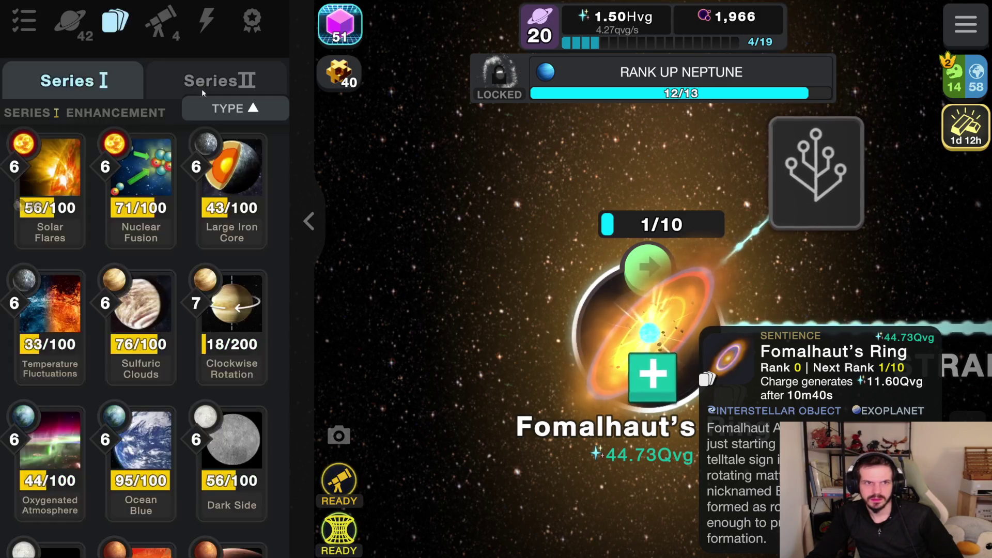
left_click(204, 111)
left_click(203, 114)
left_click(217, 80)
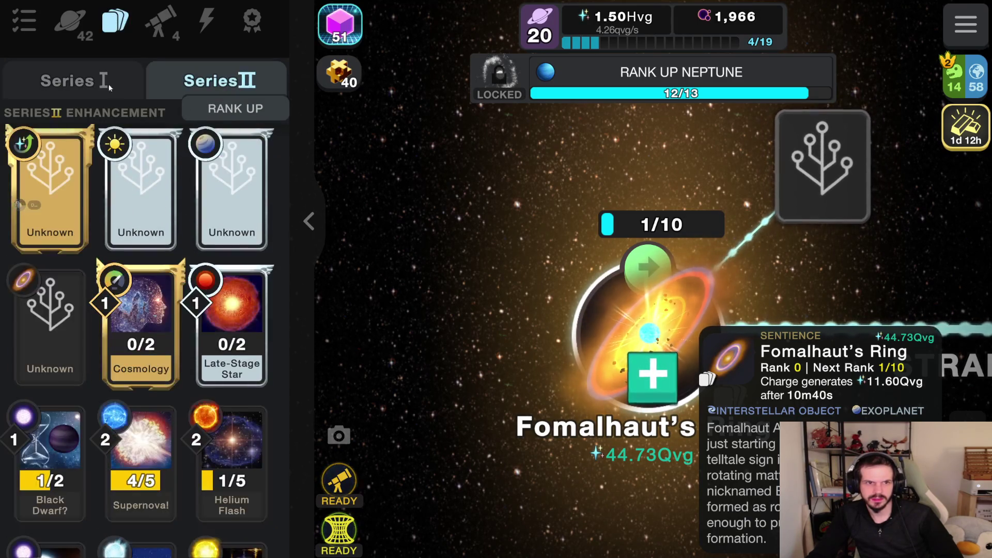
left_click(73, 80)
Start the Dark Matter VI and Dark Matter V missions on free telescopes.
left_click(160, 21)
left_click(250, 350)
scroll(535, 362, "down", 5)
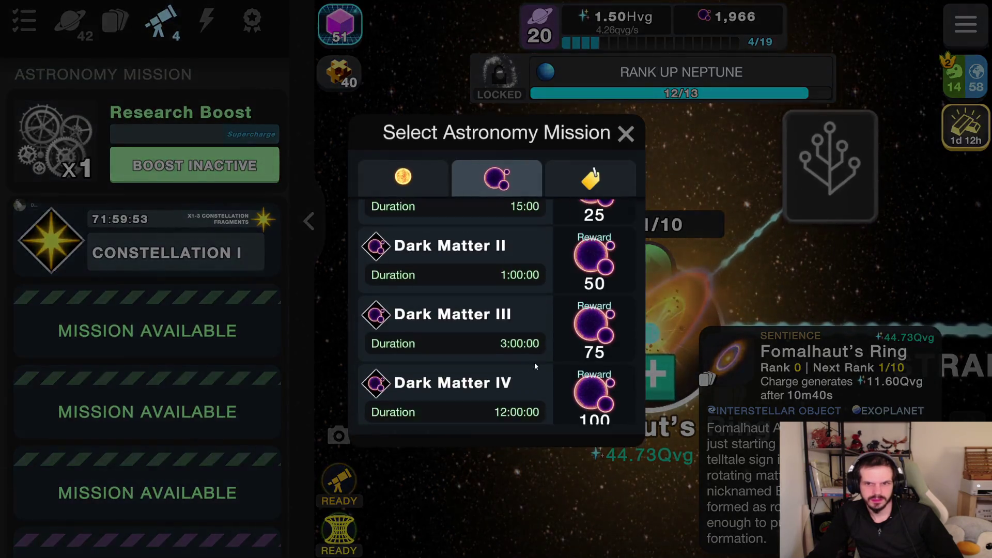
left_click(489, 398)
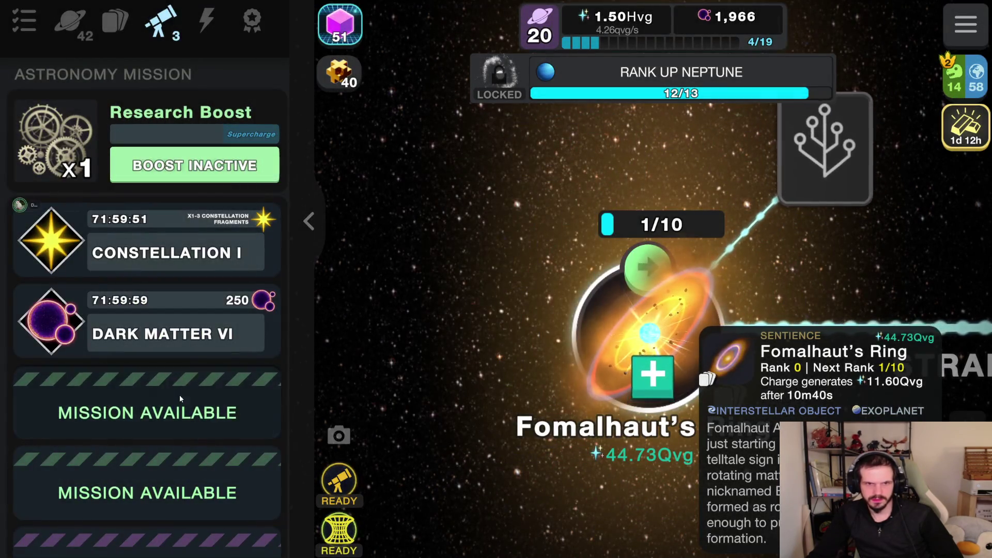
left_click(180, 398)
scroll(550, 357, "up", 1)
left_click(517, 395)
Start the Dark Matter IV and Dark Matter III missions on the remaining telescopes.
scroll(220, 437, "down", 2)
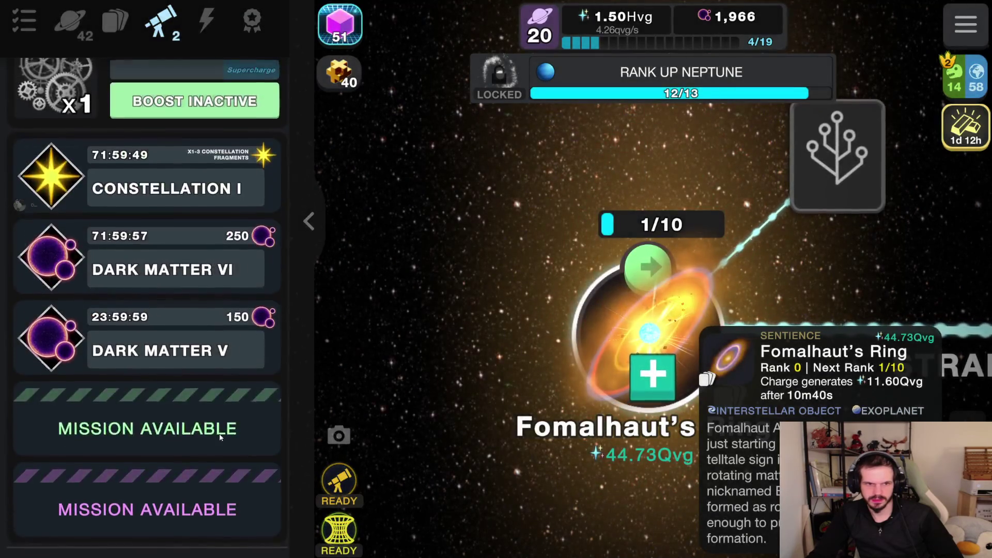
left_click(219, 436)
scroll(511, 380, "down", 2)
left_click(511, 379)
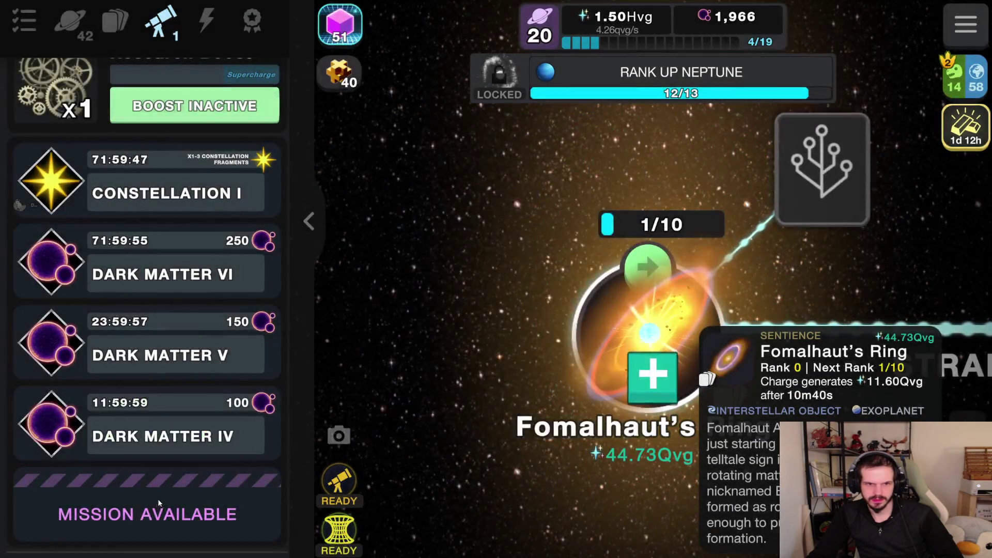
left_click(158, 503)
scroll(504, 396, "down", 1)
left_click(544, 402)
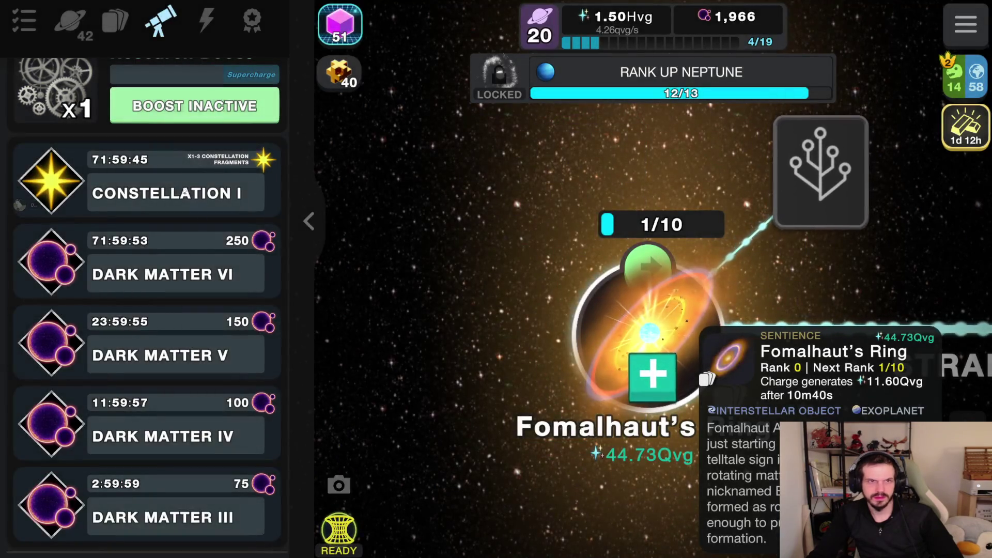
left_click(70, 20)
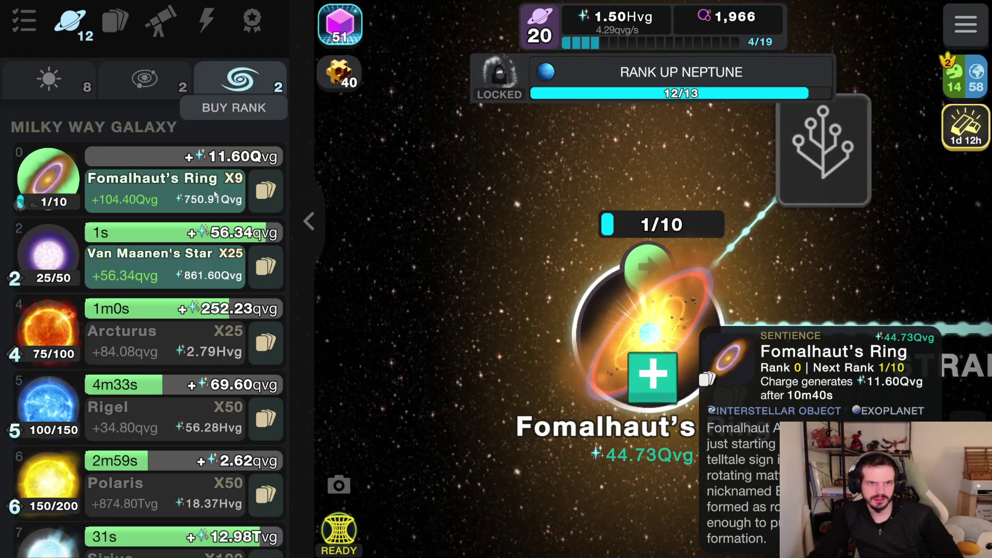
Buy Fomalhaut's Ring to 10/10 and rank it up, revealing the Protoplanetary Disk card.
left_click(215, 195)
left_click(222, 189)
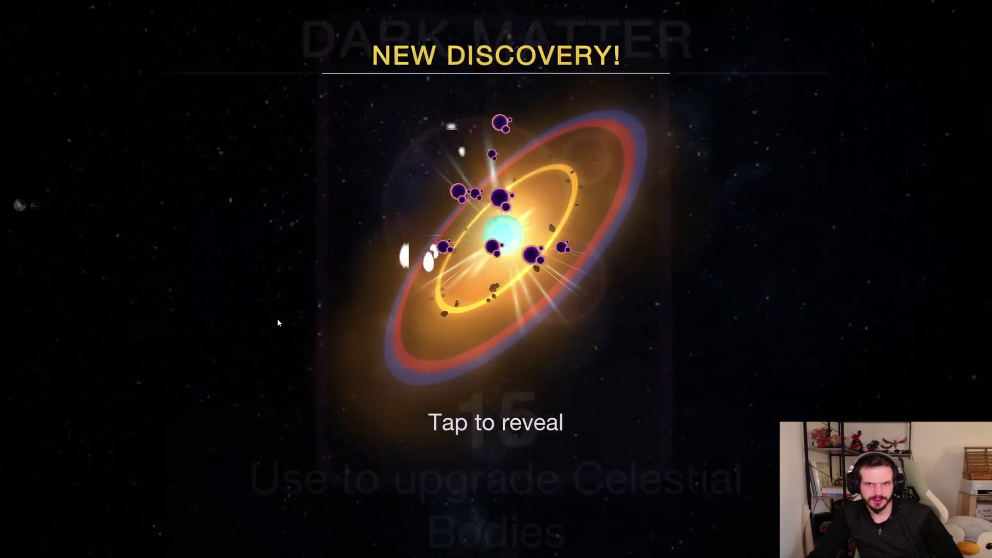
left_click(481, 310)
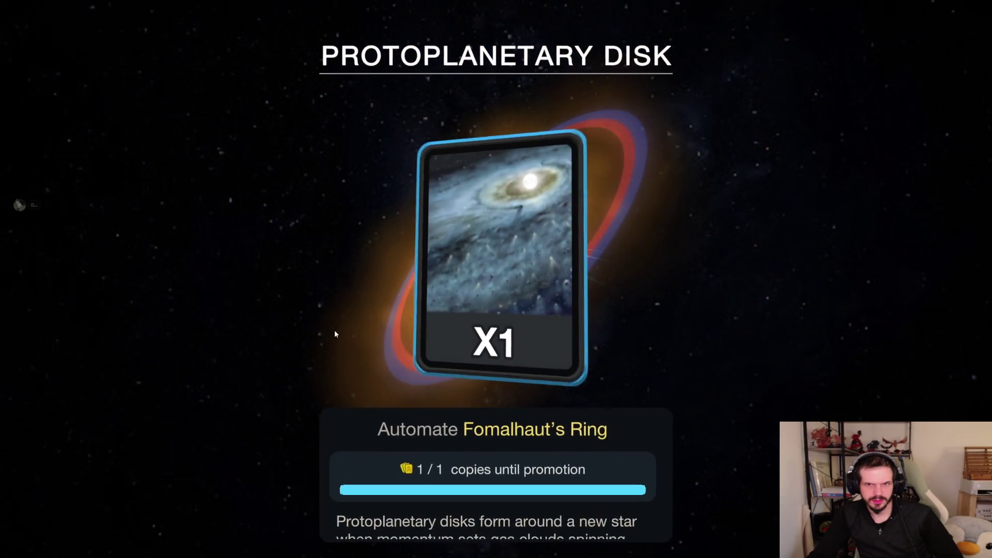
left_click(321, 334)
left_click(405, 330)
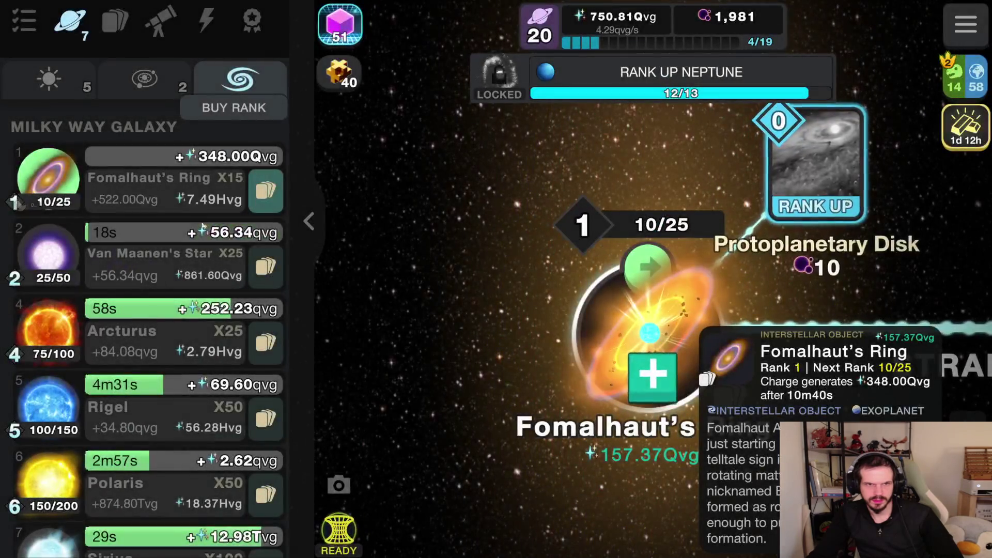
scroll(215, 289, "up", 1)
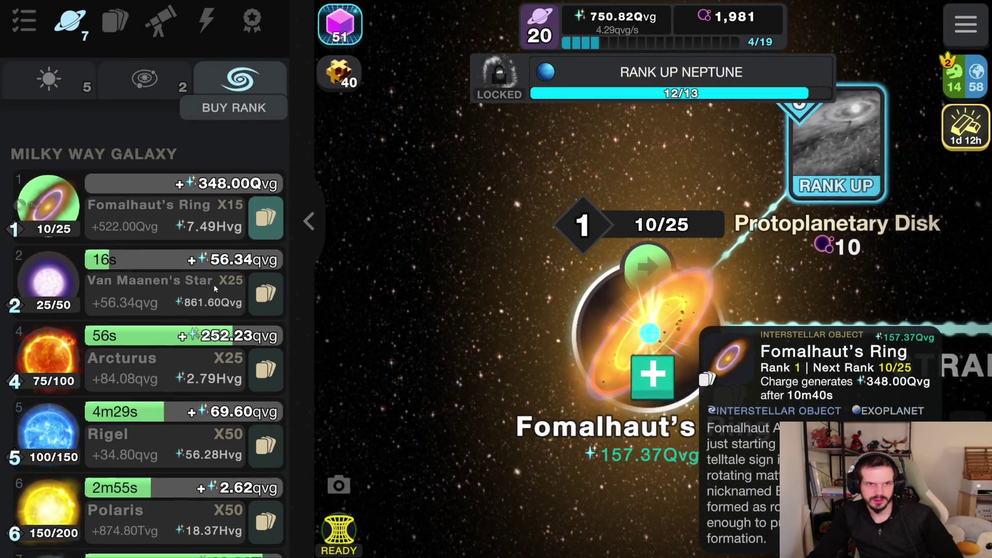
scroll(216, 288, "down", 1)
Rank the Series II Protoplanetary Disk enhancement card up to rank 1.
left_click(114, 20)
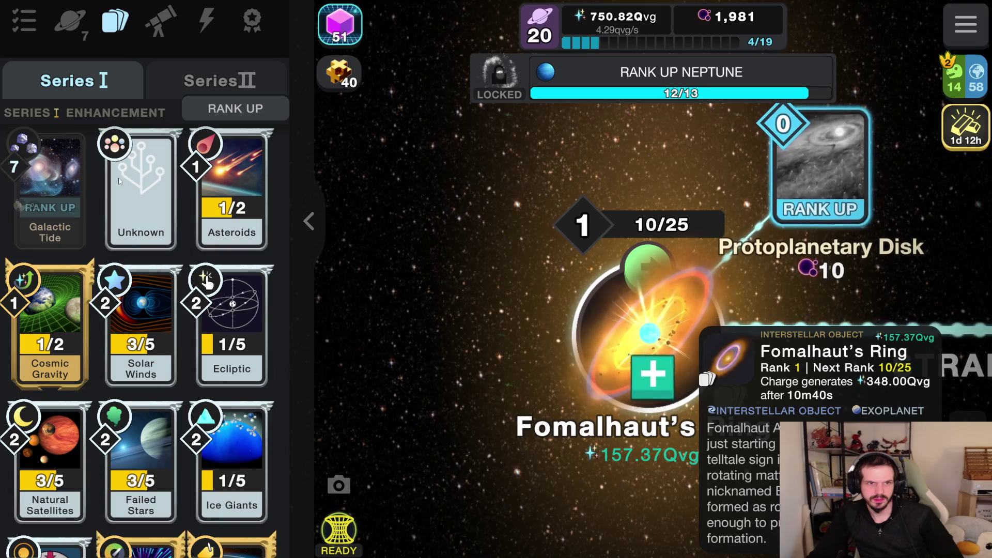
left_click(219, 81)
left_click(50, 191)
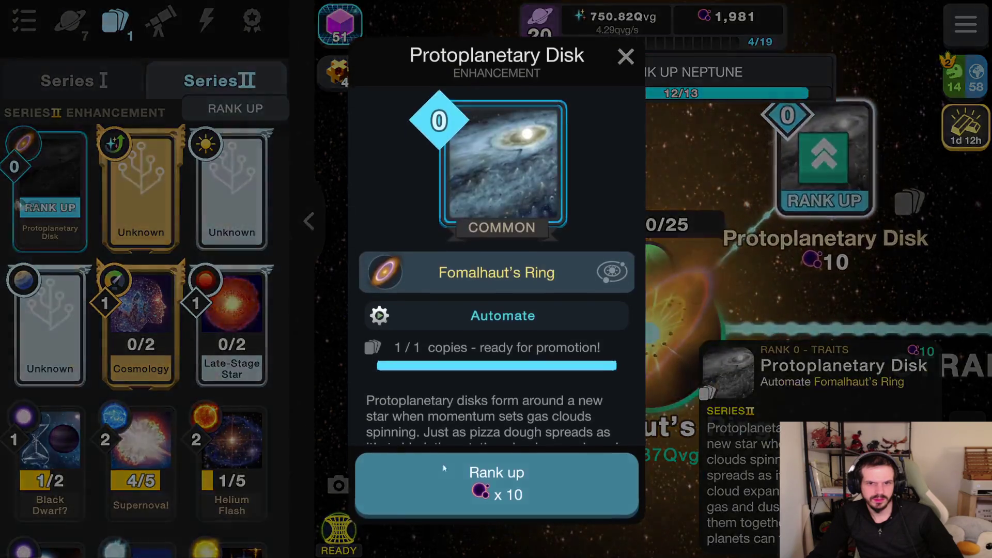
left_click(444, 468)
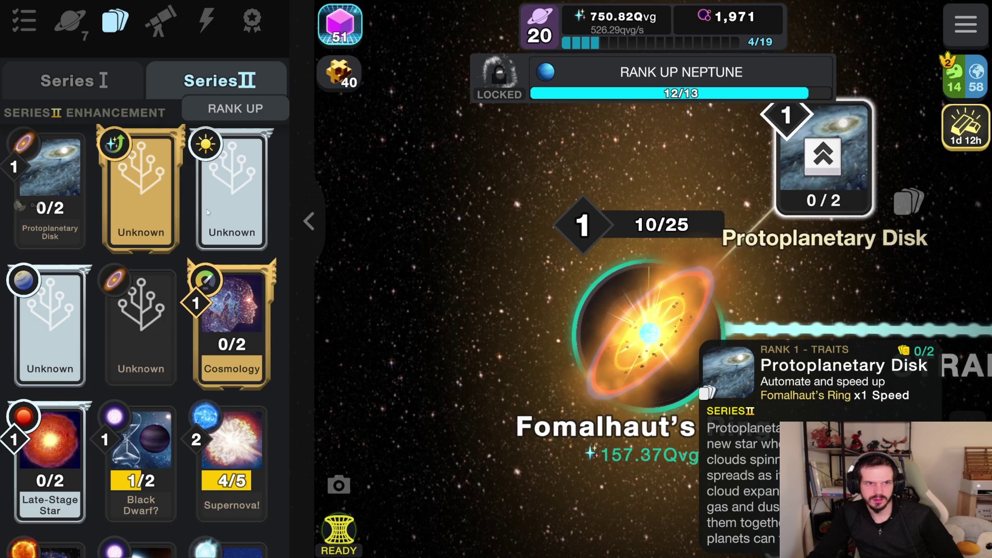
left_click(63, 175)
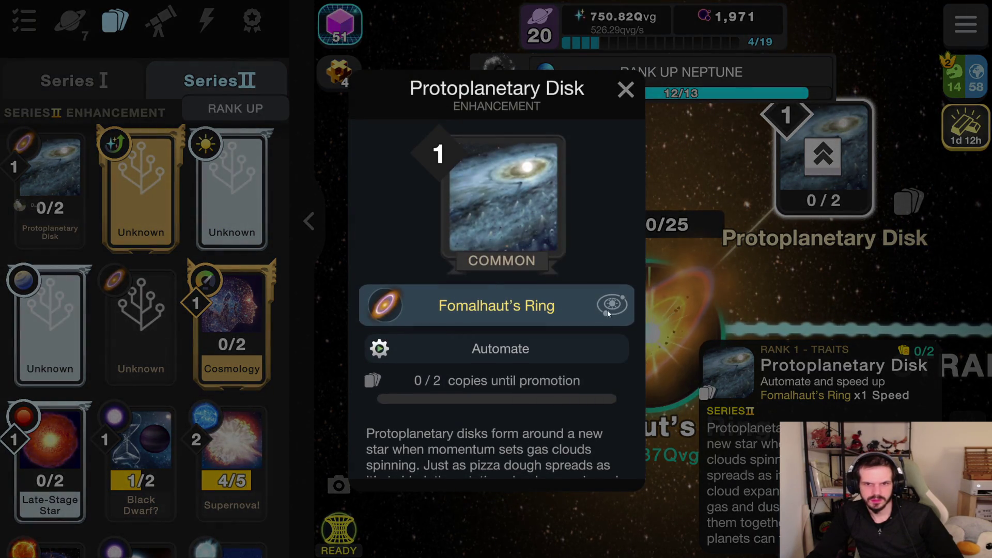
left_click(626, 92)
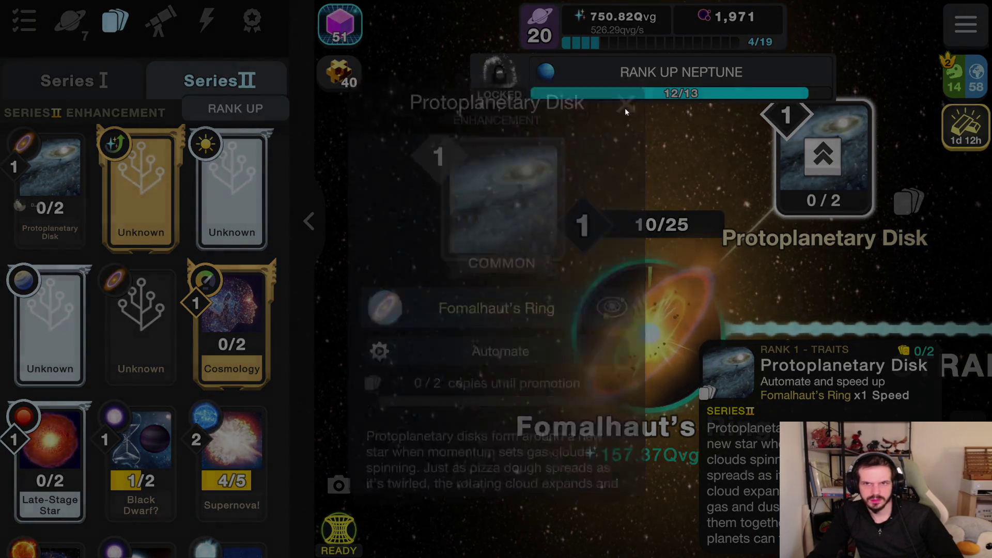
left_click(490, 329)
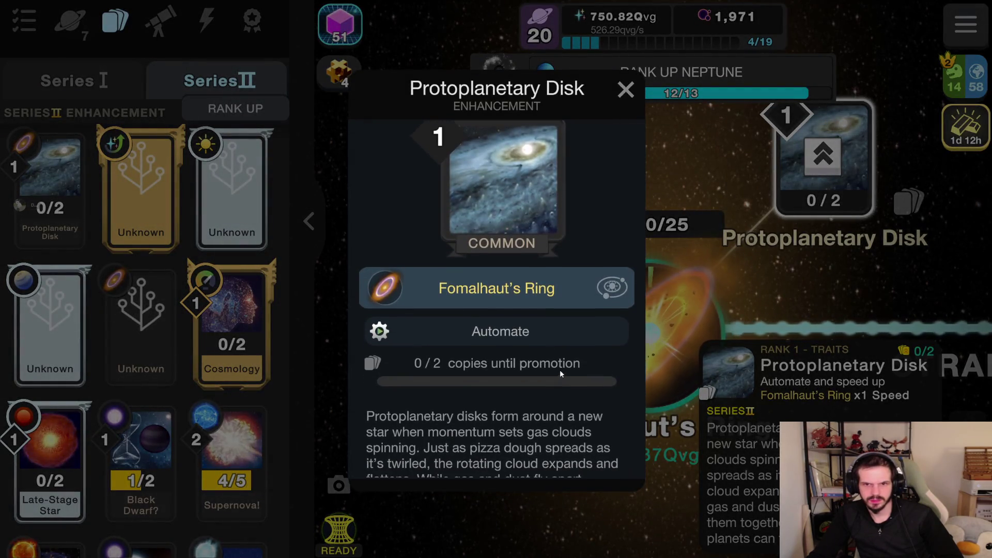
scroll(560, 370, "down", 1)
left_click(699, 175)
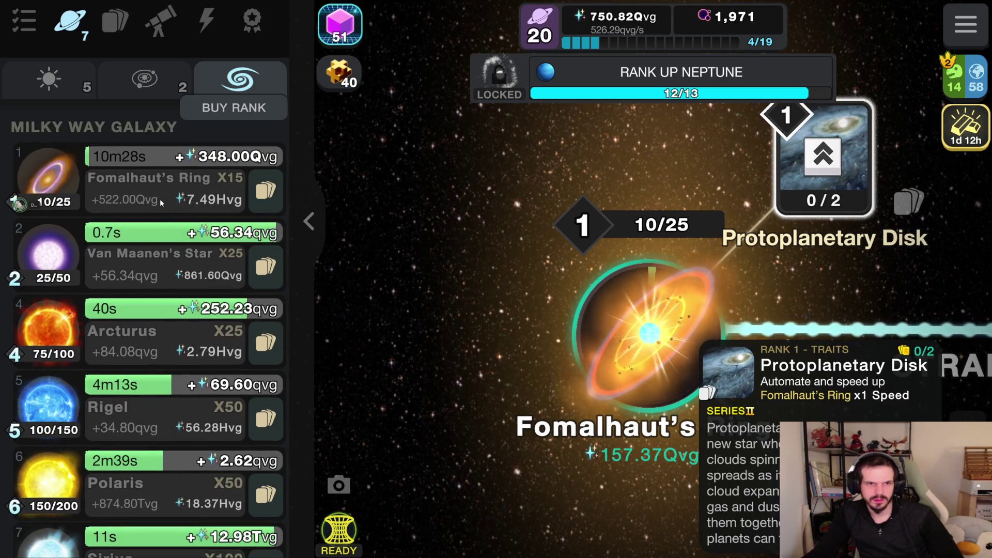
Browse the Trans Neptunian Object and Celestial Body lists, check the objective, and return to Milky Way Galaxy objects.
left_click(139, 82)
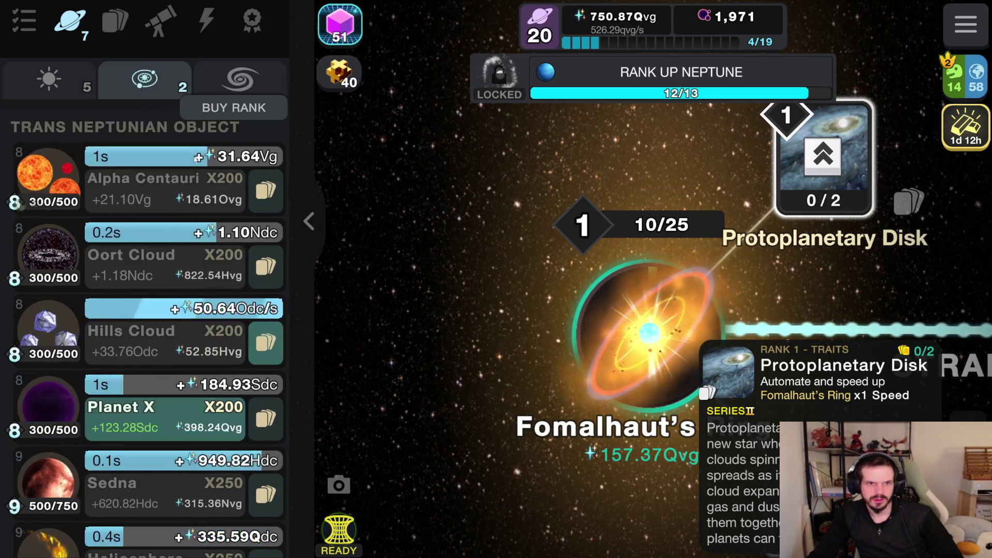
left_click(49, 79)
scroll(238, 311, "down", 2)
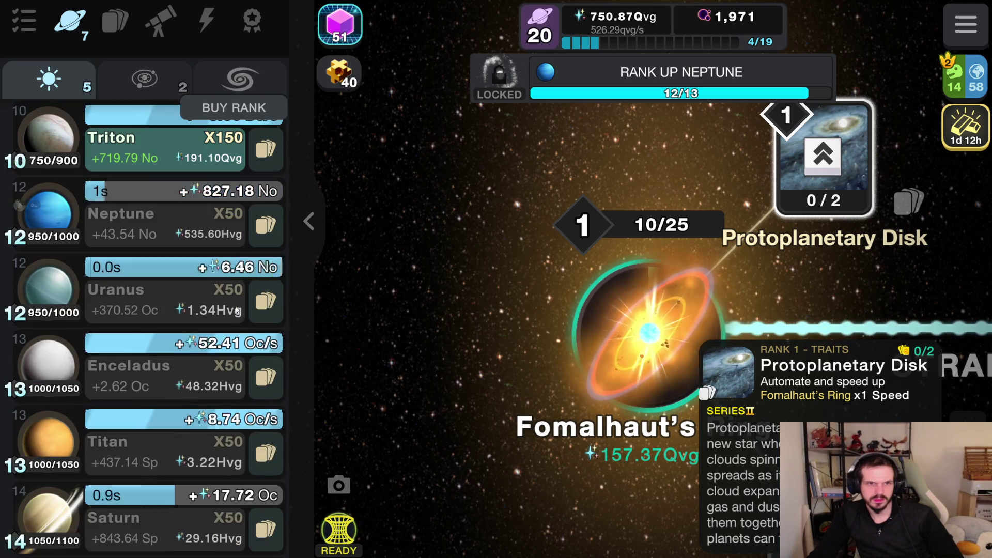
scroll(233, 308, "up", 2)
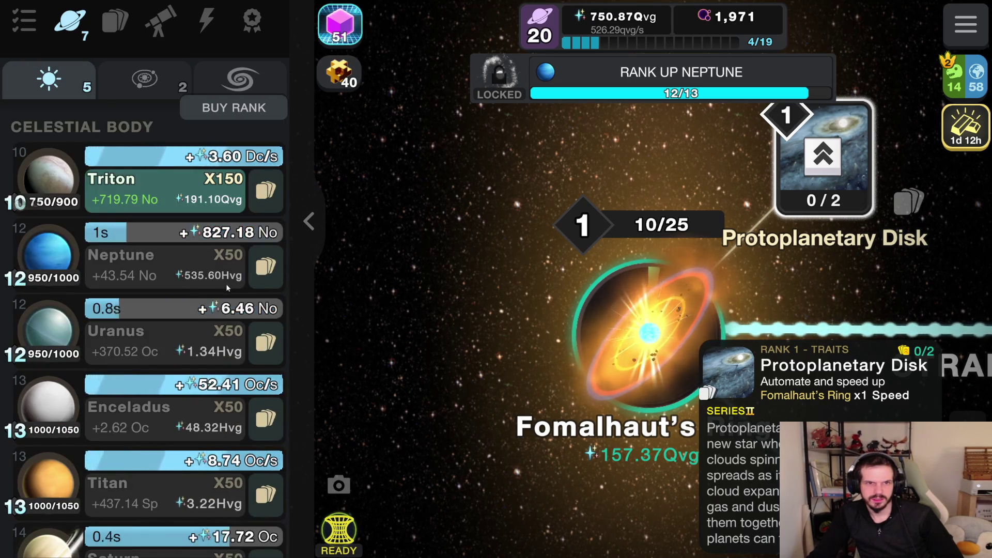
scroll(207, 259, "up", 2)
left_click(24, 20)
left_click(70, 22)
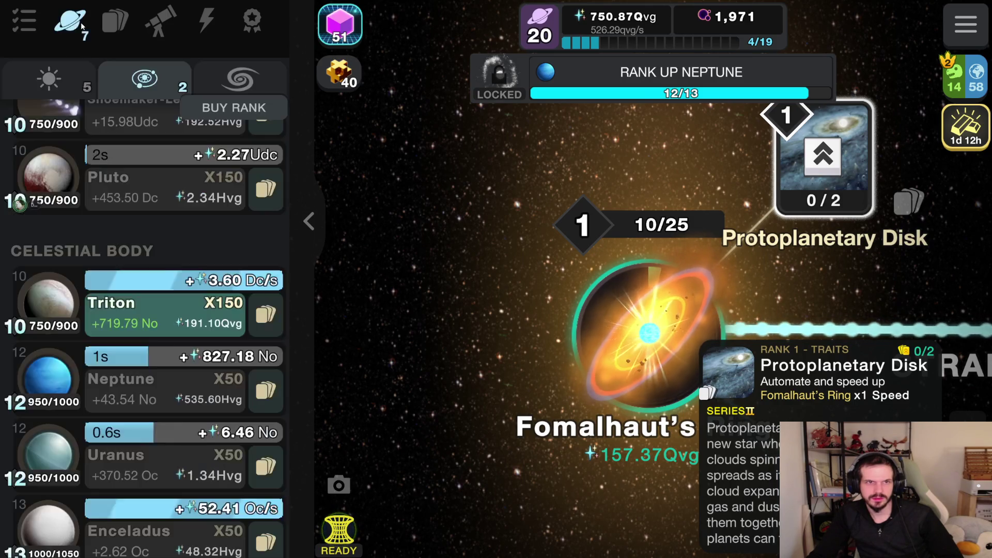
scroll(155, 310, "up", 3)
left_click(240, 79)
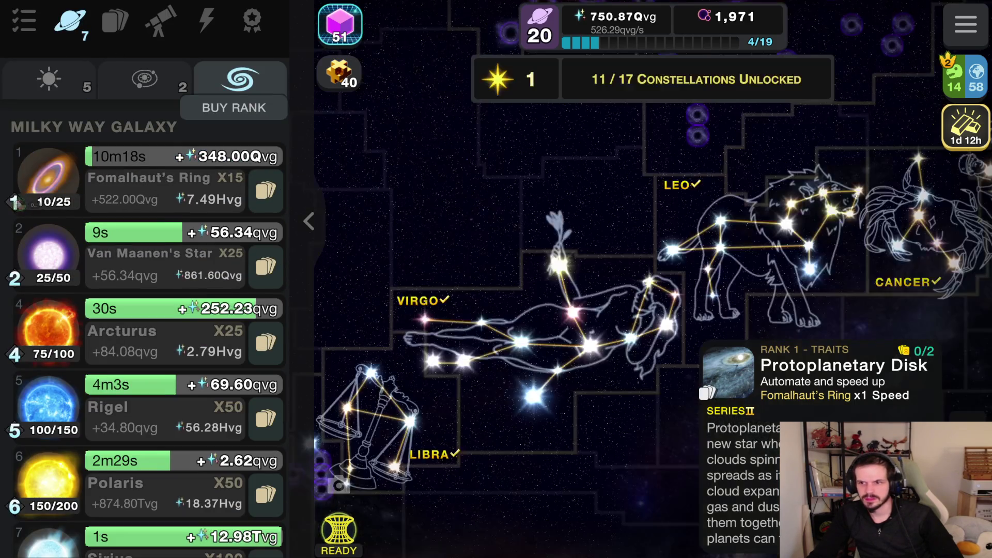
Light Scorpio's next star, reaching 9 of 17, and join The Price of Trust event.
left_click_drag(578, 382, 842, 228)
left_click(566, 358)
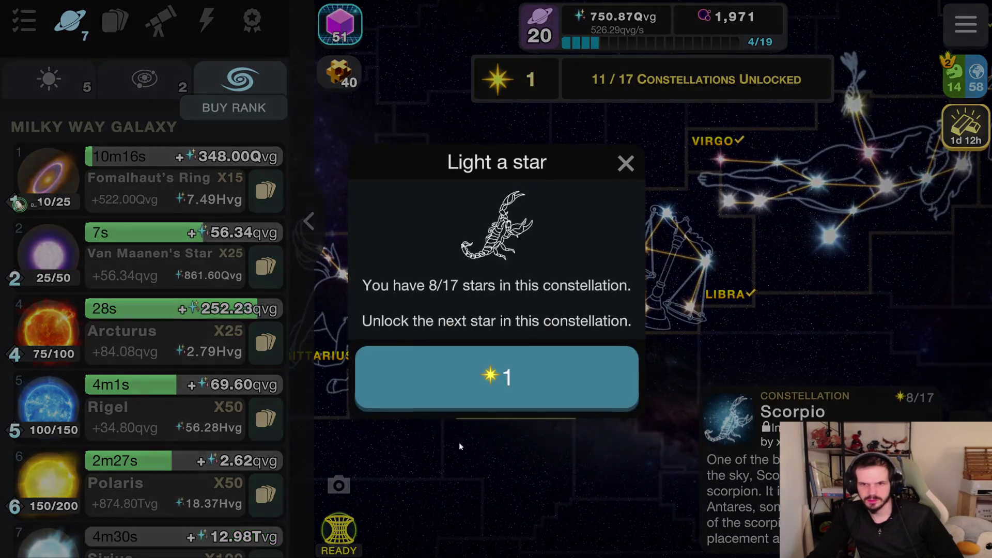
left_click(497, 377)
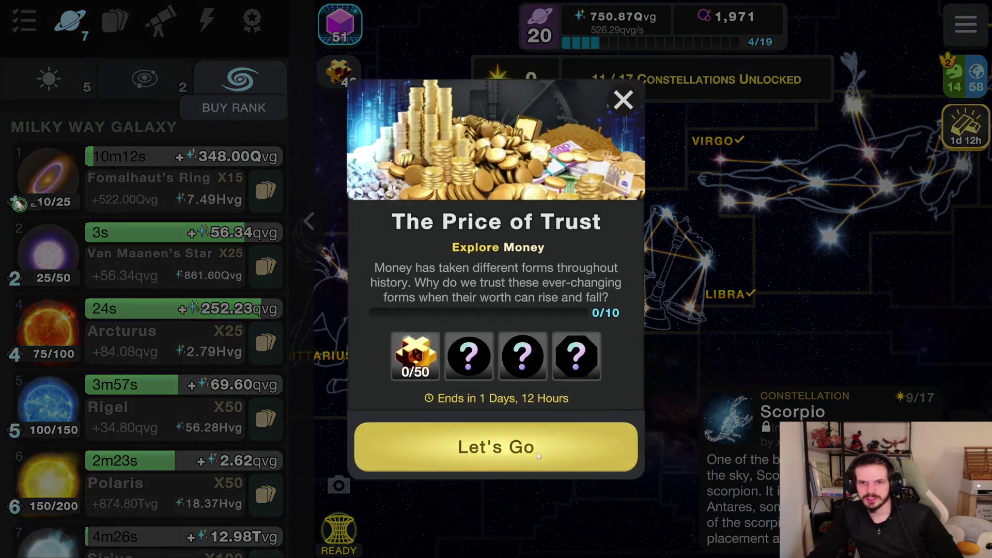
left_click(520, 444)
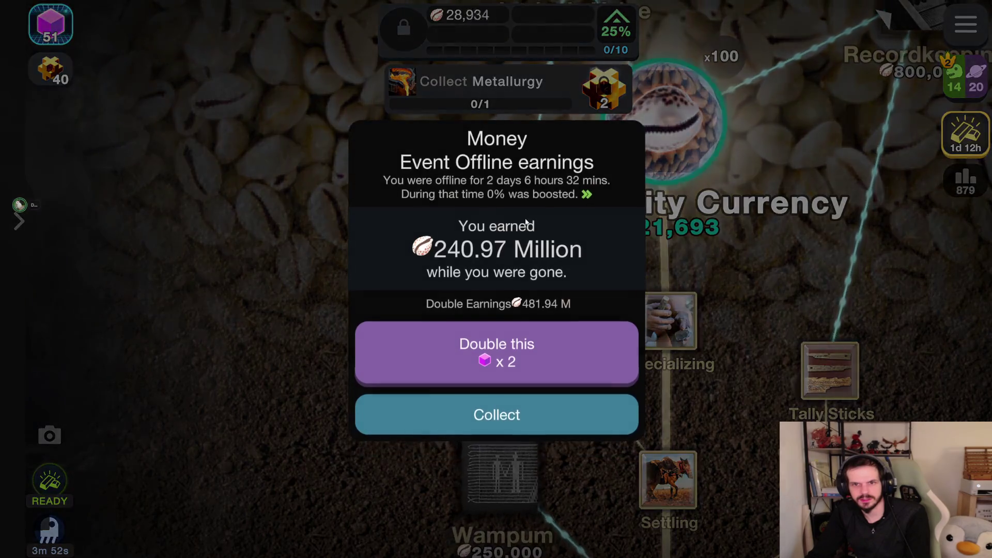
Collect 240.97 M offline earnings and research Wampum, Intrinsic Value, Recordkeeping and Precious Metals.
left_click(465, 412)
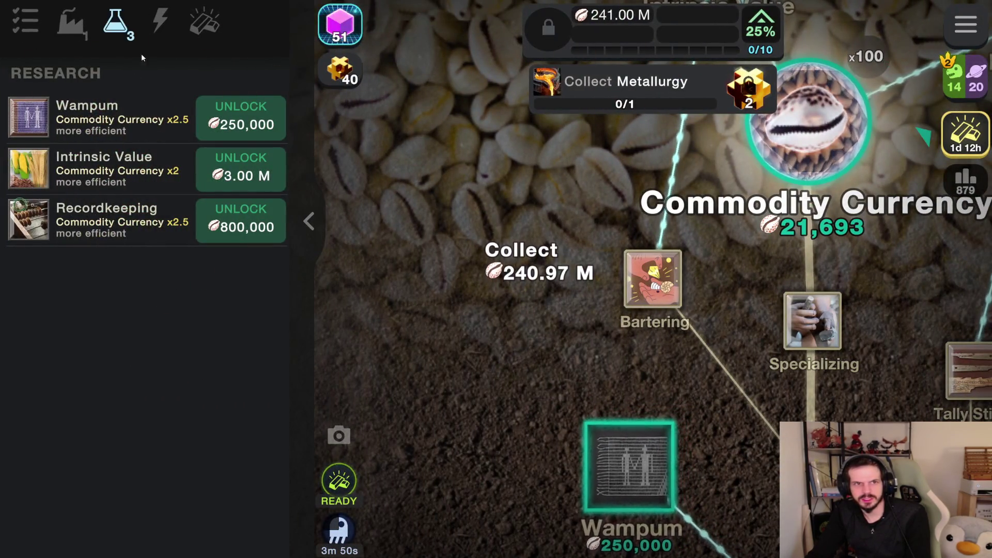
left_click(262, 134)
left_click(262, 136)
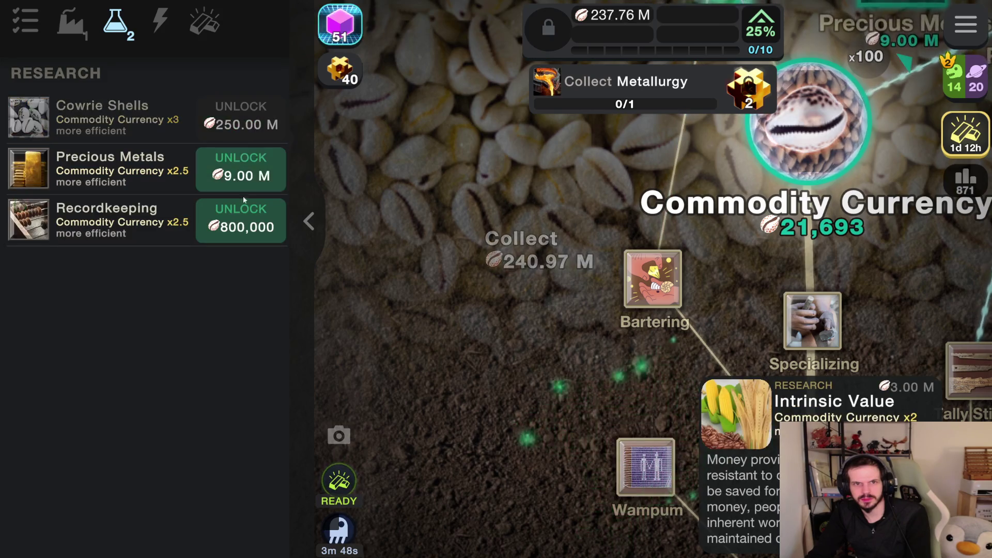
left_click(261, 233)
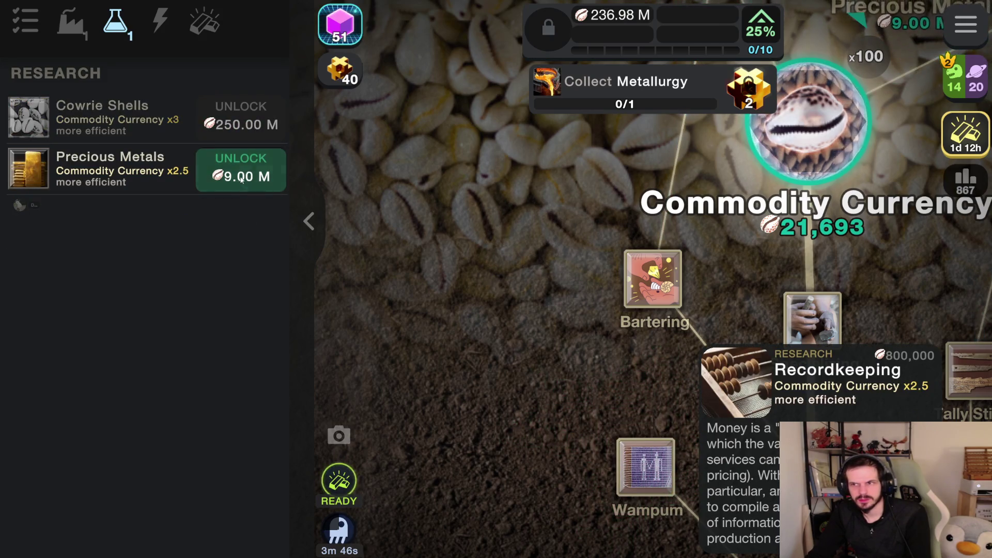
left_click(241, 177)
Research Metallurgy, claim its goal reward, and show the generator list.
left_click(239, 130)
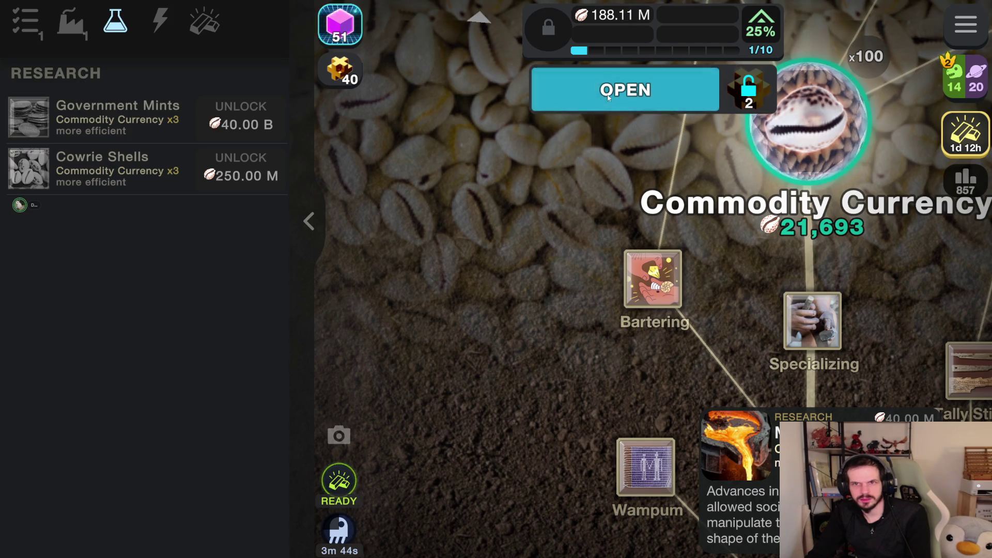
left_click(609, 98)
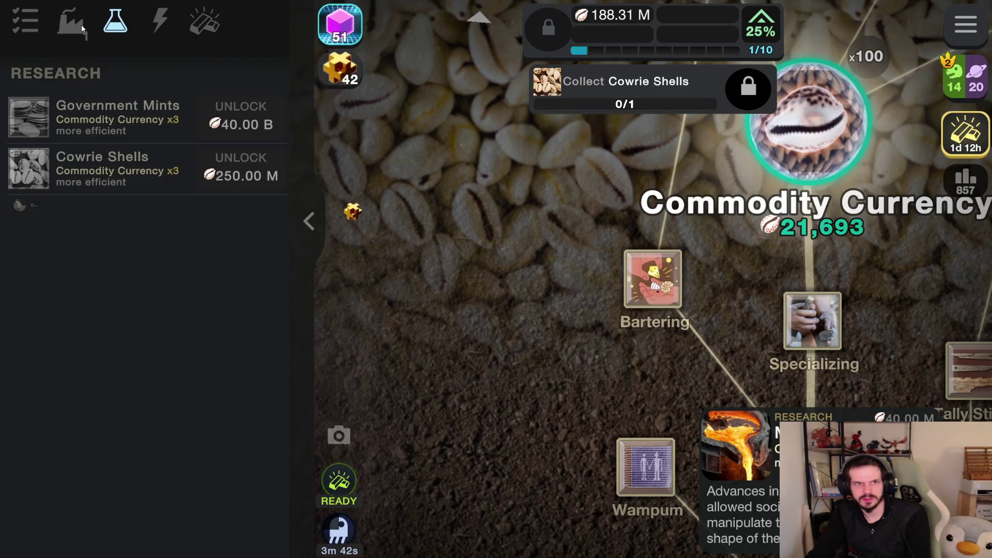
left_click(81, 24)
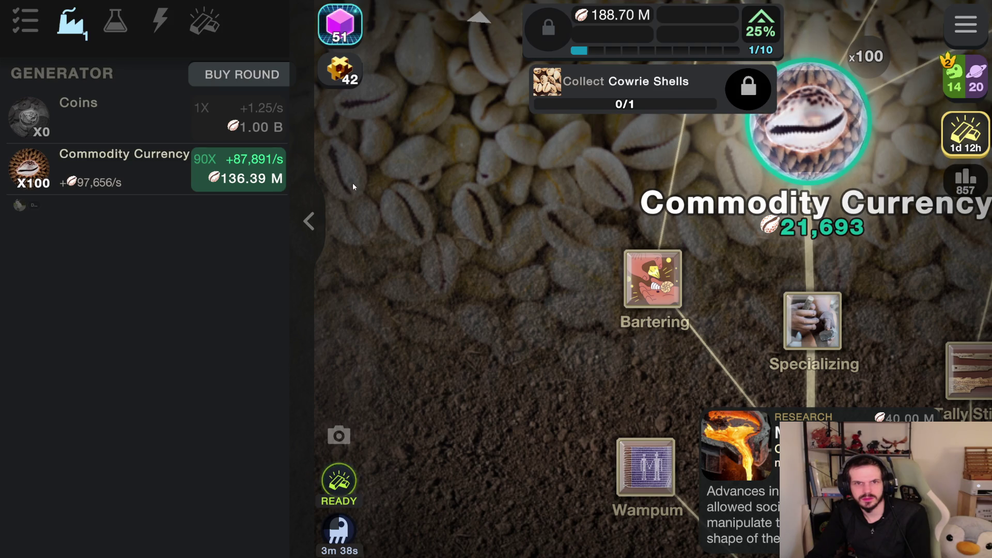
Buy 90 Commodity Currency generators to reach x190, then tap the map for cowrie shells.
left_click(250, 174)
left_click(497, 212)
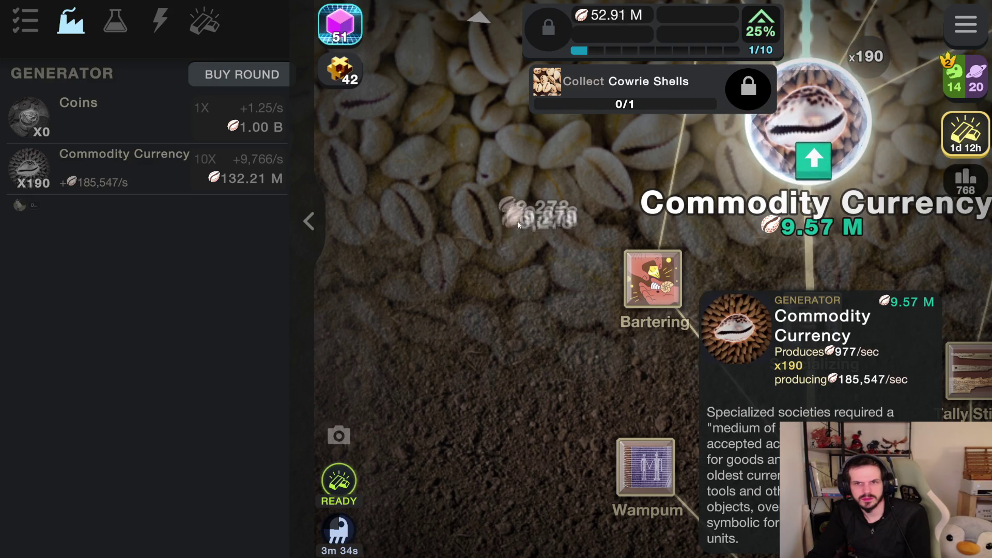
left_click(501, 219)
left_click(507, 230)
left_click(508, 232)
left_click(508, 231)
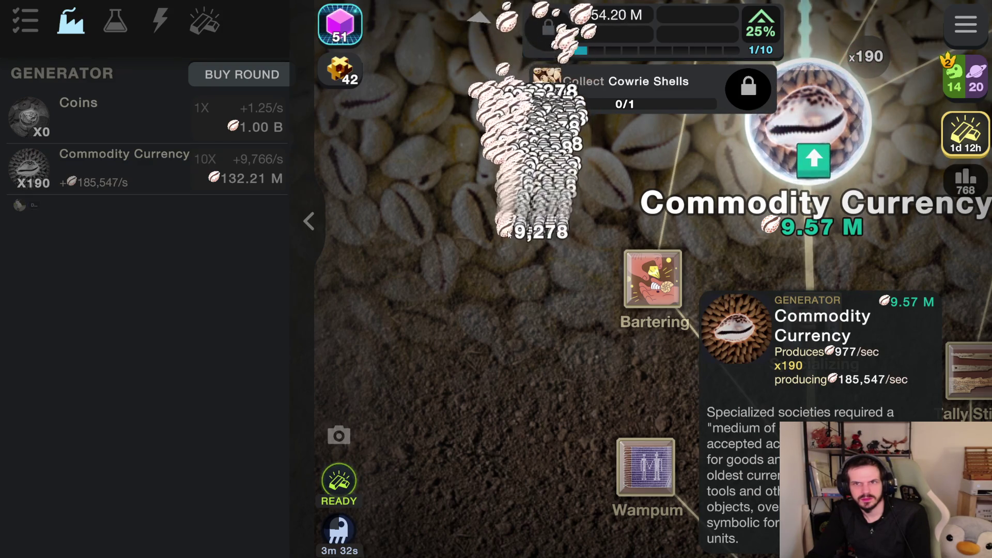
left_click(508, 231)
left_click(507, 231)
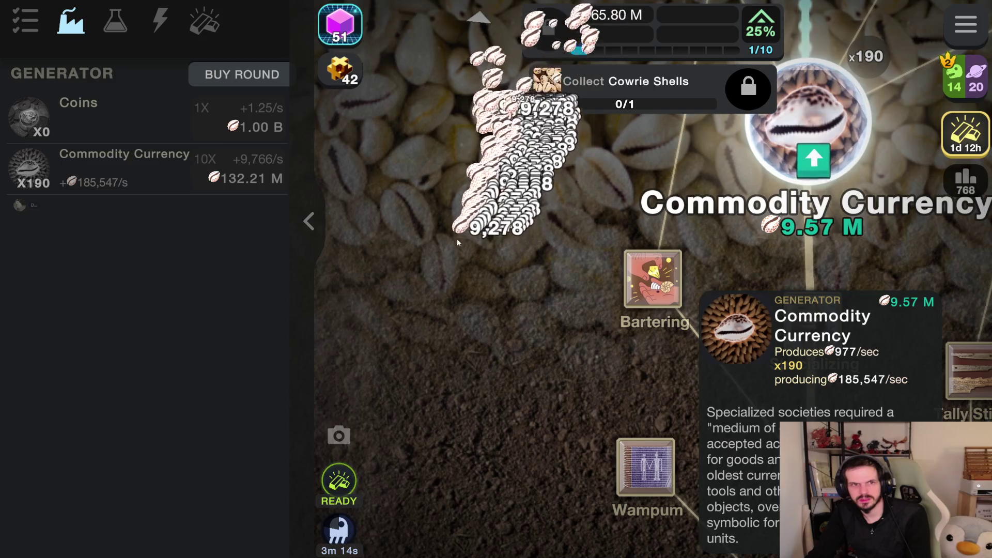
Bring back the research upgrades list and tap for more cowries.
left_click(110, 23)
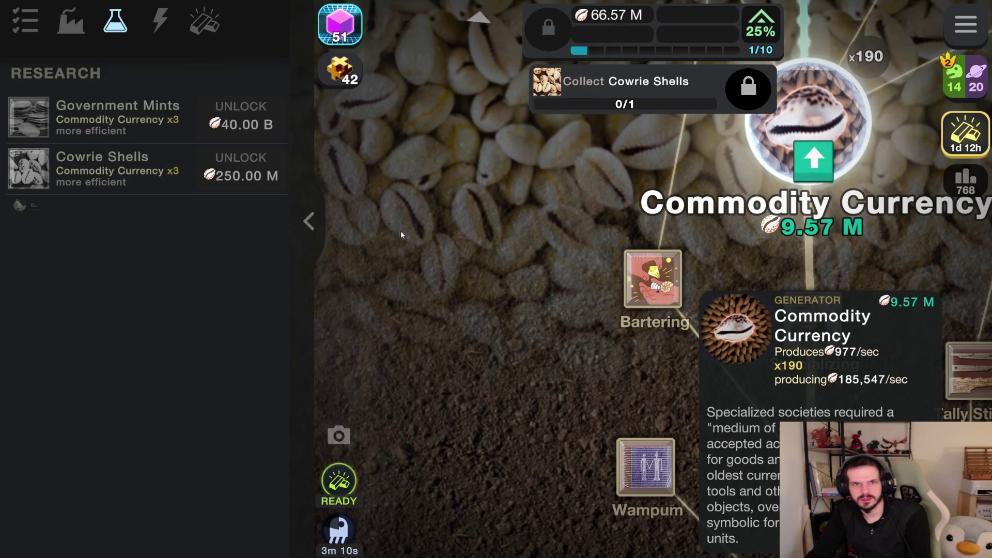
left_click(517, 255)
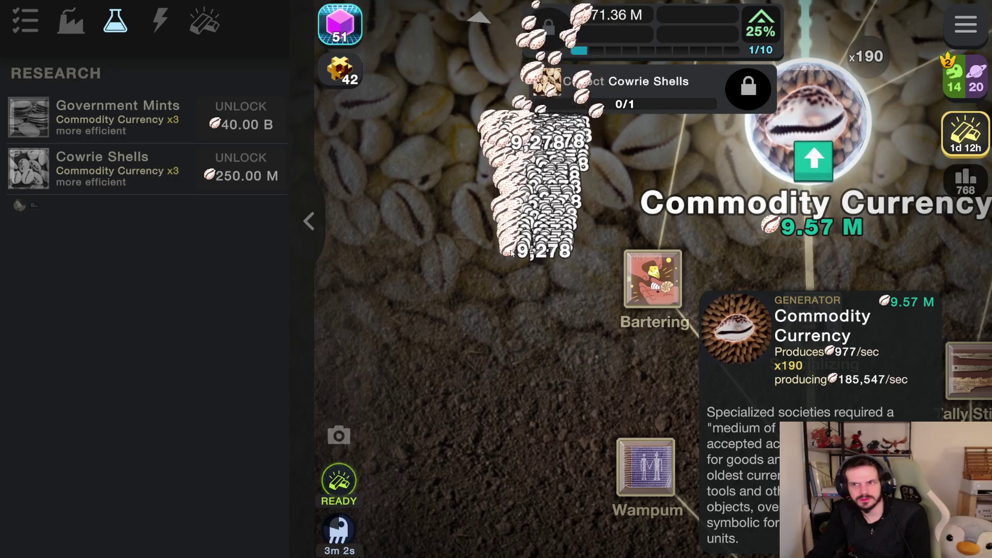
scroll(512, 254, "down", 5)
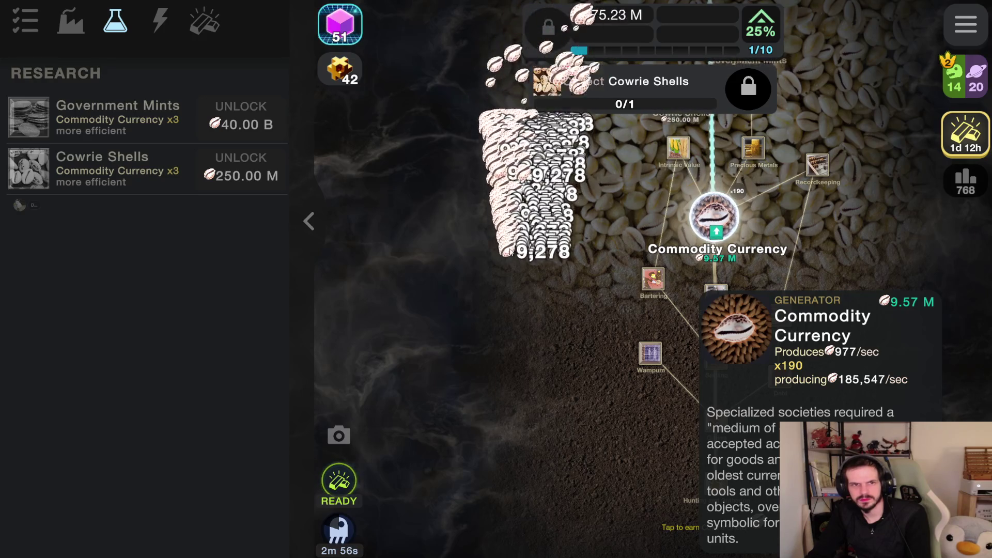
Tap the map repeatedly to start collecting cowrie shells.
left_click(512, 267)
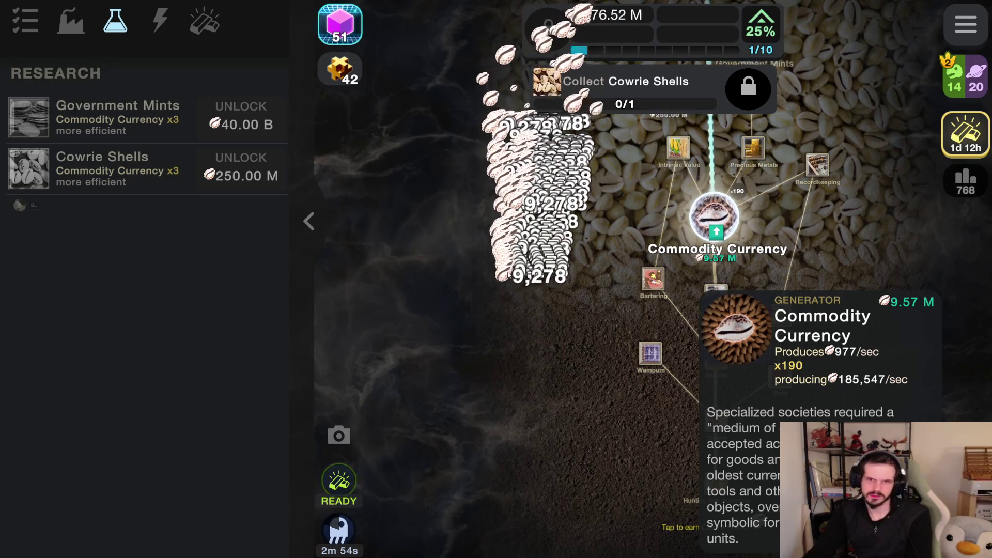
left_click(505, 270)
left_click(497, 273)
left_click(490, 276)
left_click(490, 274)
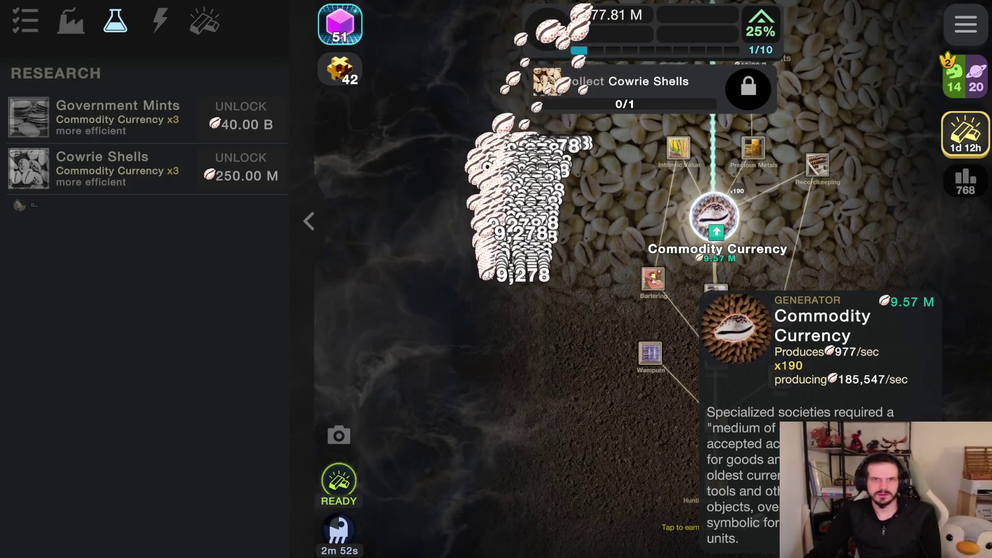
left_click(490, 274)
left_click(490, 274)
left_click(491, 274)
left_click(490, 275)
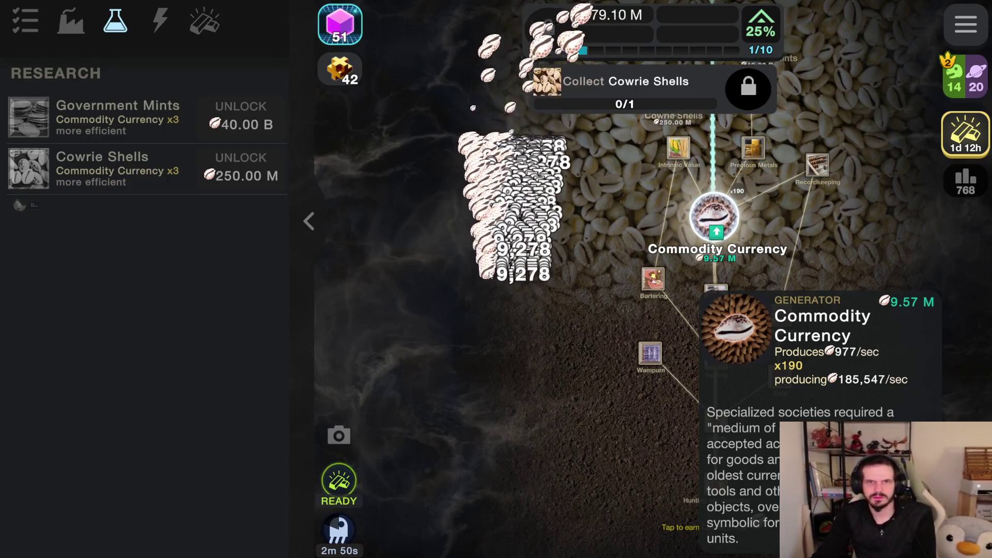
left_click(490, 275)
left_click(486, 279)
left_click(534, 280)
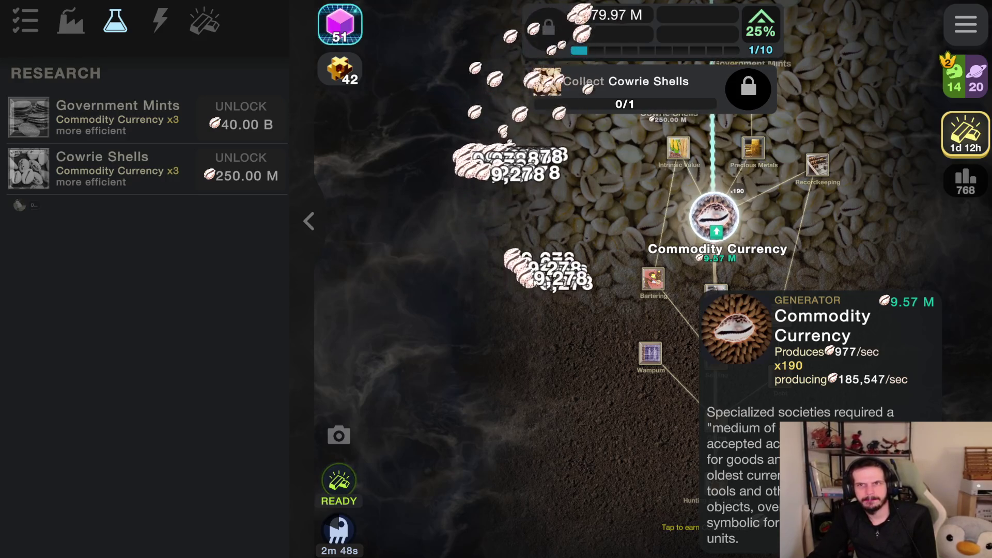
left_click(535, 279)
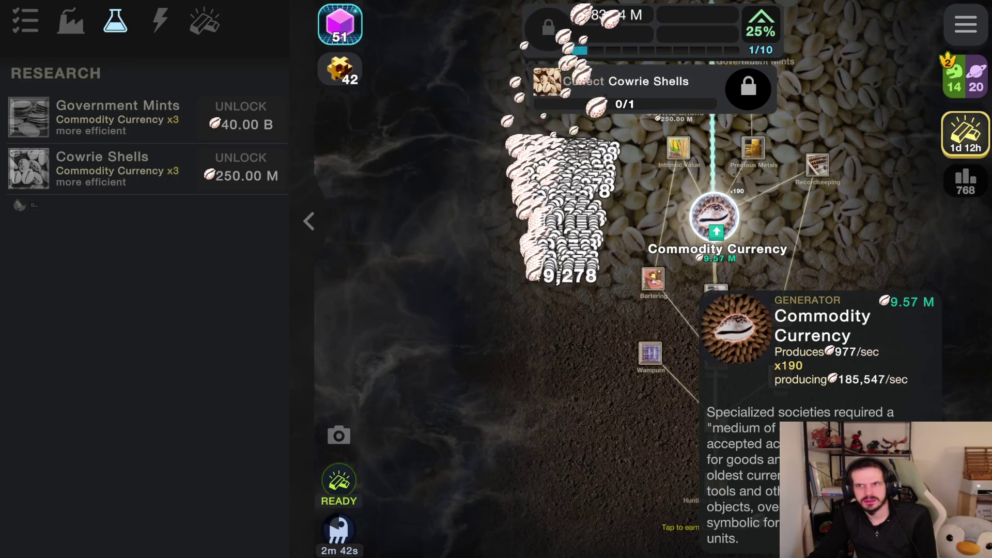
Keep tapping until the balance reaches 94.38 M, then bring back the generator list.
left_click(515, 296)
left_click(514, 296)
left_click(515, 296)
left_click(514, 297)
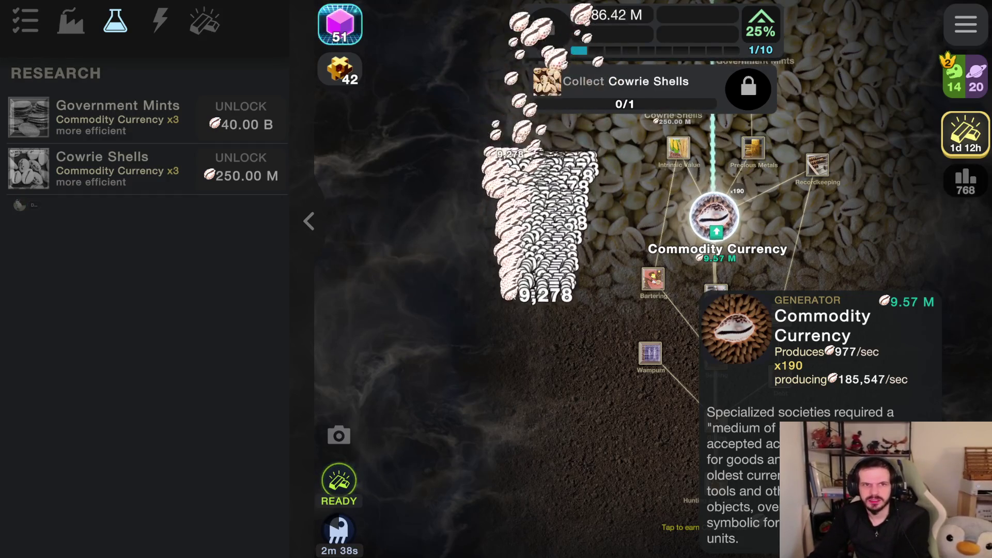
left_click(512, 296)
left_click(508, 295)
left_click(503, 294)
left_click(498, 293)
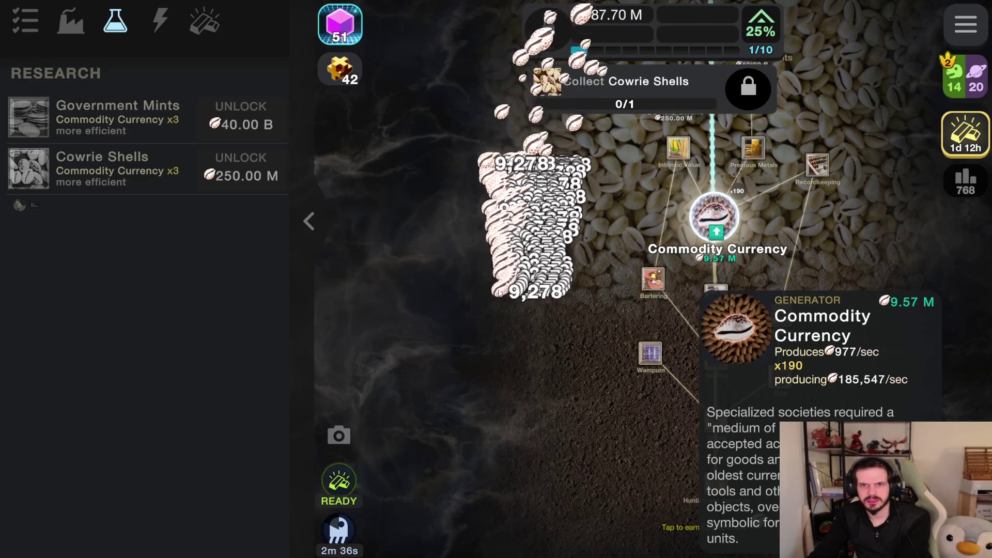
left_click(499, 292)
left_click(499, 291)
left_click(498, 290)
left_click(498, 289)
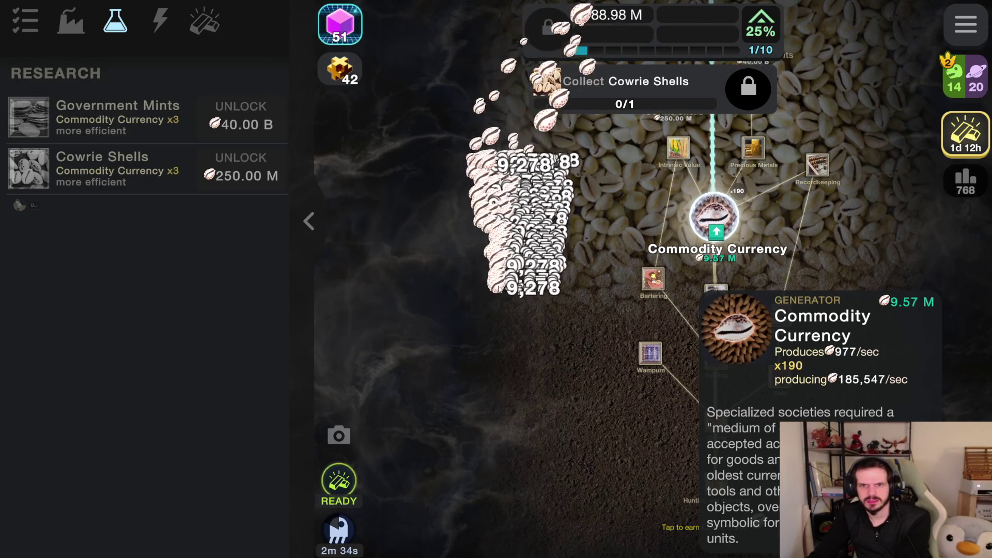
left_click(499, 288)
left_click(499, 287)
left_click(498, 286)
left_click(499, 286)
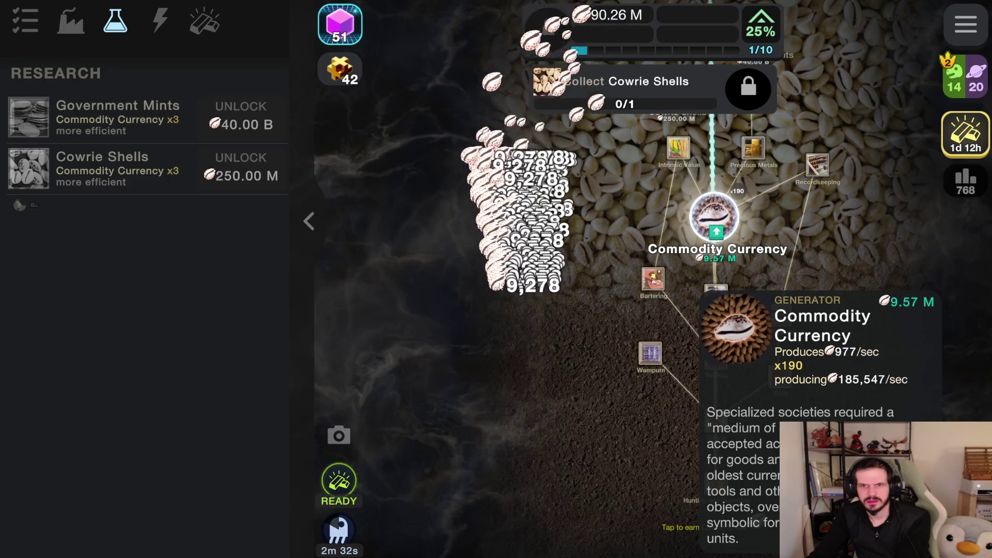
left_click(502, 285)
left_click(503, 285)
left_click(504, 283)
left_click(505, 283)
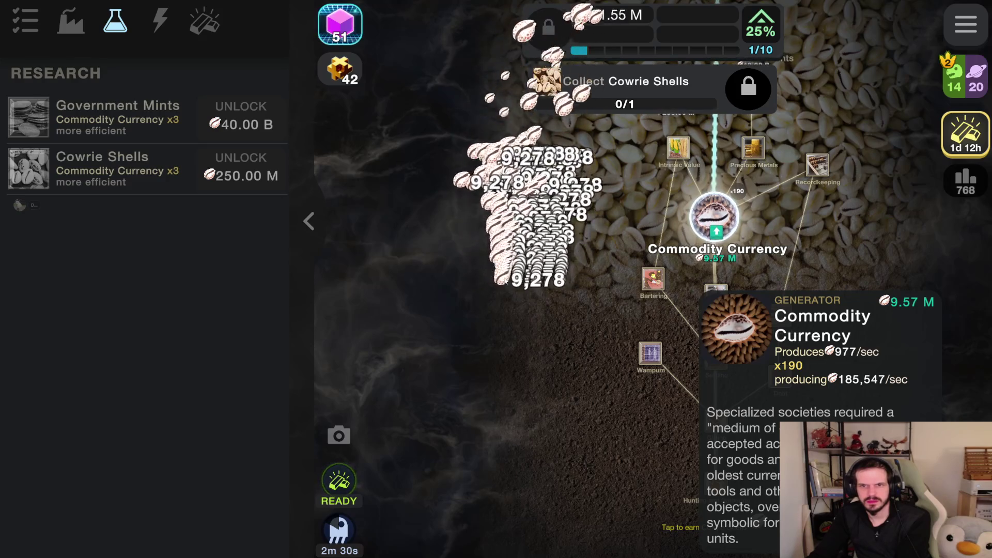
left_click(506, 282)
left_click(506, 282)
left_click(506, 282)
left_click(506, 282)
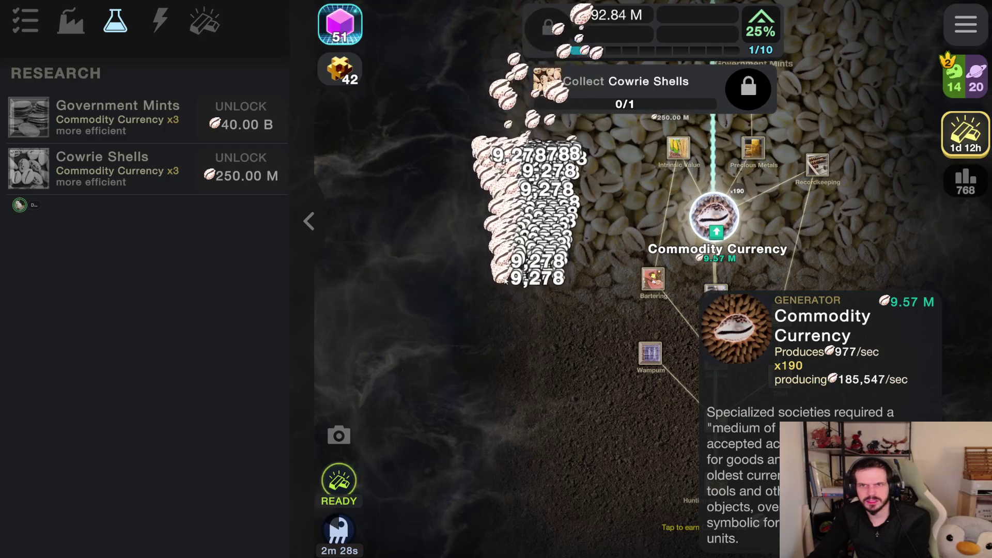
left_click(71, 20)
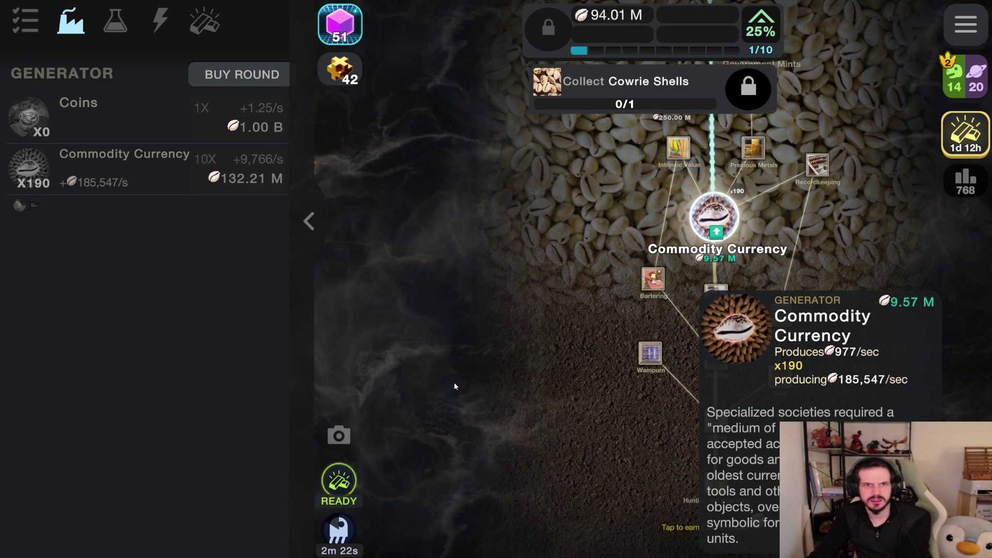
Set the purchase amount to Max and buy as many Commodity Currency generators as affordable.
left_click(237, 74)
left_click(241, 75)
left_click(246, 77)
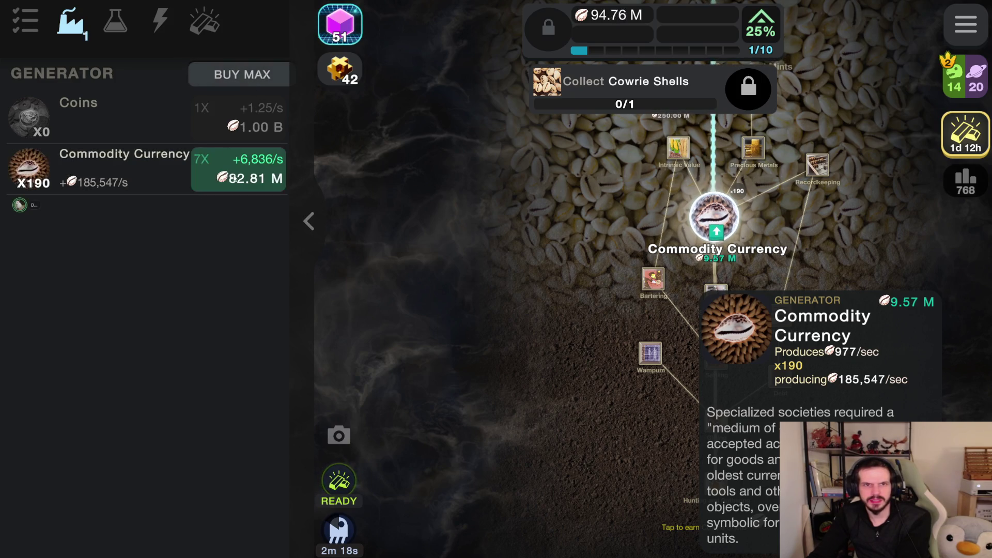
left_click(239, 171)
Tap the empty ground repeatedly to collect more cowrie shells.
left_click(515, 260)
left_click(515, 260)
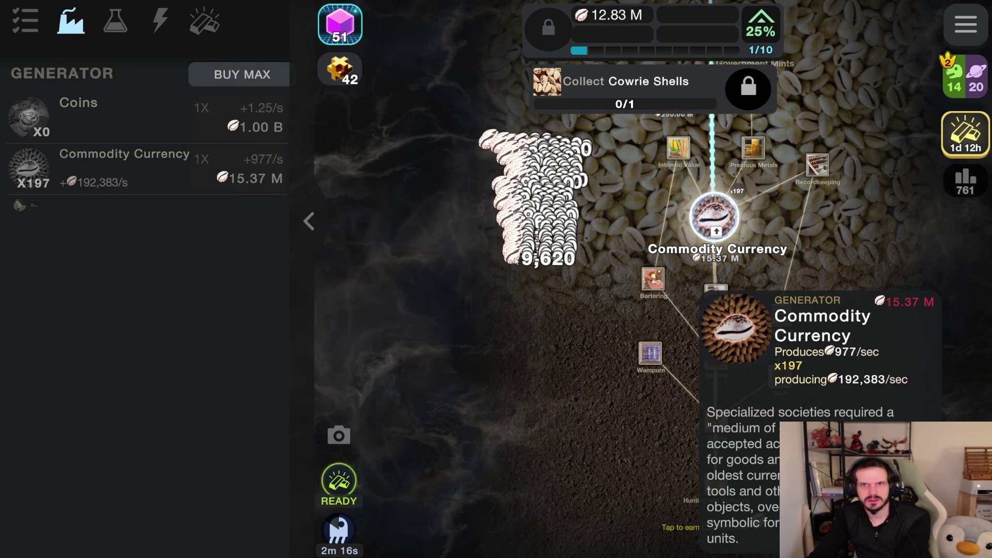
left_click(515, 260)
left_click(516, 261)
left_click(516, 261)
left_click(515, 261)
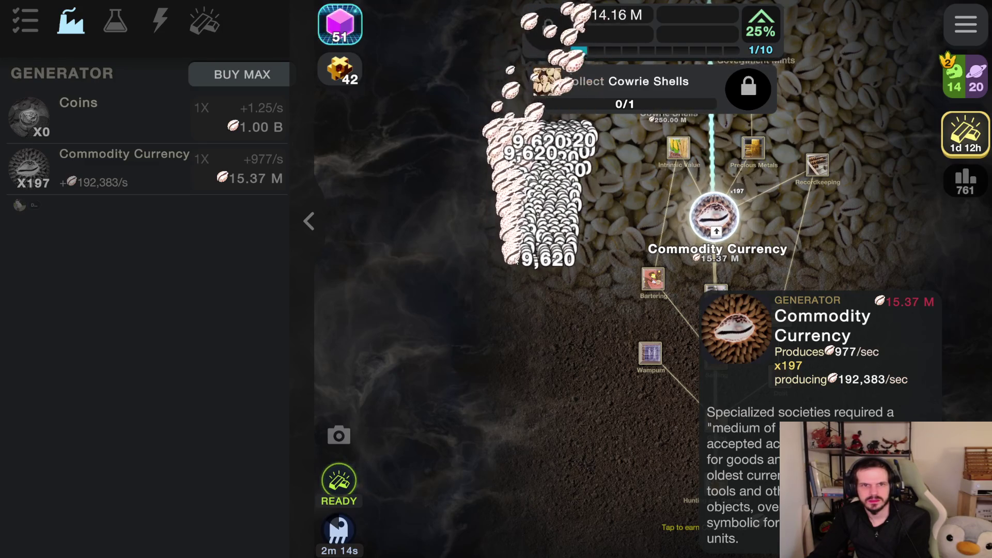
left_click(516, 261)
left_click(516, 261)
left_click(516, 261)
left_click(516, 261)
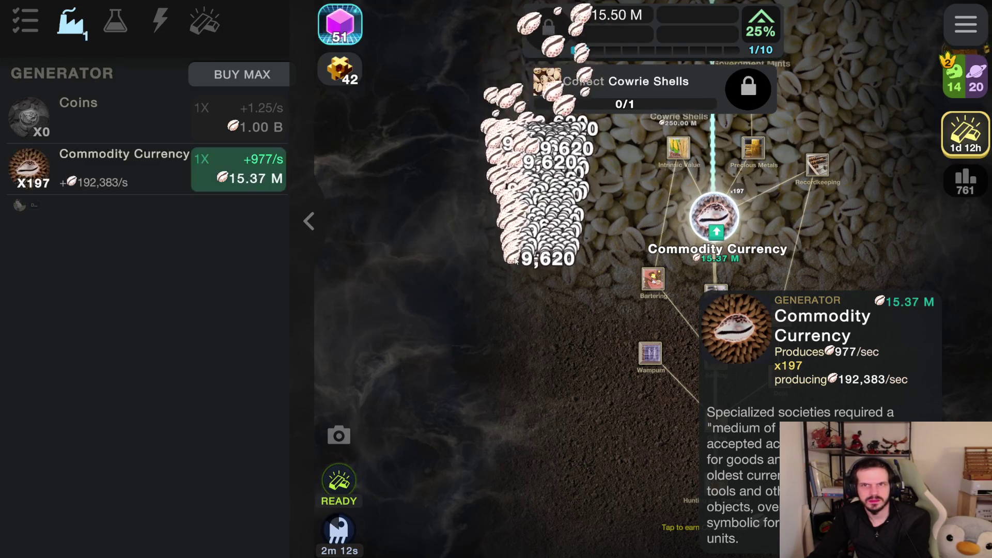
left_click(516, 261)
left_click(516, 261)
left_click(514, 264)
left_click(511, 268)
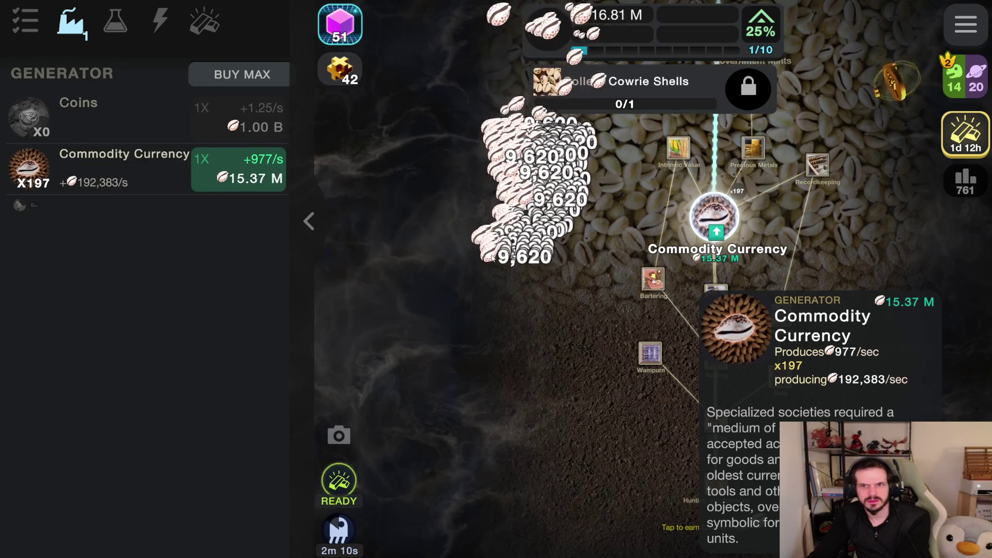
left_click(508, 271)
left_click(505, 275)
left_click(506, 274)
left_click(505, 273)
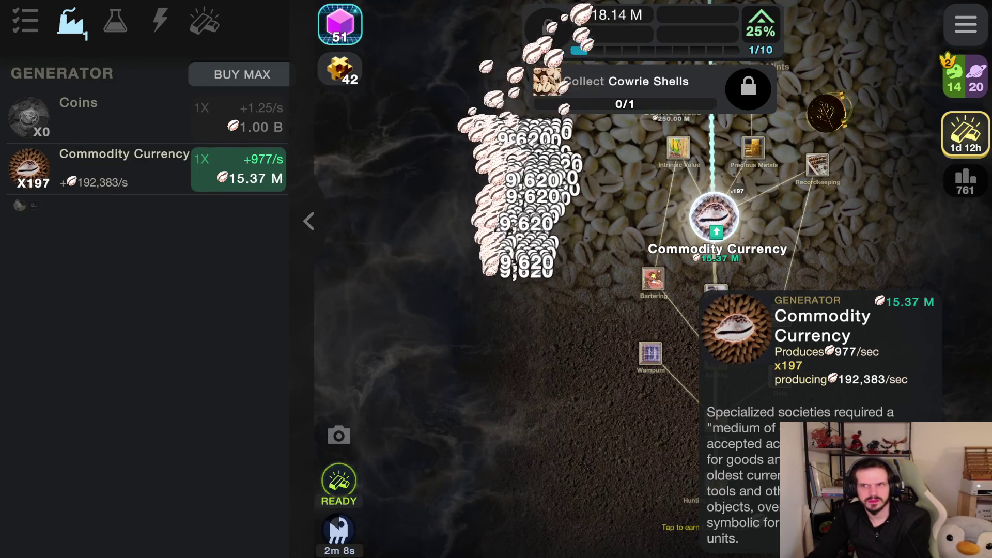
left_click(505, 272)
left_click(504, 271)
left_click(505, 270)
left_click(505, 269)
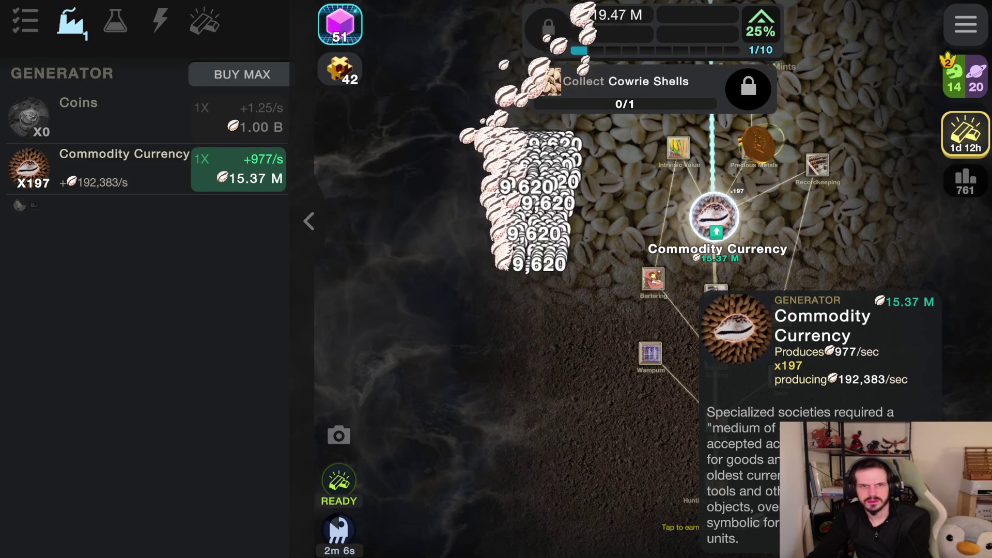
left_click(506, 267)
left_click(506, 267)
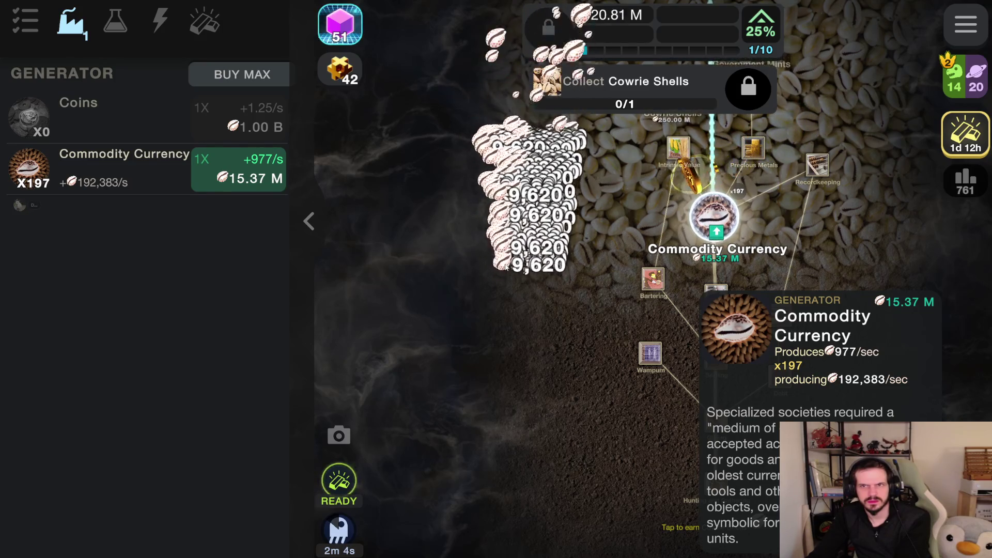
left_click(506, 266)
left_click(506, 268)
left_click(508, 279)
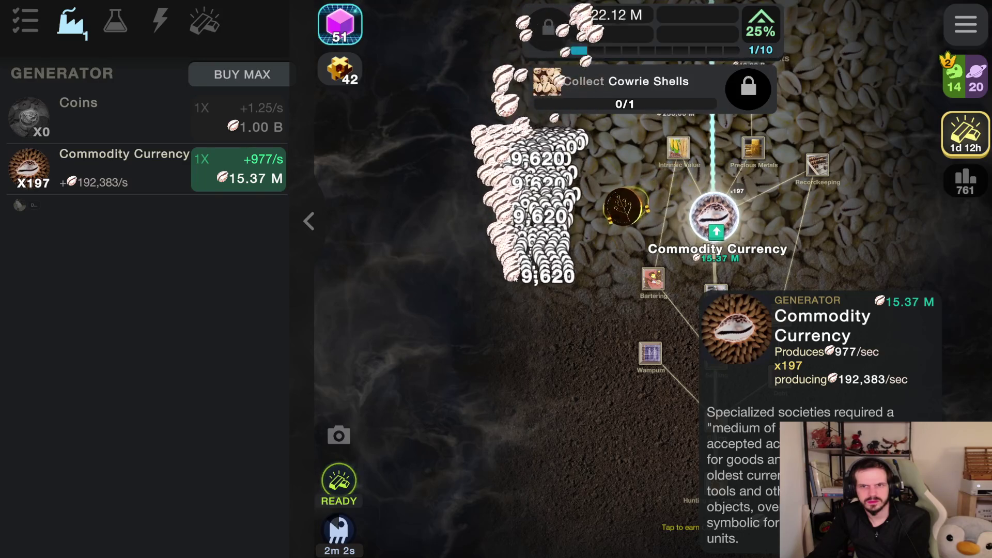
left_click(512, 297)
left_click(517, 313)
left_click(517, 313)
left_click(517, 313)
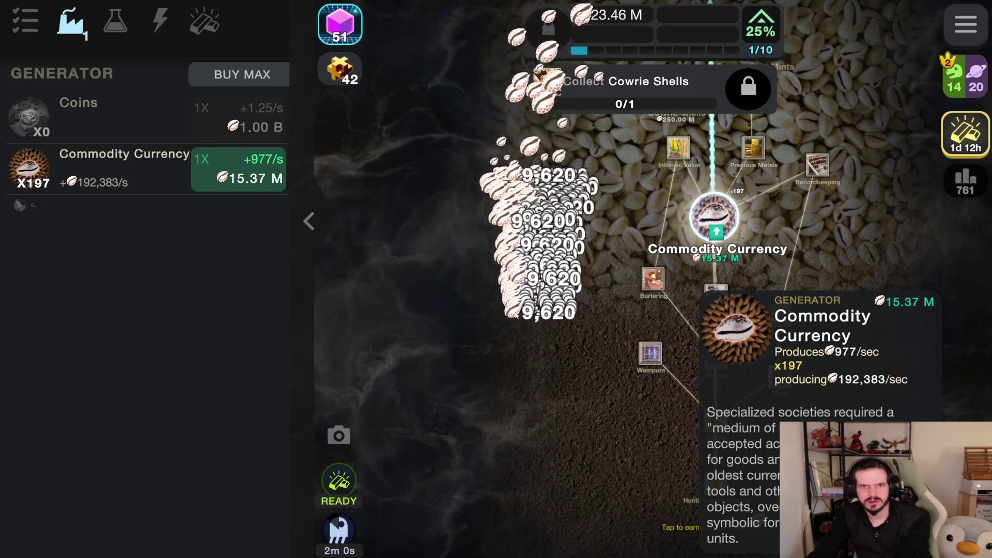
left_click(517, 313)
left_click(517, 314)
left_click(517, 314)
left_click(517, 314)
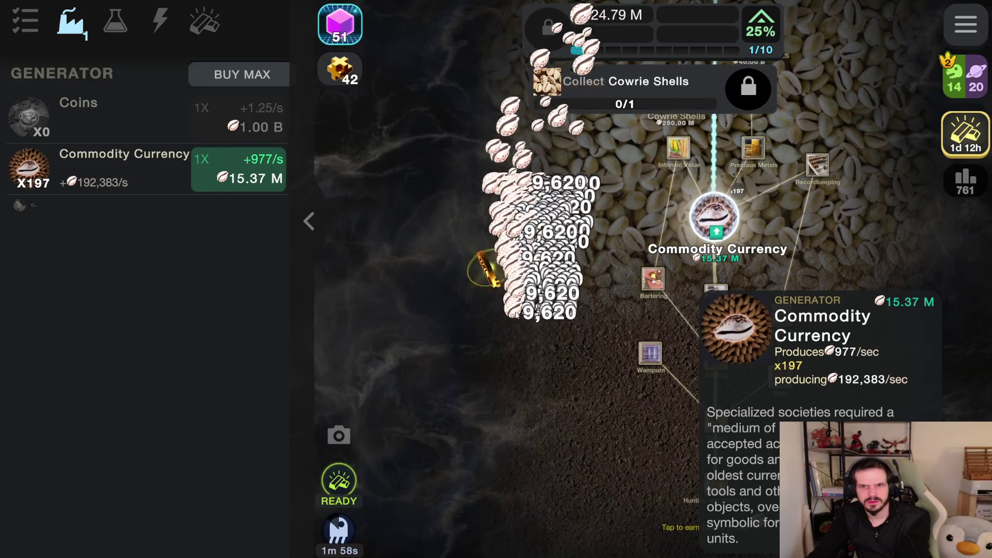
left_click(516, 315)
left_click(517, 315)
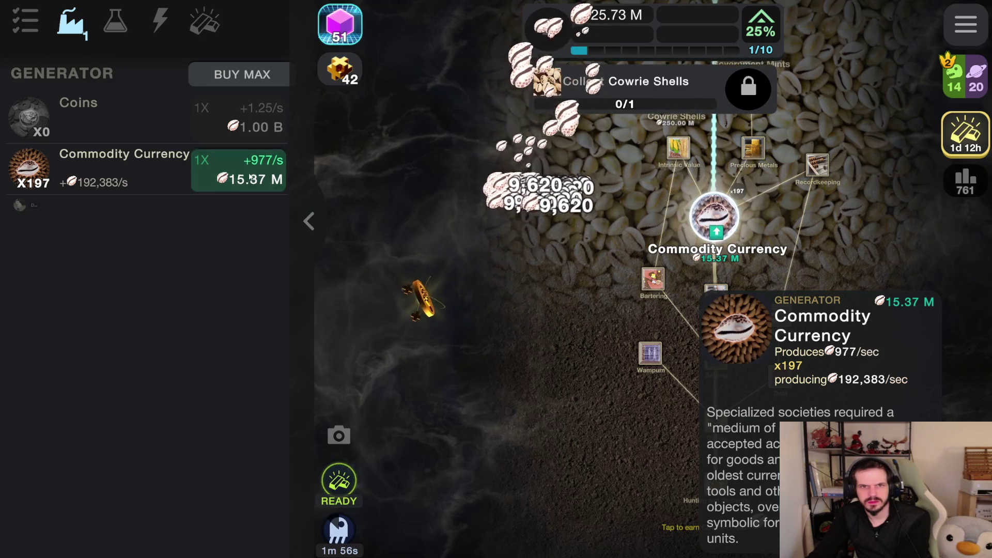
left_click(547, 285)
left_click(544, 281)
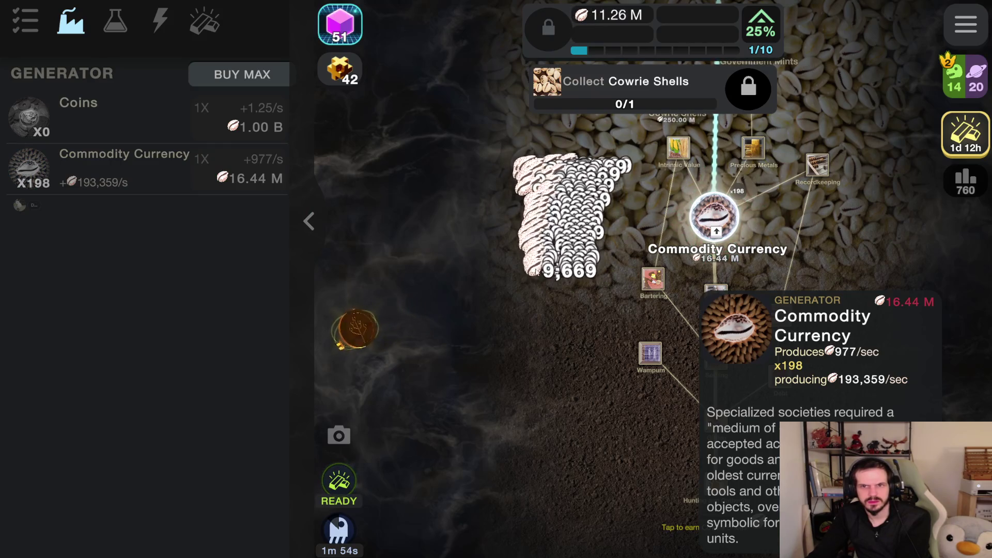
left_click(540, 276)
left_click(537, 272)
left_click(536, 272)
left_click(536, 272)
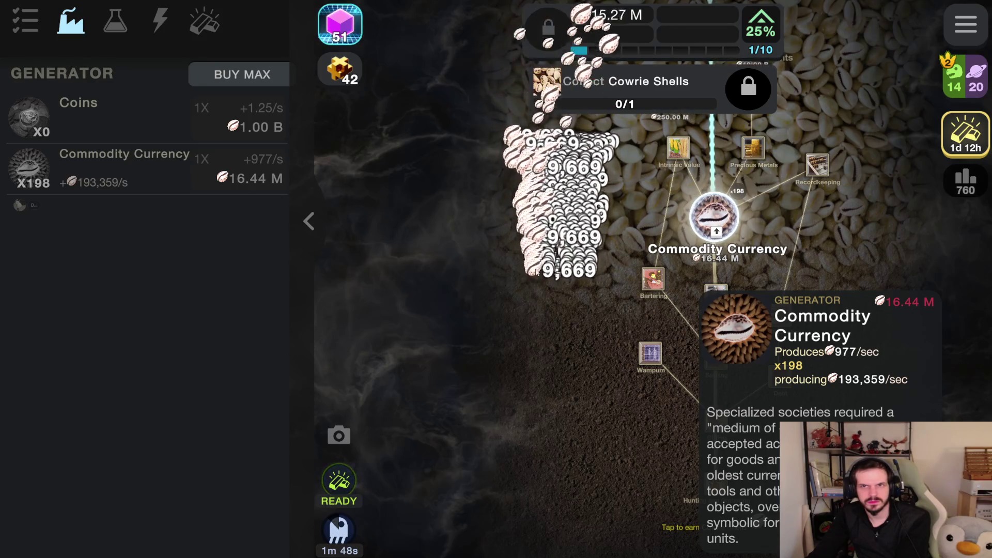
left_click(536, 272)
left_click(536, 272)
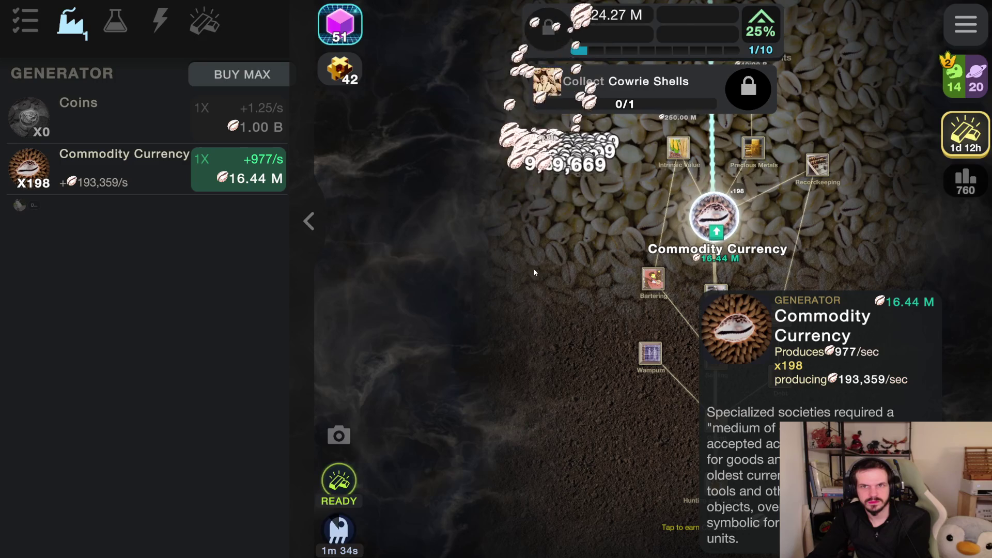
Keep tapping the ground while x200 Commodity Currency produces 195,312 cowries per second.
left_click(551, 314)
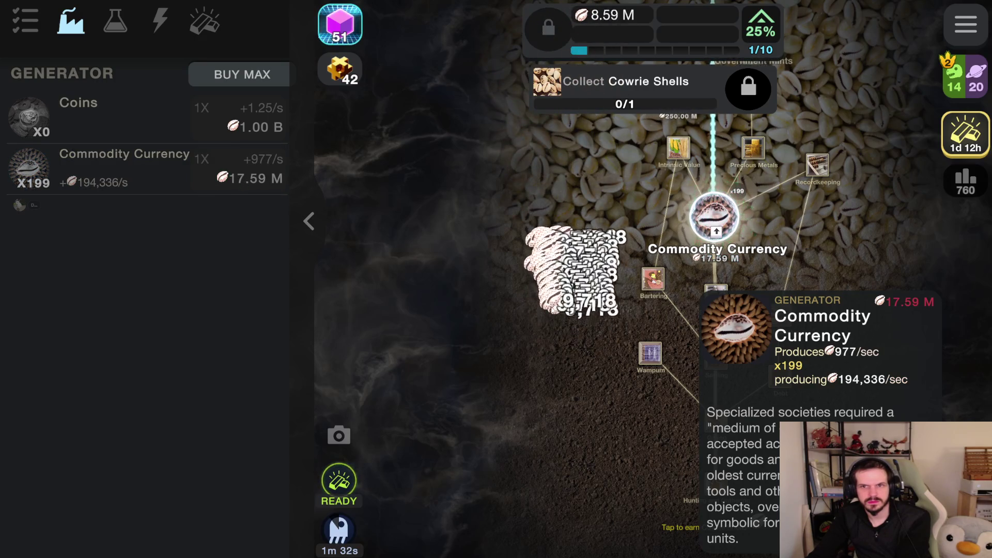
left_click(551, 313)
left_click(552, 311)
left_click(552, 309)
left_click(552, 309)
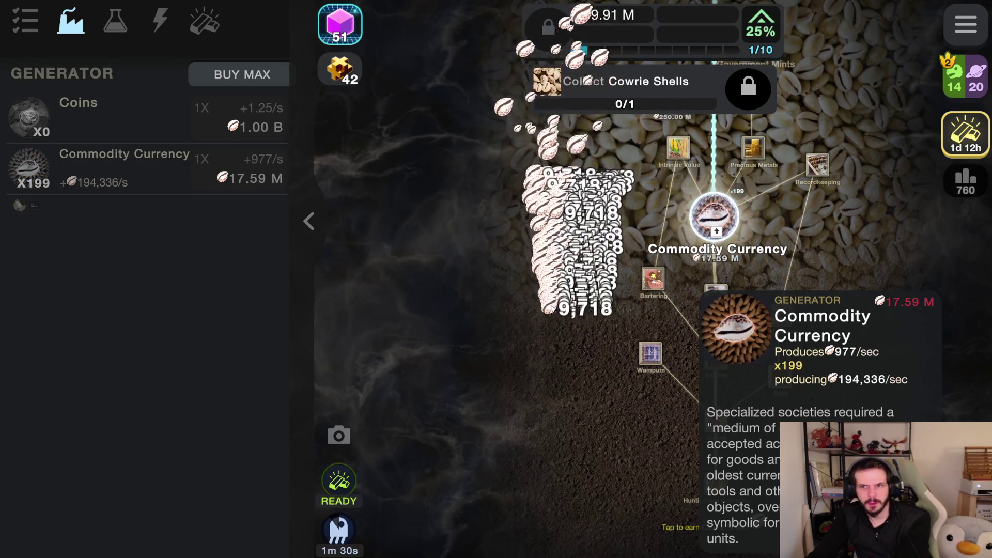
left_click(552, 309)
left_click(552, 309)
left_click(552, 309)
left_click(552, 308)
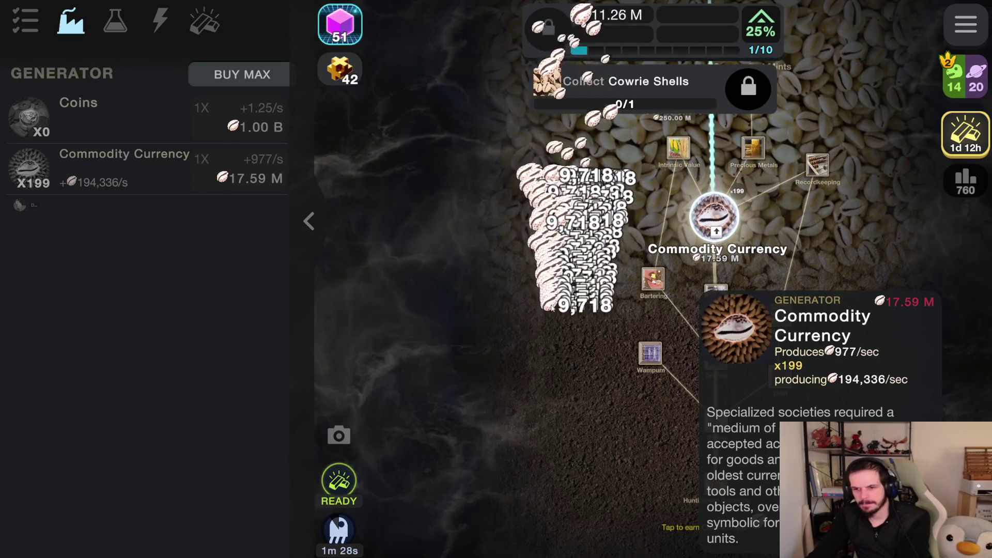
left_click(552, 308)
left_click(552, 308)
left_click(551, 307)
left_click(552, 308)
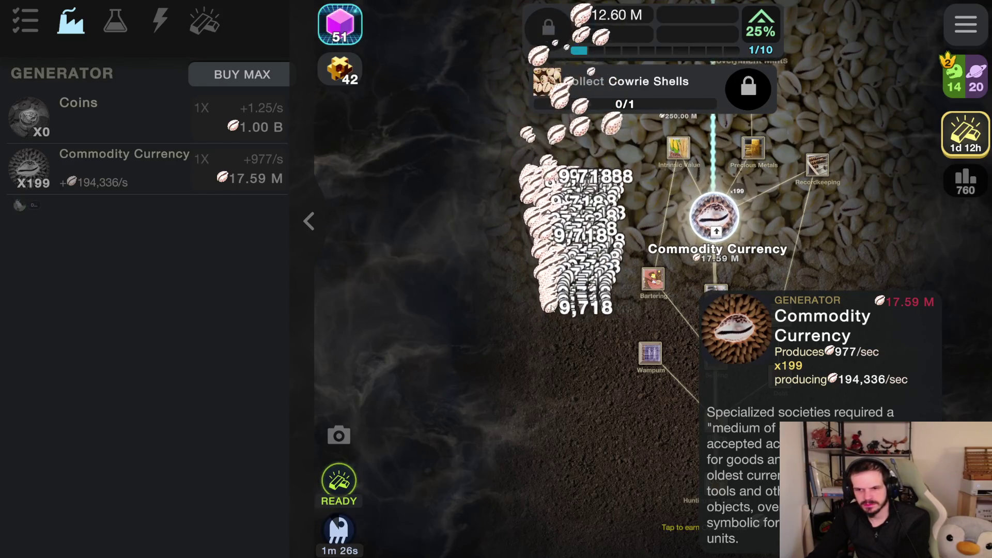
left_click(552, 307)
left_click(552, 307)
left_click(552, 307)
left_click(551, 308)
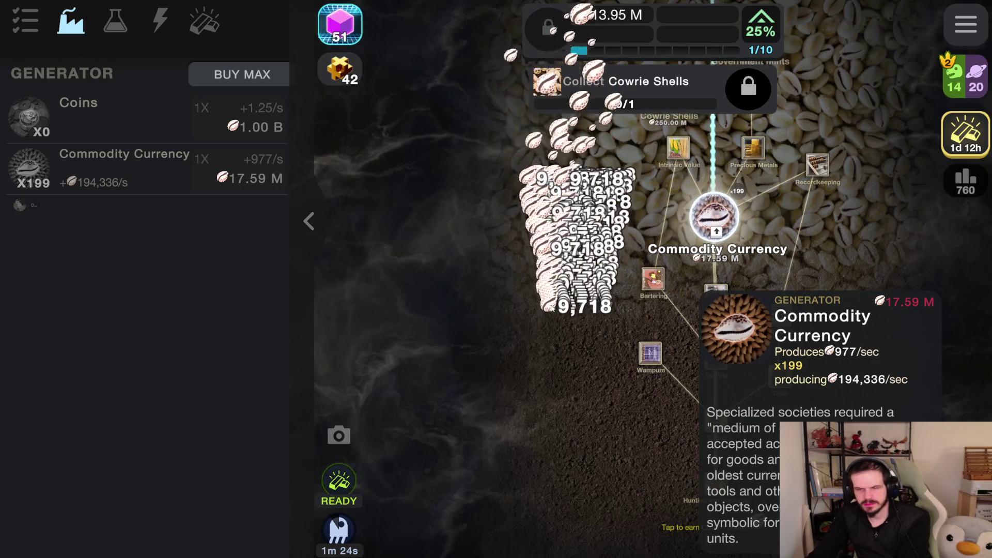
left_click(552, 307)
left_click(552, 308)
left_click(552, 308)
left_click(552, 308)
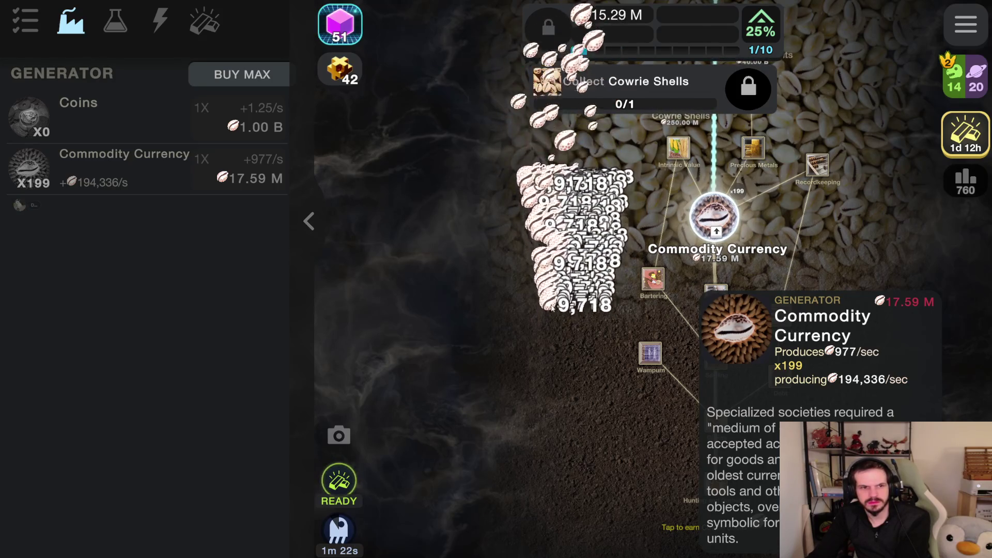
left_click(551, 308)
left_click(551, 308)
left_click(550, 307)
left_click(543, 310)
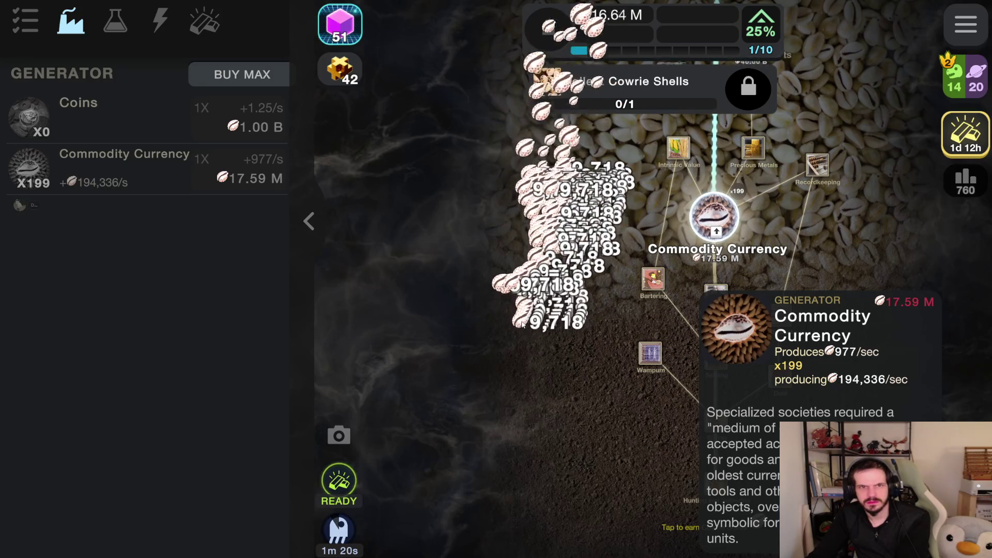
left_click(537, 310)
left_click(529, 311)
left_click(522, 311)
left_click(522, 310)
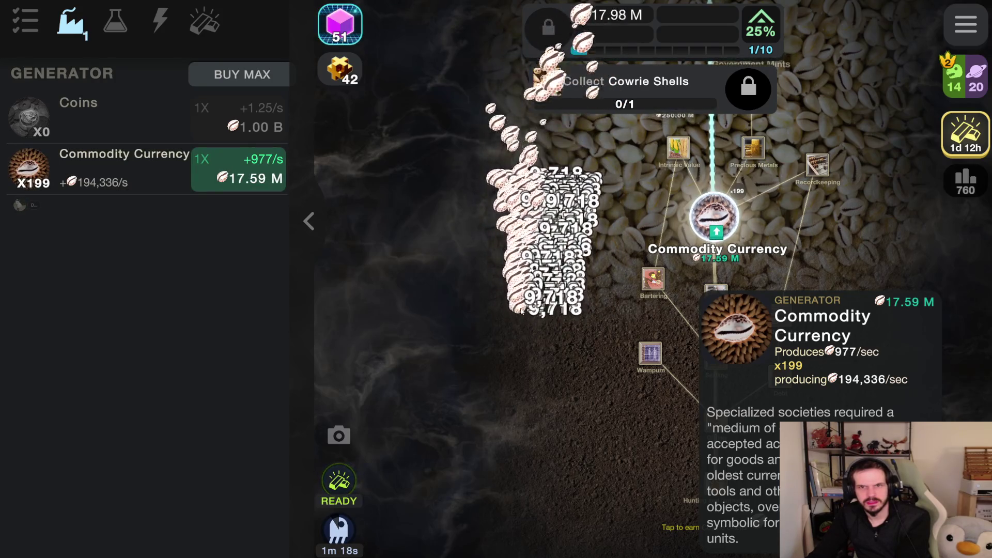
left_click(522, 310)
left_click(522, 311)
left_click(522, 310)
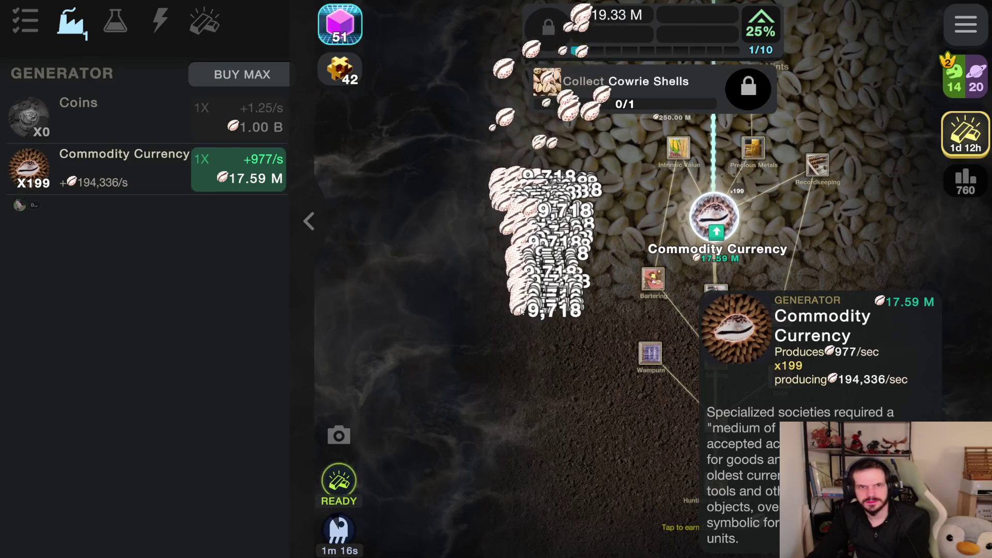
left_click(522, 310)
left_click(522, 310)
left_click(522, 310)
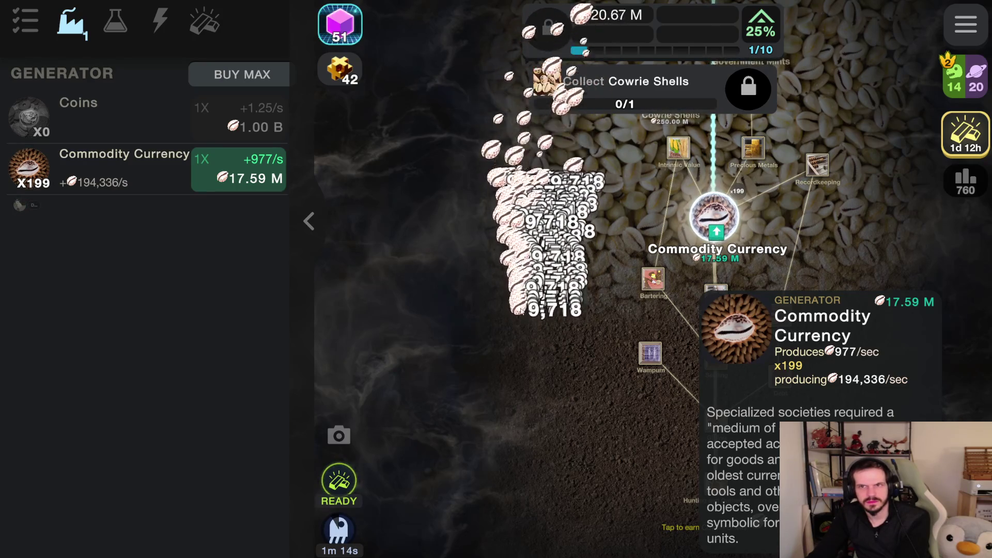
left_click(522, 310)
left_click(522, 310)
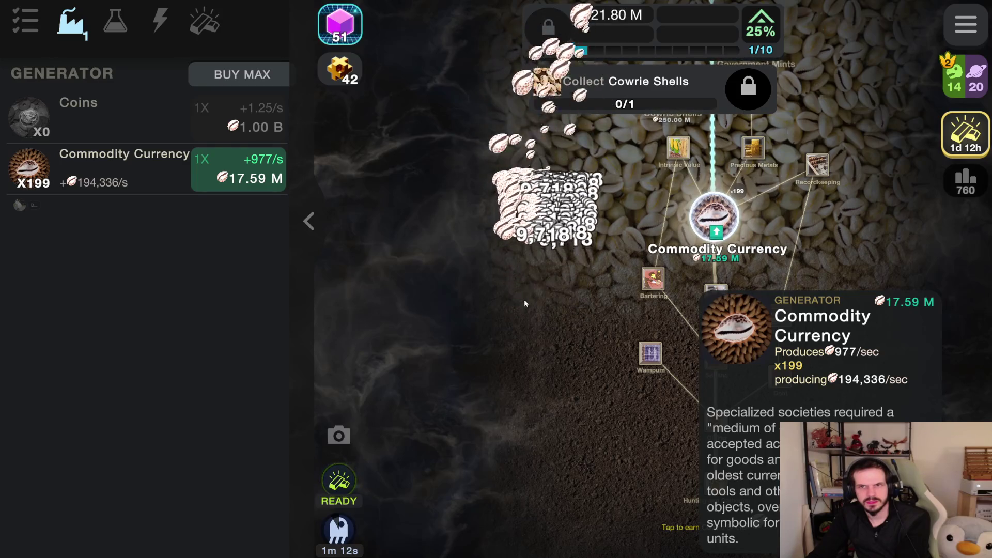
left_click(531, 317)
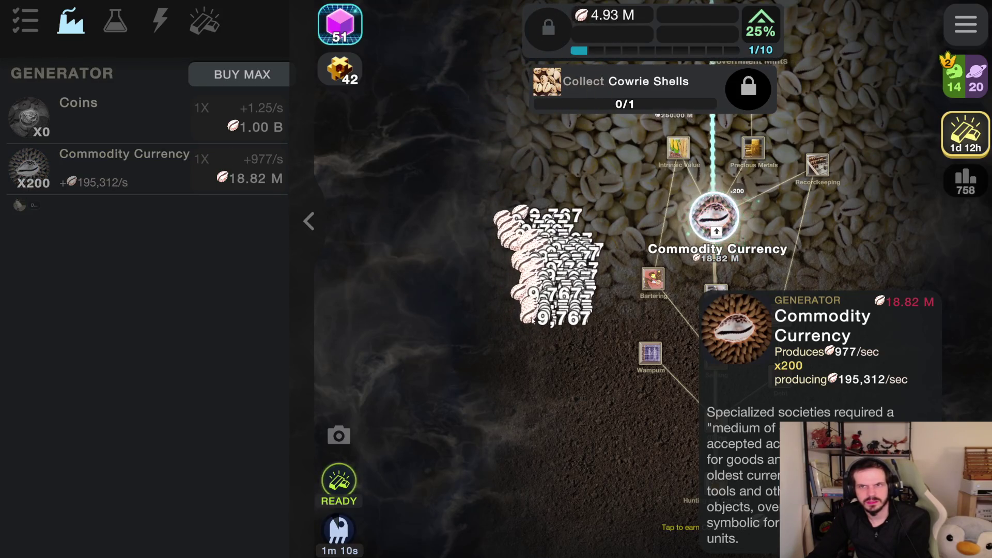
Tap the ground for cowrie shells, then buy one more Commodity Currency generator, reaching x201.
left_click(531, 317)
left_click(532, 318)
left_click(533, 319)
left_click(532, 321)
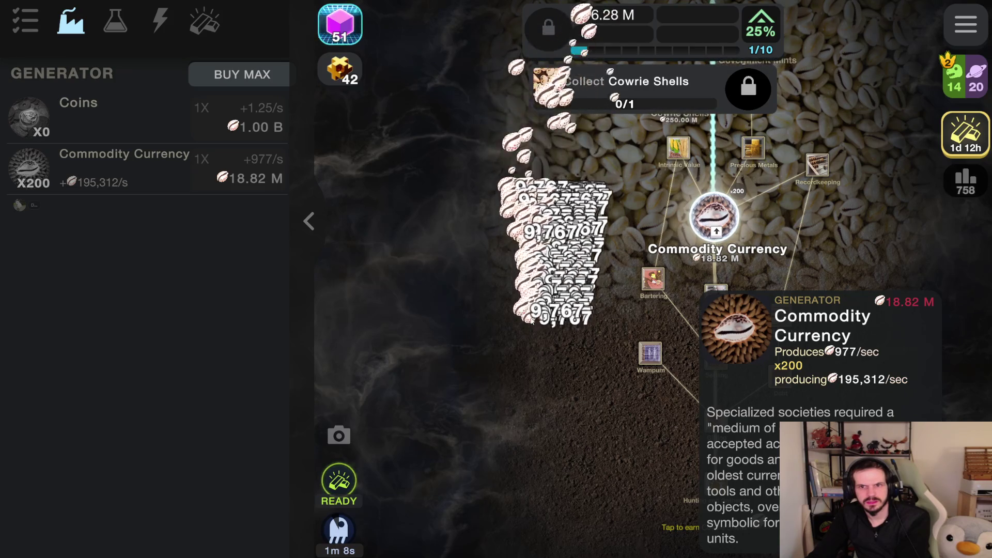
left_click(531, 321)
left_click(532, 321)
left_click(532, 321)
left_click(532, 322)
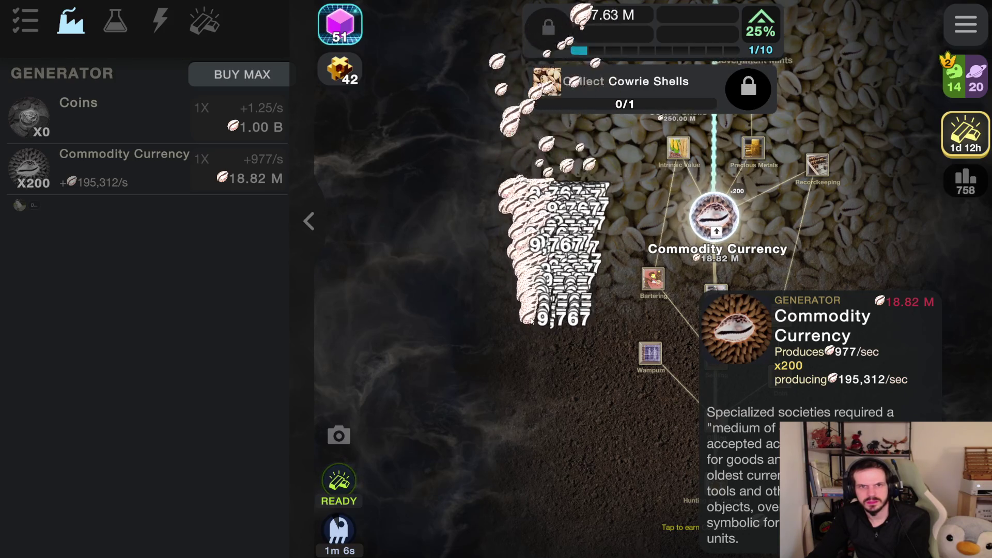
left_click(532, 322)
left_click(532, 321)
left_click(531, 321)
left_click(532, 321)
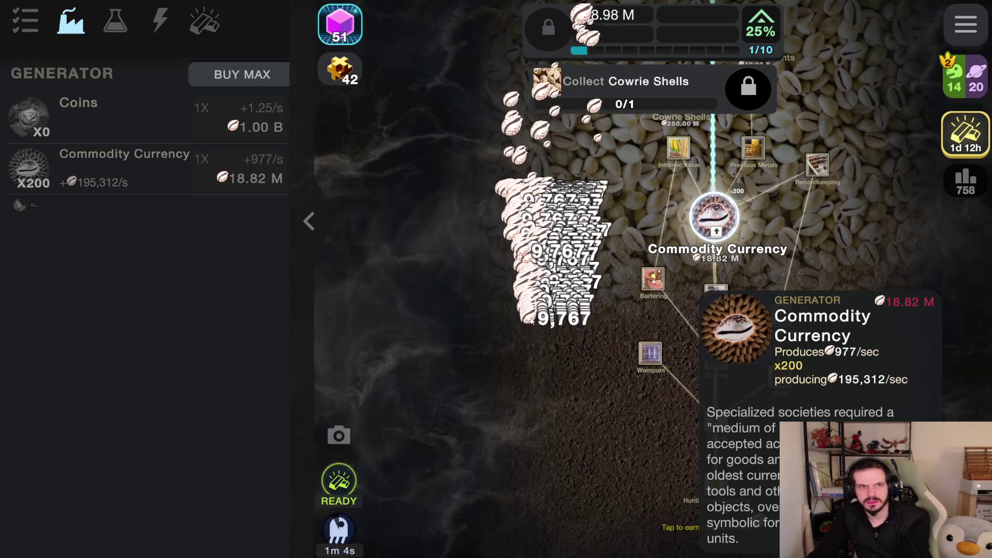
left_click(531, 321)
left_click(532, 320)
left_click(531, 319)
left_click(531, 320)
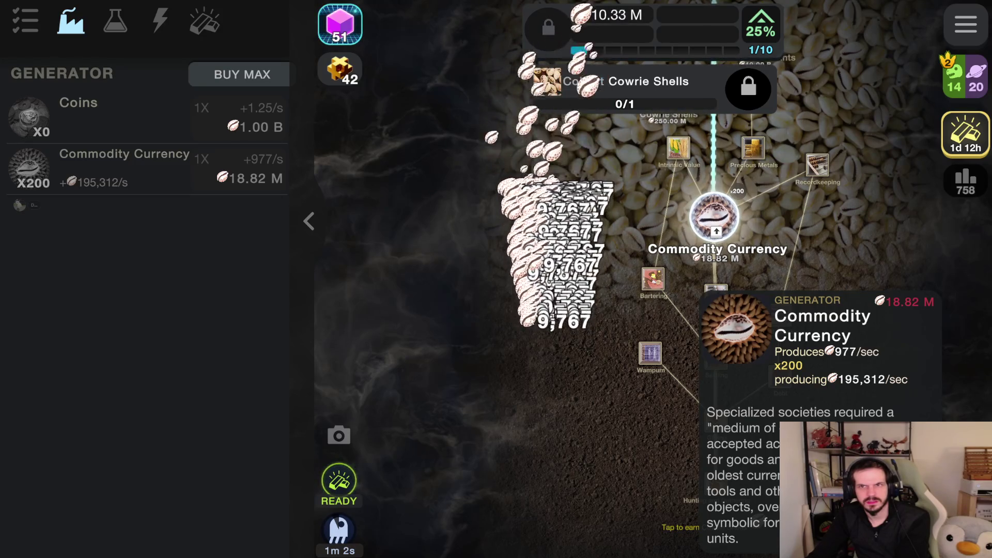
left_click(531, 320)
left_click(532, 320)
left_click(531, 320)
left_click(532, 319)
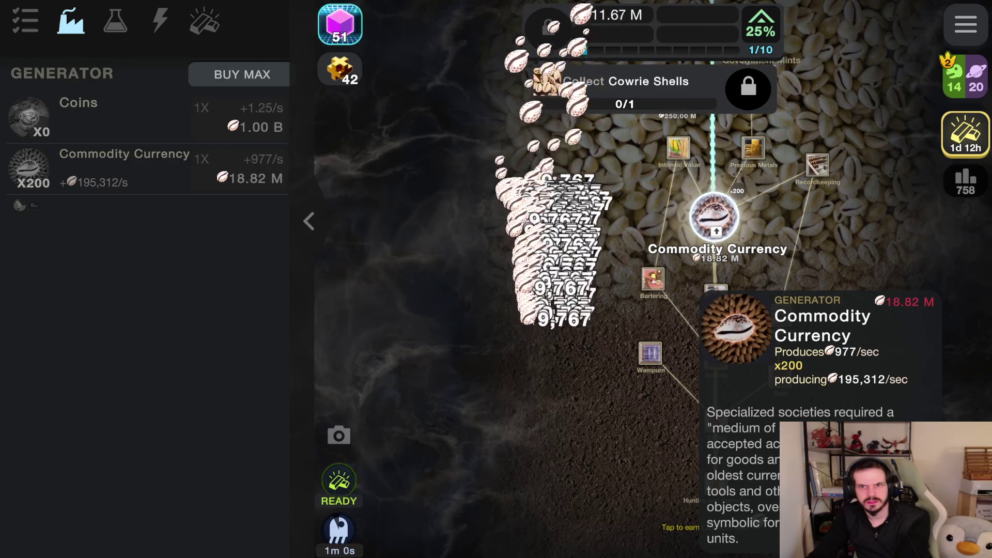
left_click(531, 320)
left_click(533, 320)
left_click(533, 321)
left_click(532, 321)
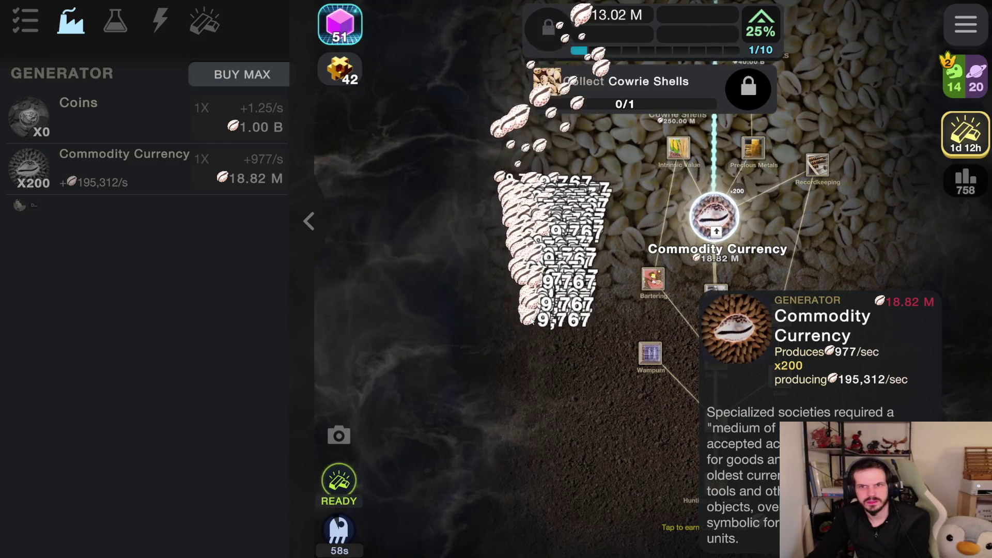
left_click(533, 321)
left_click(532, 321)
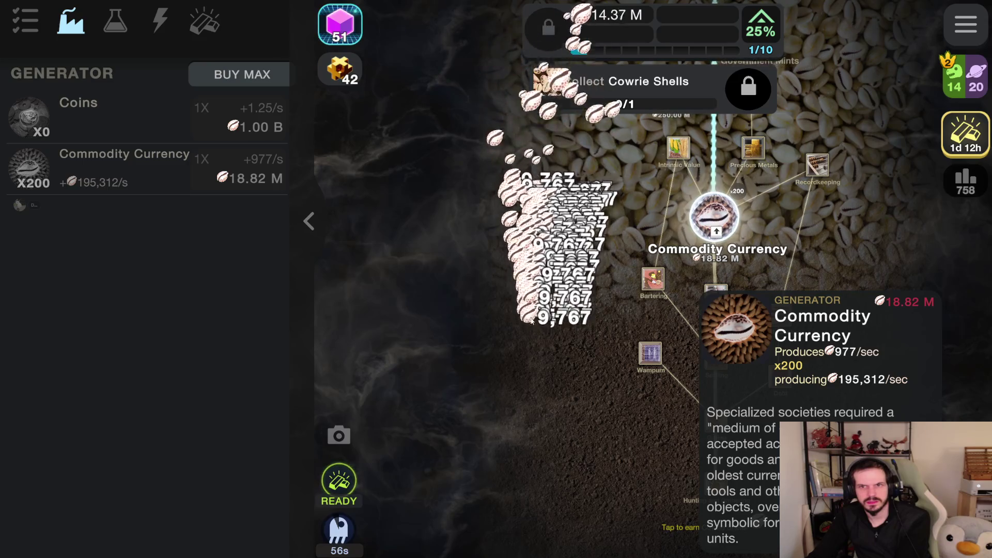
left_click(532, 321)
left_click(533, 320)
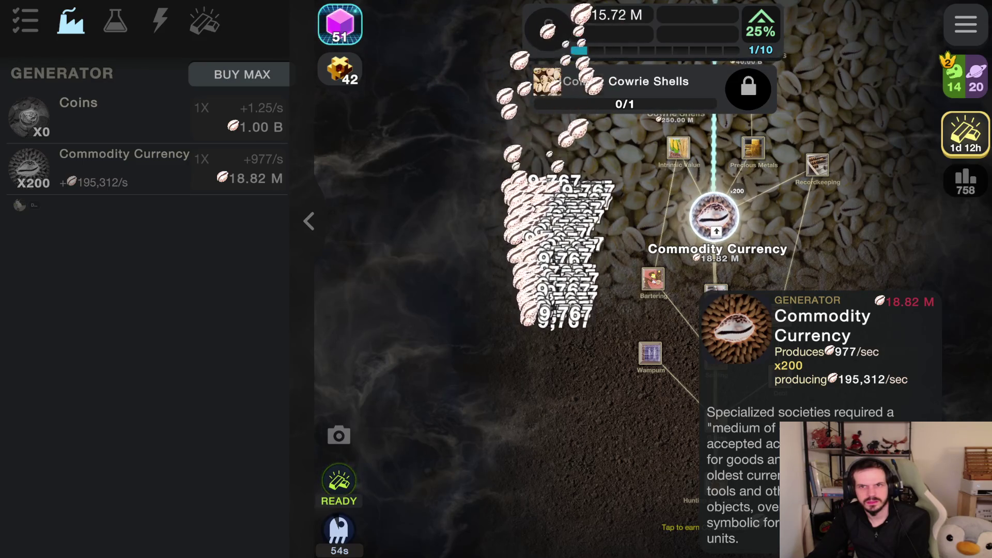
left_click(533, 321)
left_click(533, 321)
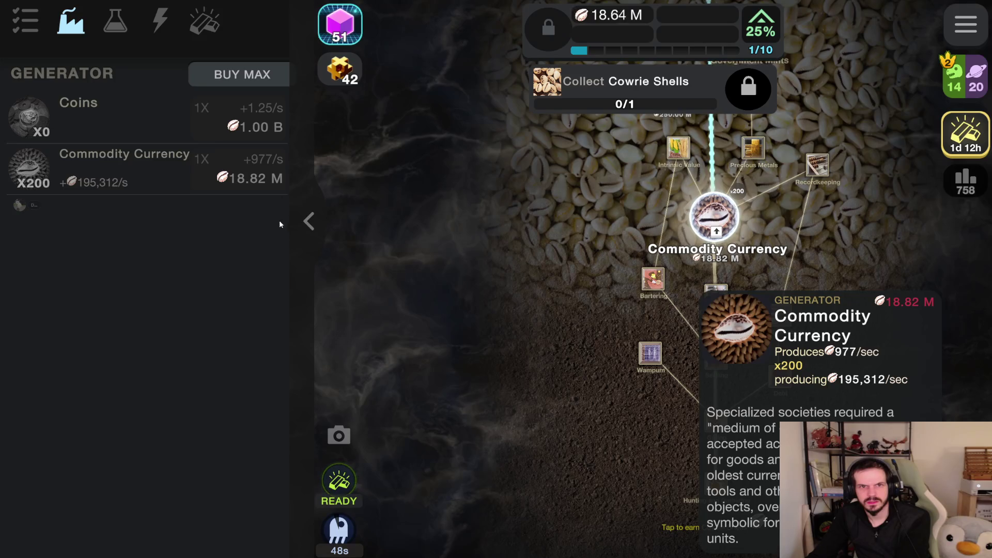
left_click(240, 178)
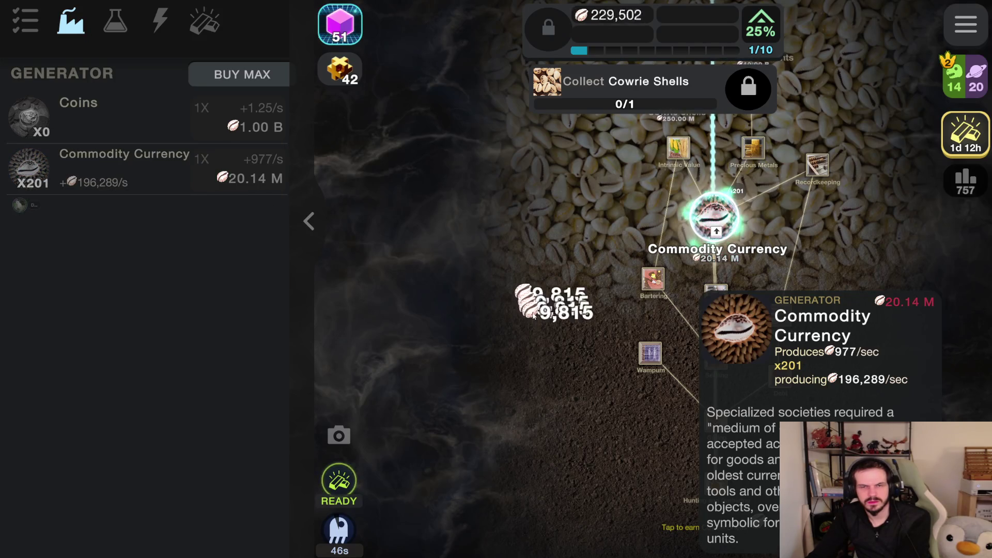
Keep tapping the ground until the cowrie balance reaches 14.04 M.
left_click(538, 319)
left_click(537, 319)
left_click(538, 319)
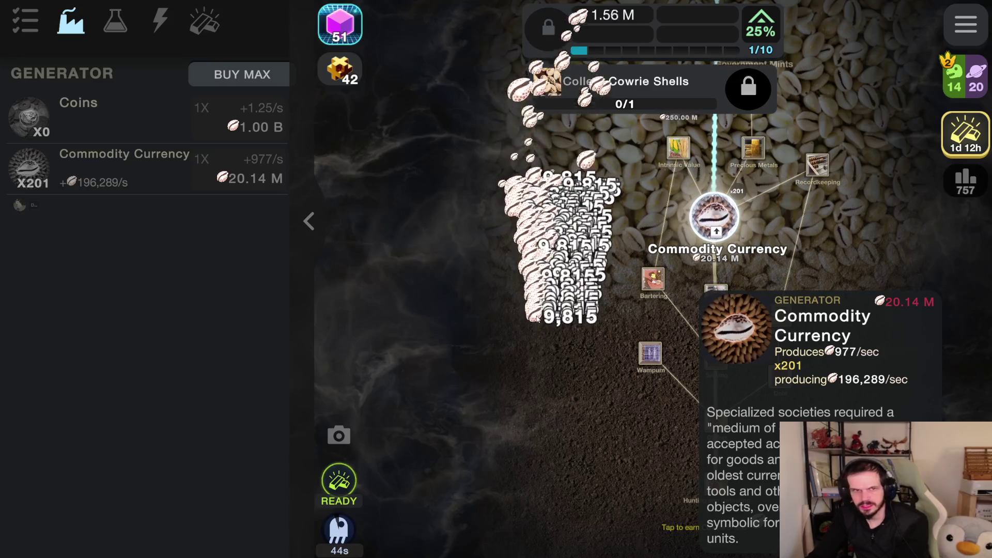
left_click(538, 319)
left_click(533, 323)
left_click(519, 327)
left_click(513, 330)
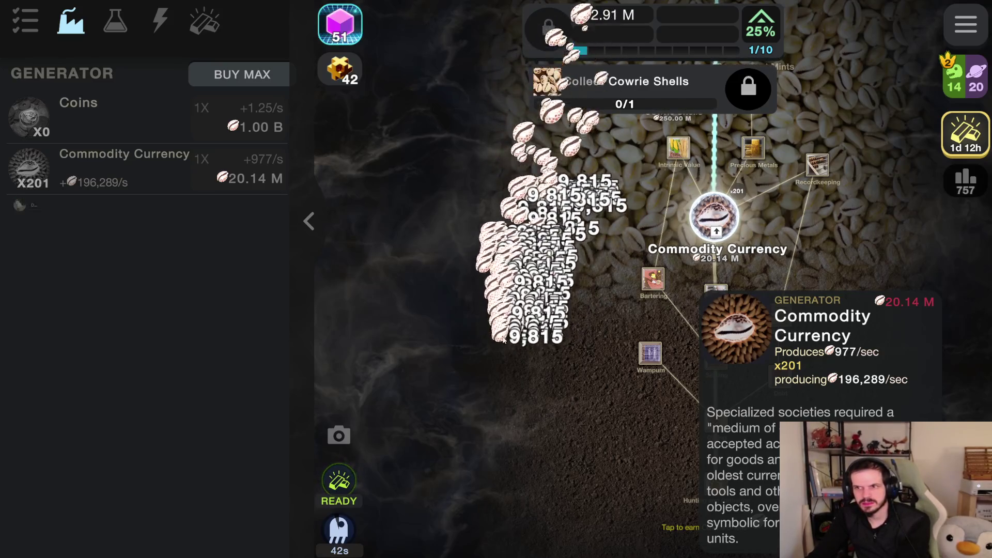
left_click(507, 333)
left_click(509, 330)
left_click(513, 329)
left_click(515, 328)
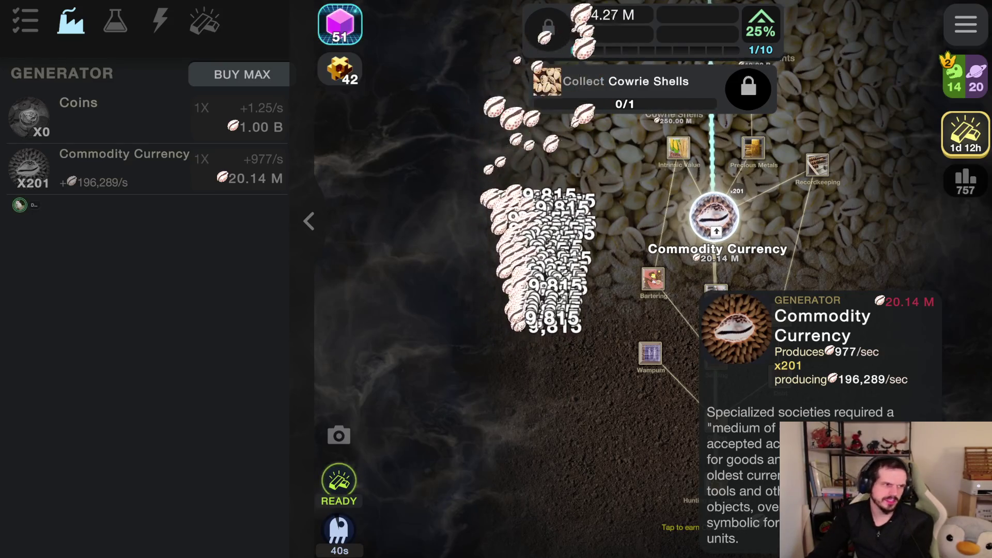
left_click(519, 328)
left_click(522, 328)
left_click(526, 328)
left_click(529, 328)
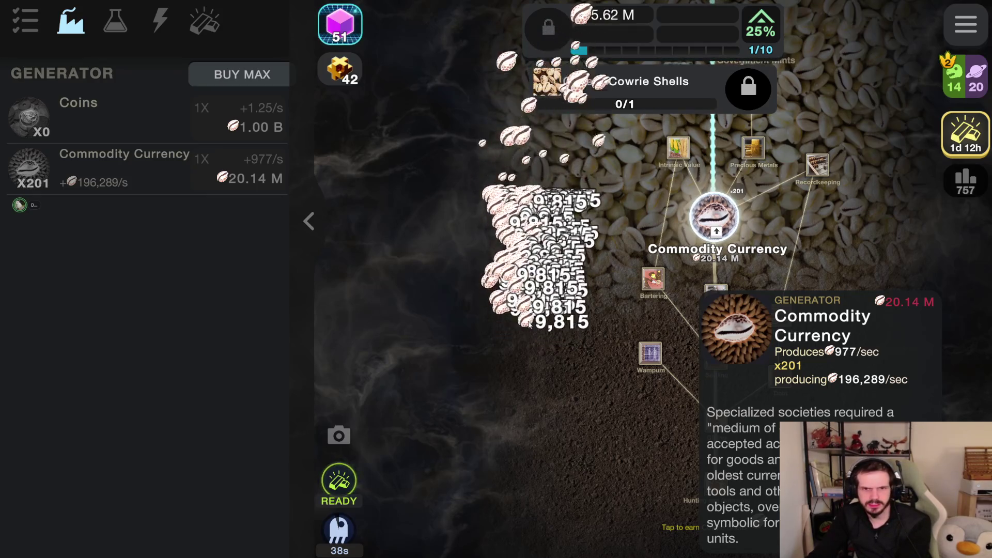
left_click(532, 328)
left_click(535, 331)
left_click(543, 347)
left_click(537, 370)
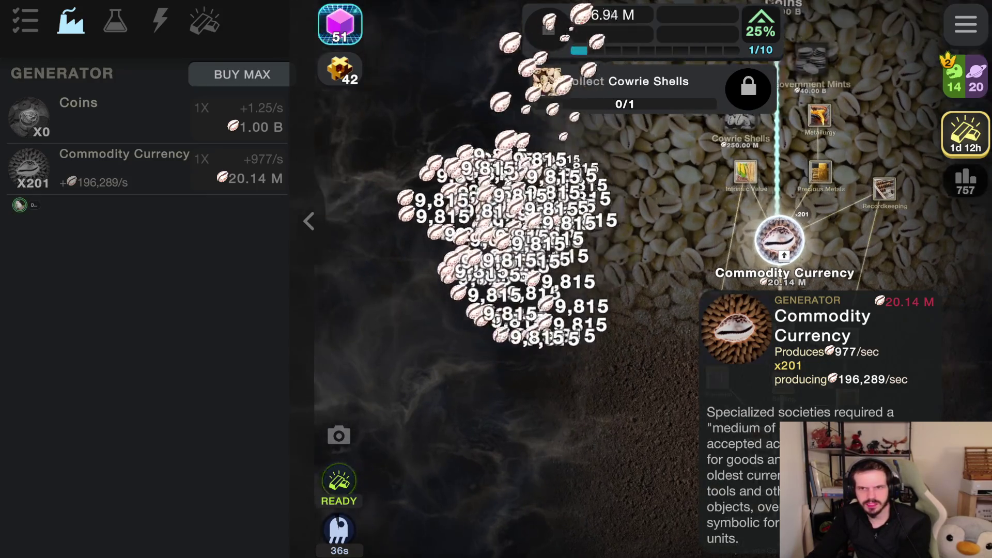
left_click(465, 382)
left_click(448, 362)
left_click(445, 313)
left_click(455, 330)
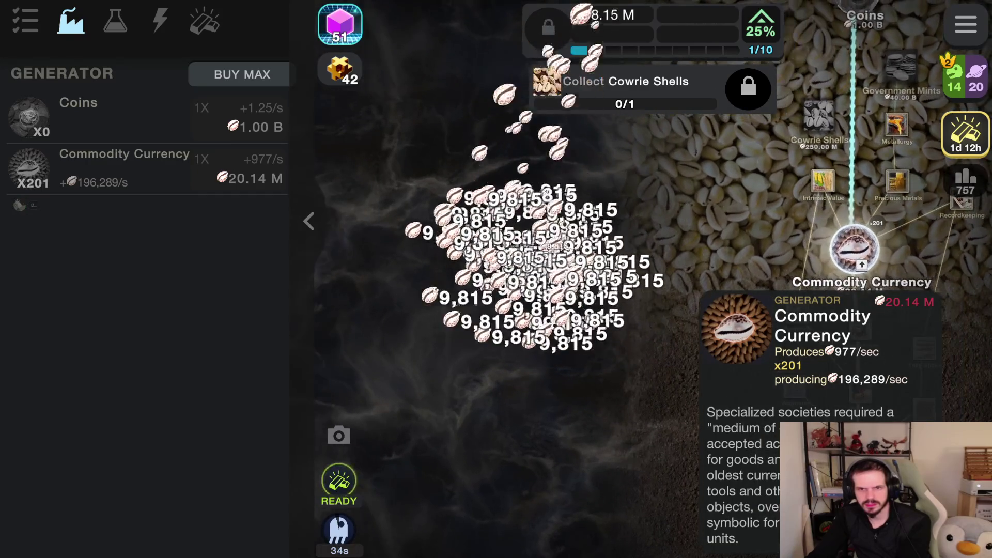
left_click(465, 352)
left_click(538, 362)
left_click(537, 356)
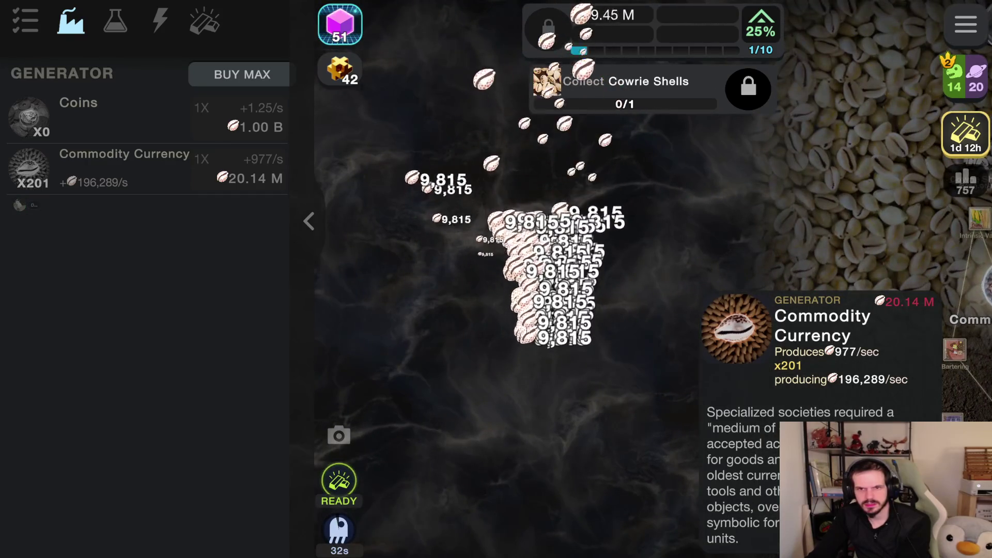
left_click(541, 444)
left_click(535, 348)
left_click(535, 347)
left_click(535, 346)
left_click(534, 346)
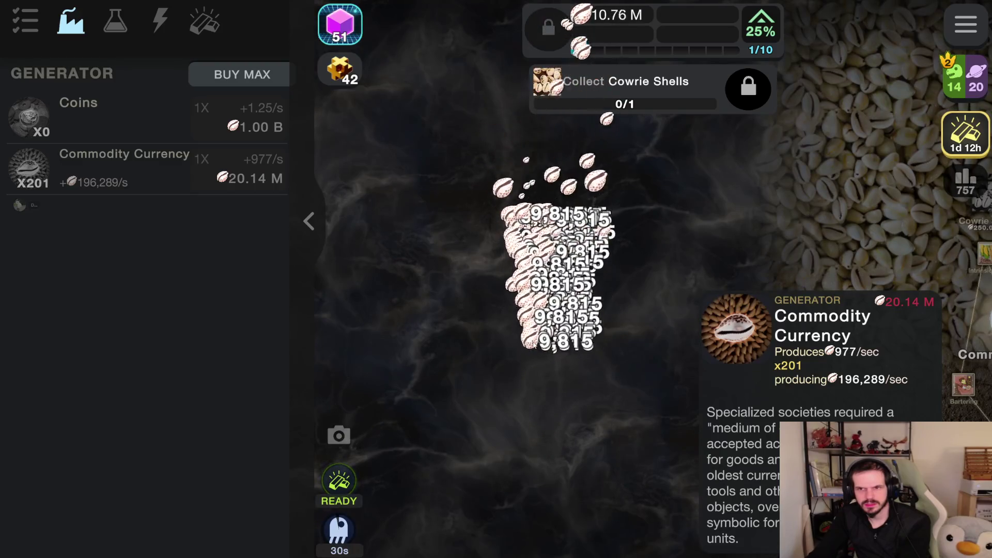
left_click(534, 346)
left_click(532, 343)
left_click(531, 341)
left_click(527, 337)
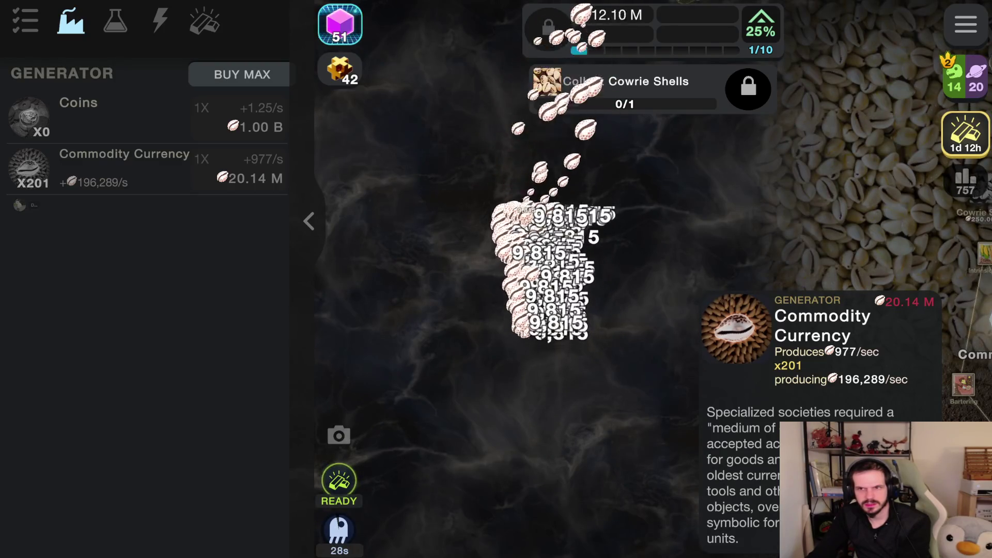
left_click(525, 334)
left_click(525, 335)
left_click(524, 335)
left_click(524, 336)
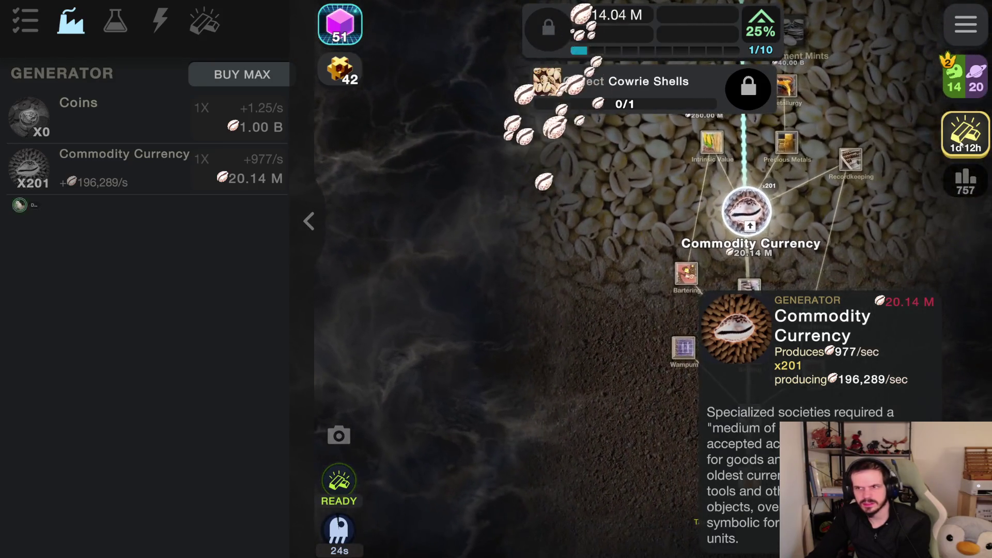
Switch to the Primary simulation and collect its offline earnings.
left_click(966, 75)
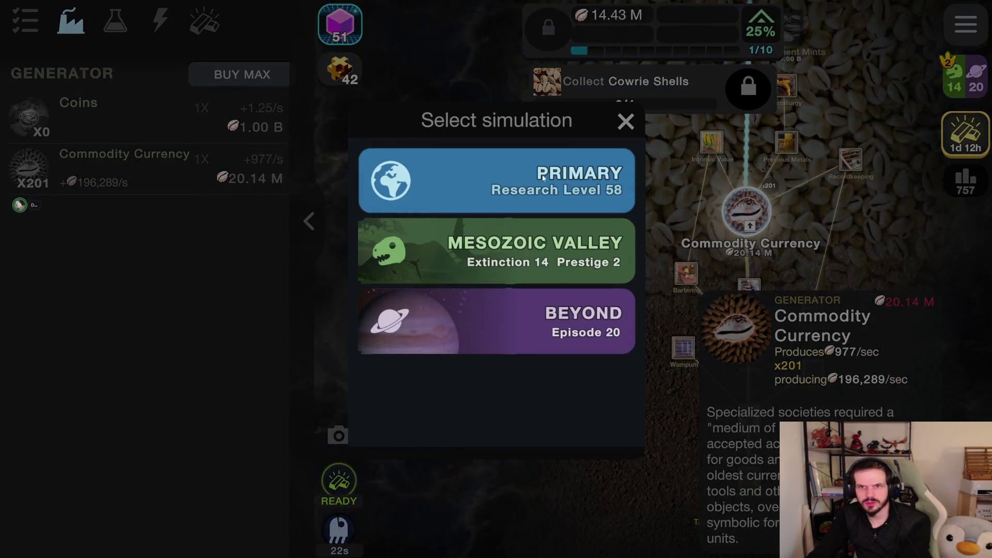
left_click(538, 170)
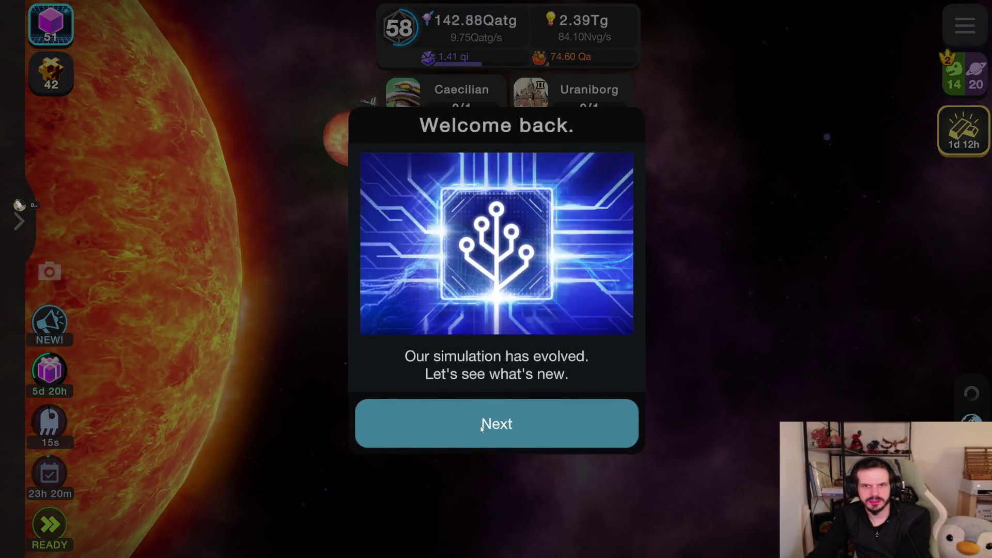
left_click(481, 427)
left_click(483, 433)
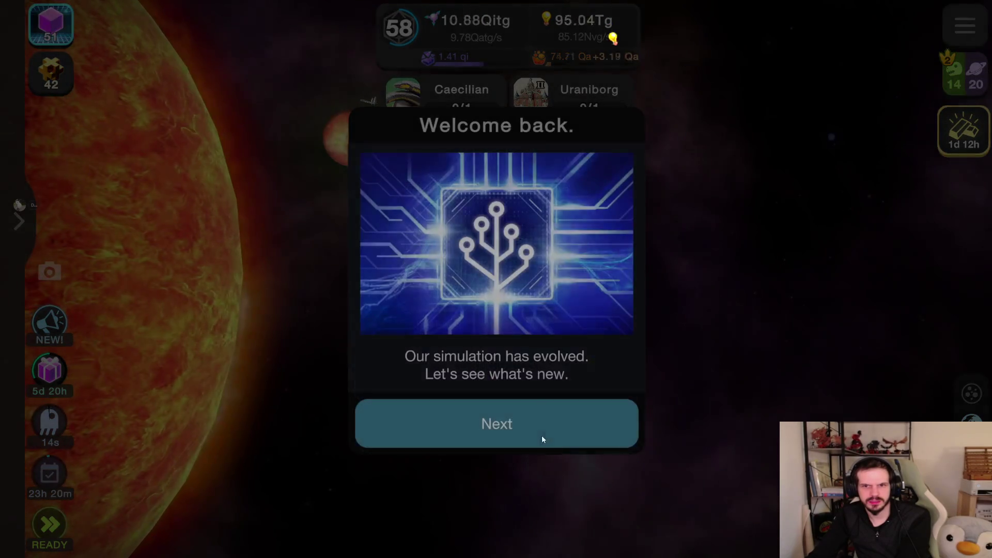
Dismiss the remaining update notices and expand the research list on the left.
left_click(506, 436)
left_click(518, 433)
left_click(519, 434)
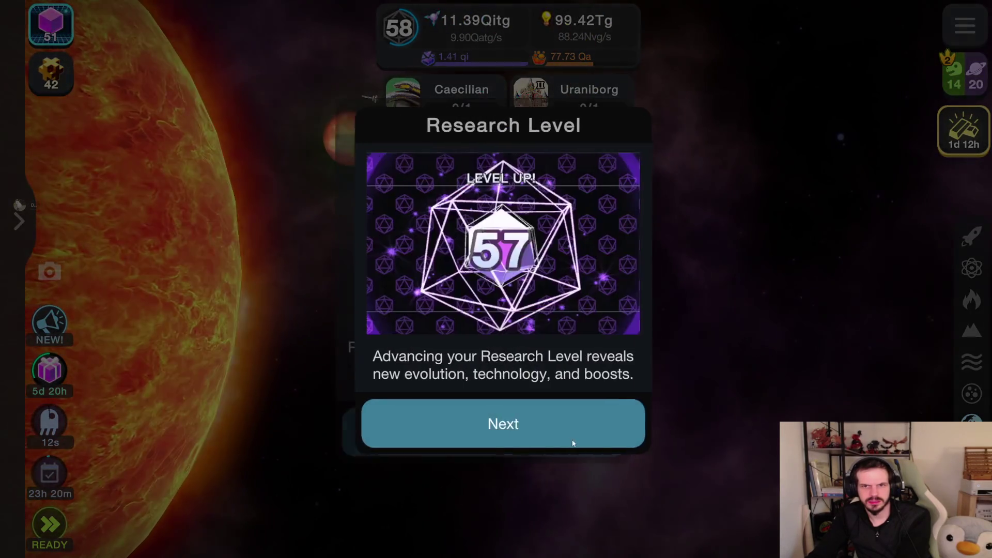
left_click(569, 440)
left_click(543, 441)
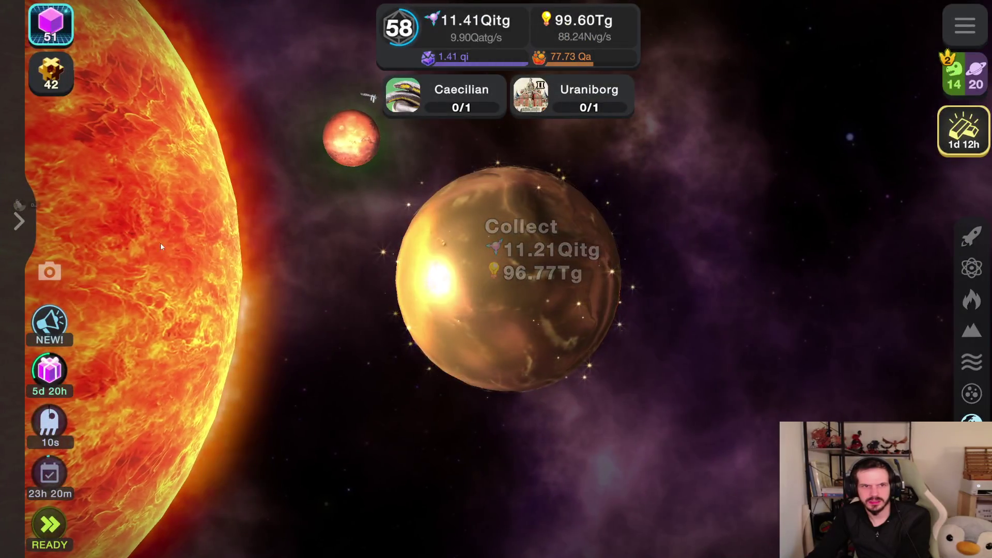
left_click(19, 221)
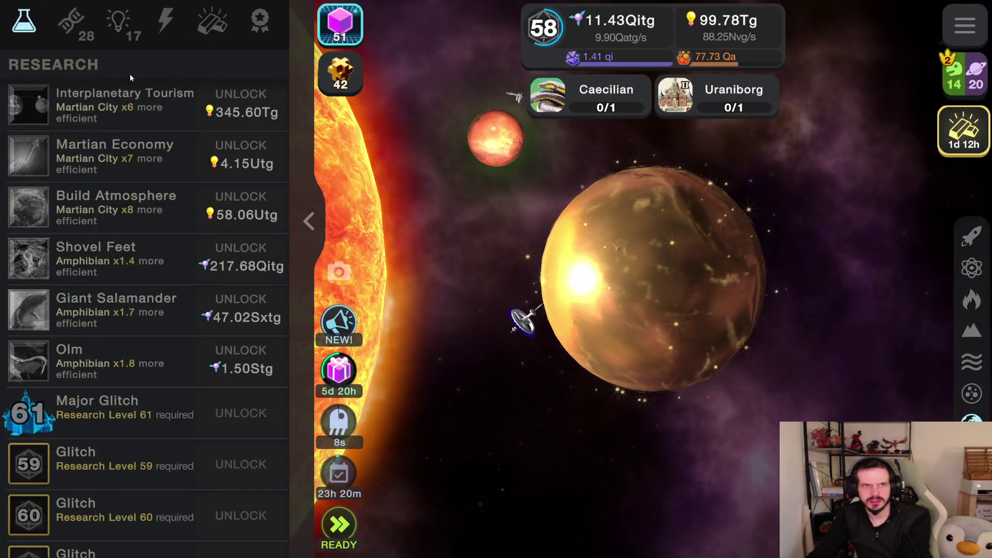
Buy the affordable Life upgrades, starting with Human, Caniform and Turtle.
left_click(71, 21)
left_click(259, 71)
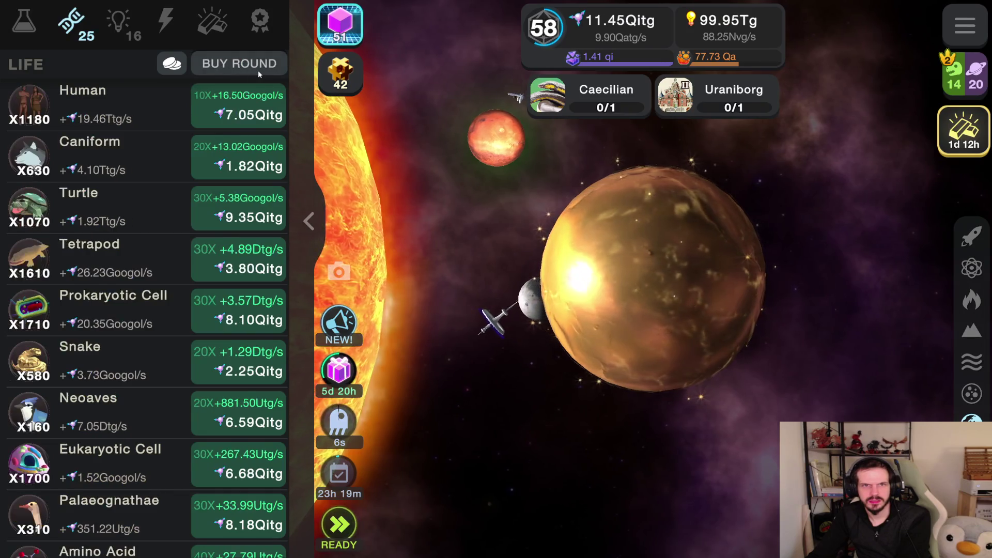
mouse_move(259, 65)
left_mouse_down()
mouse_move(259, 97)
mouse_move(249, 76)
left_mouse_up()
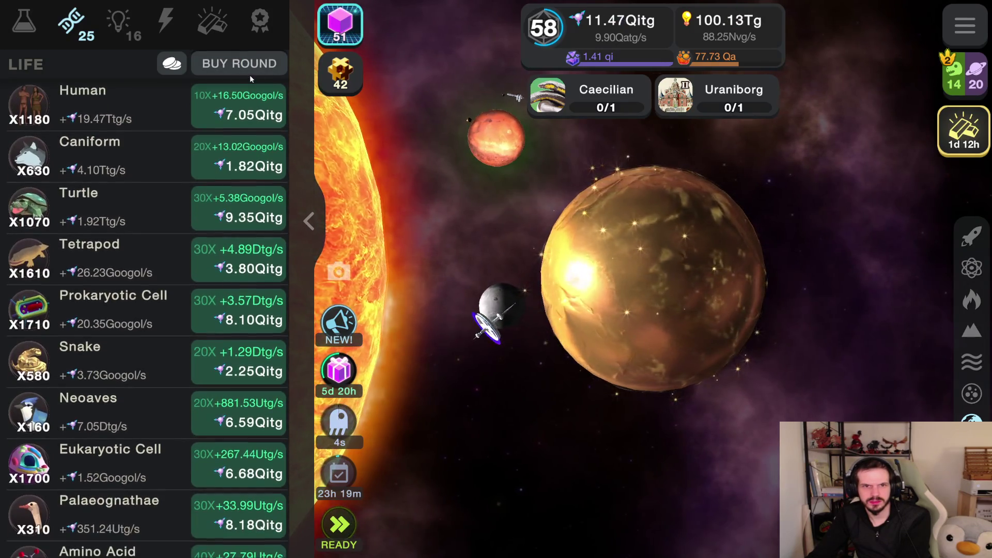
left_click(250, 112)
left_click(250, 112)
left_click(250, 112)
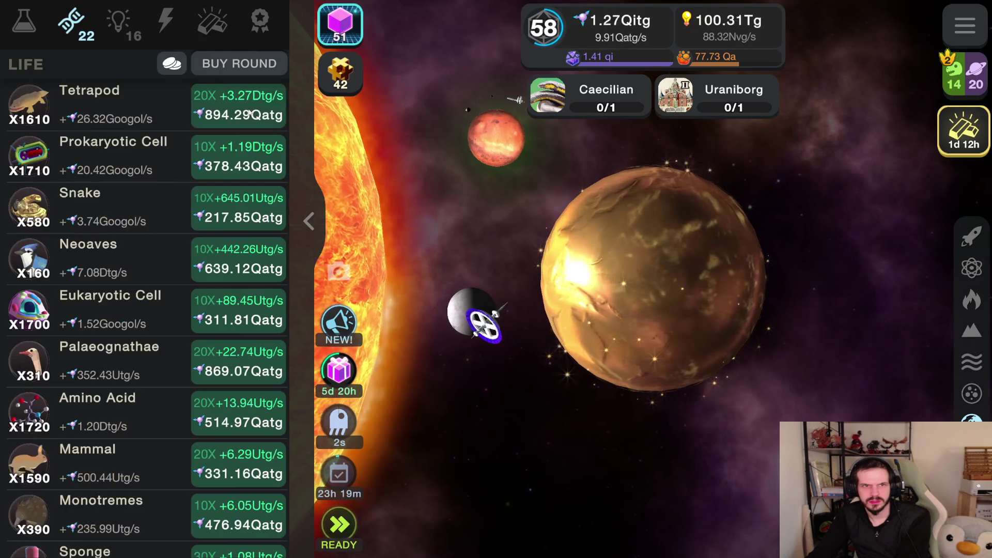
left_click(249, 112)
left_click(250, 111)
left_click(249, 111)
left_click(249, 112)
left_click(249, 112)
left_click(250, 112)
left_click(249, 112)
left_click(249, 111)
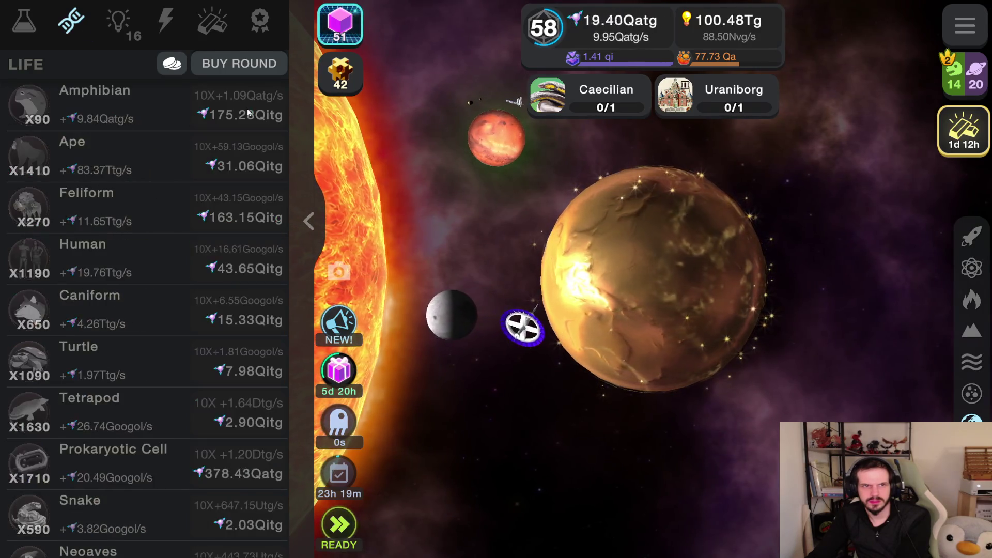
Buy the top Civilization upgrades from Stone Age through Industrial Revolution.
left_click(119, 20)
left_click(230, 95)
left_click(237, 106)
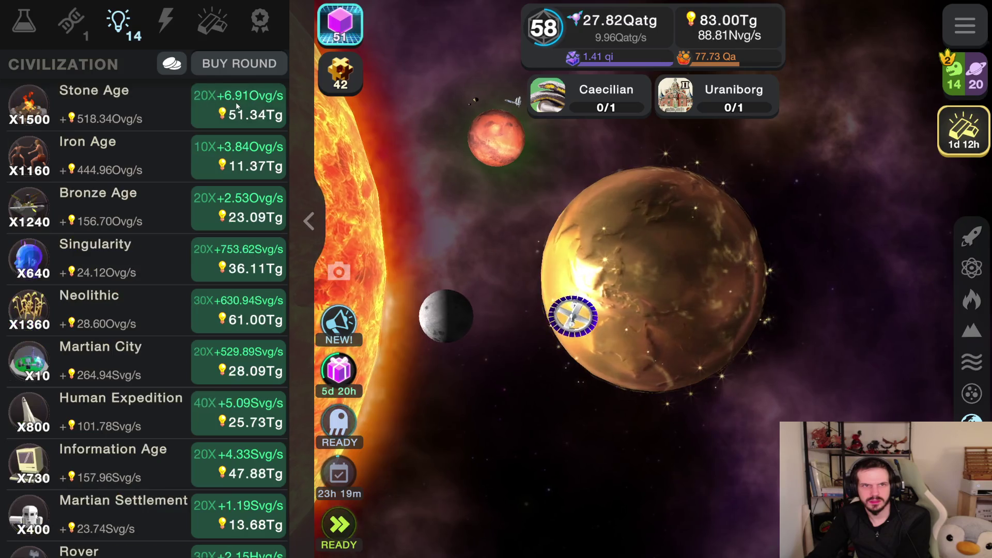
left_click(237, 106)
left_click(237, 106)
left_click(237, 106)
left_click(237, 106)
left_click(238, 106)
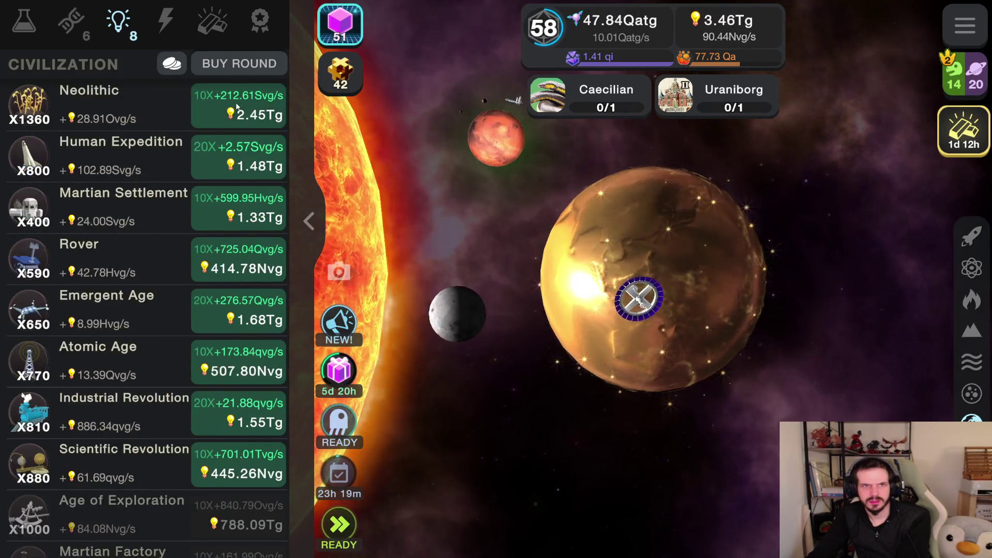
left_click(238, 106)
left_click(238, 106)
left_click(238, 106)
left_click(237, 106)
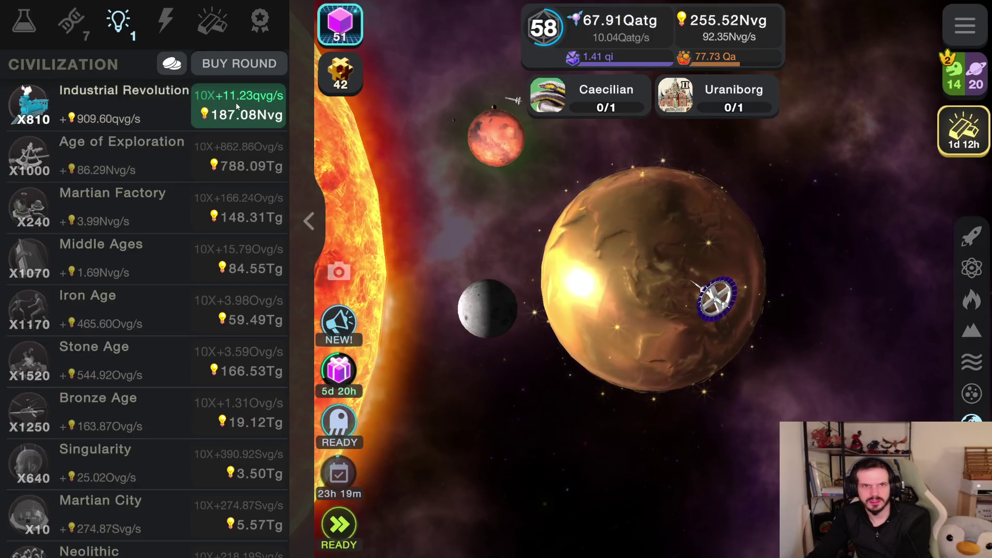
left_click(236, 102)
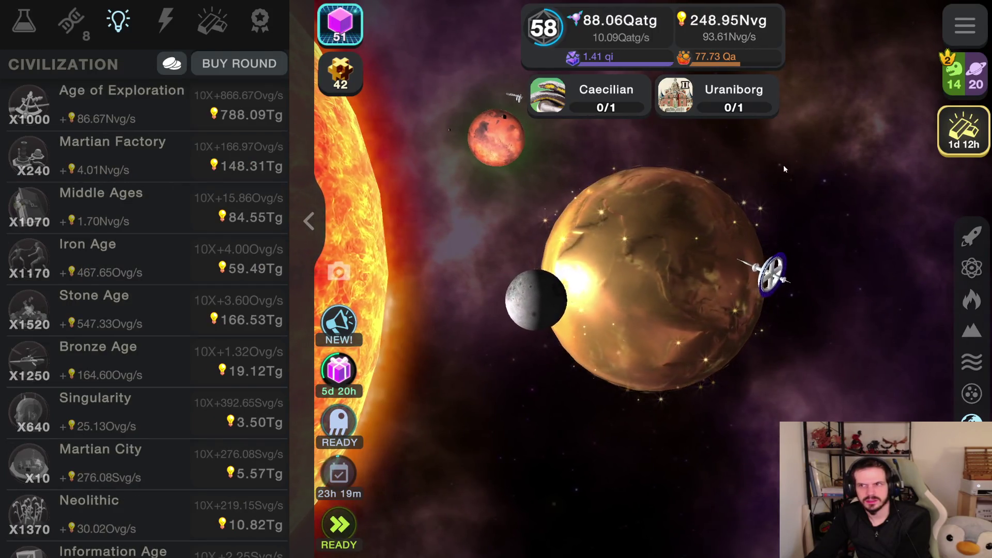
Tap the planet for bonus entropy and return to the research list.
left_click(728, 197)
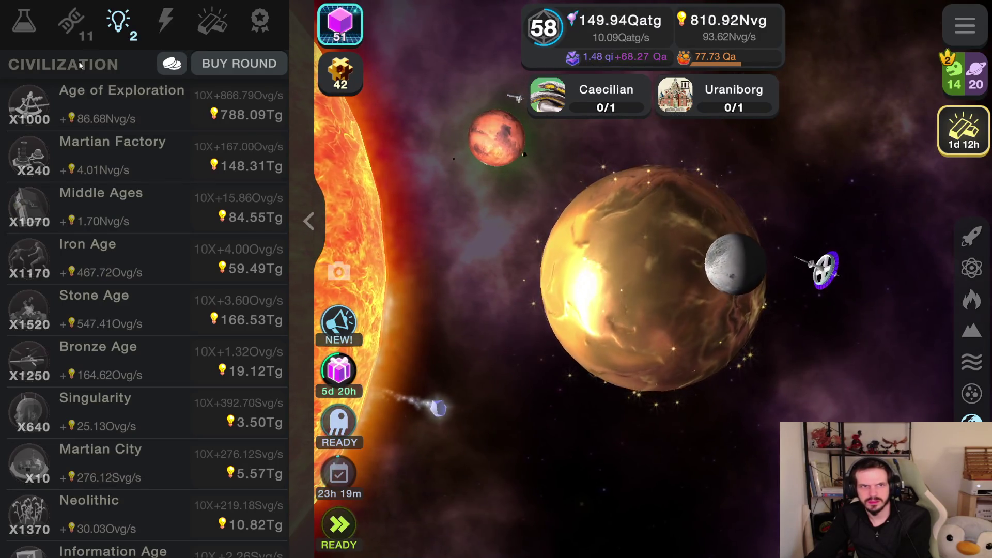
left_click(67, 26)
left_click(31, 24)
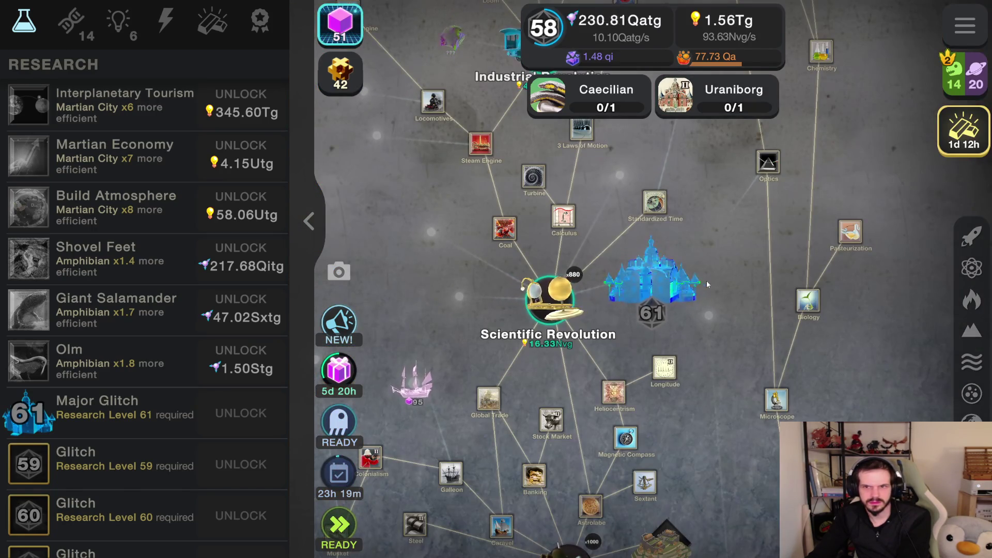
Browse the Darwinium shop's Module and Augment tabs, scrolling the augment grid, then close it.
scroll(728, 228, "up", 1)
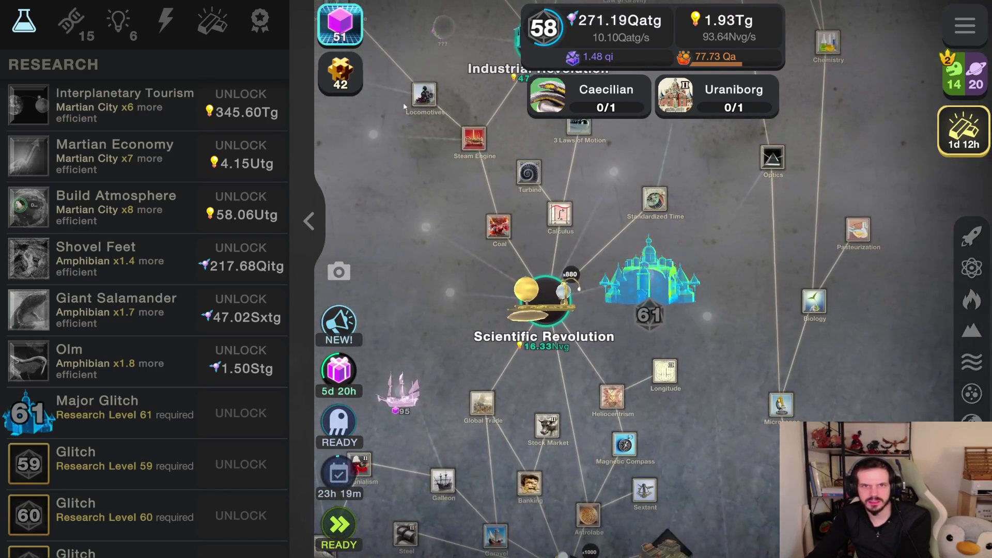
left_click(340, 26)
left_click(236, 70)
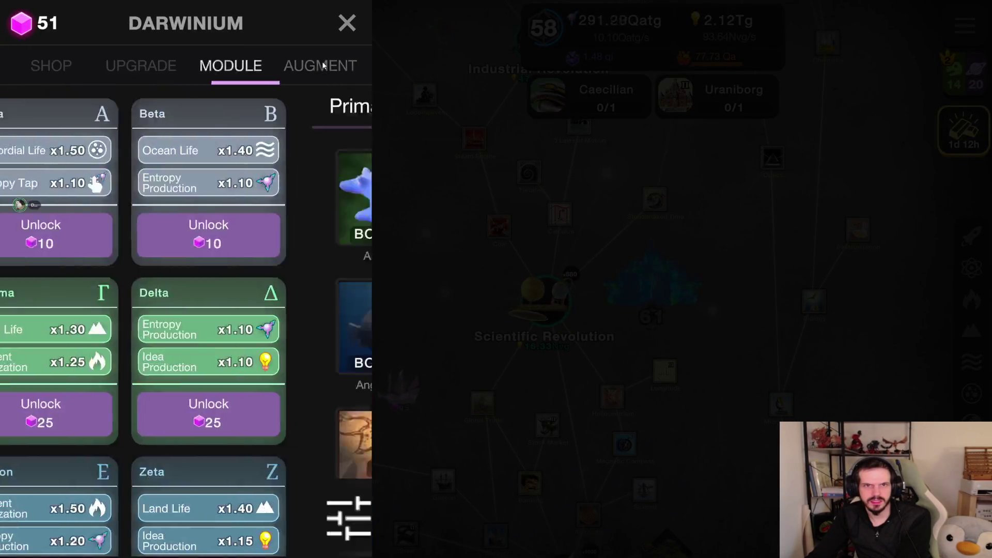
left_click(312, 75)
scroll(253, 401, "down", 5)
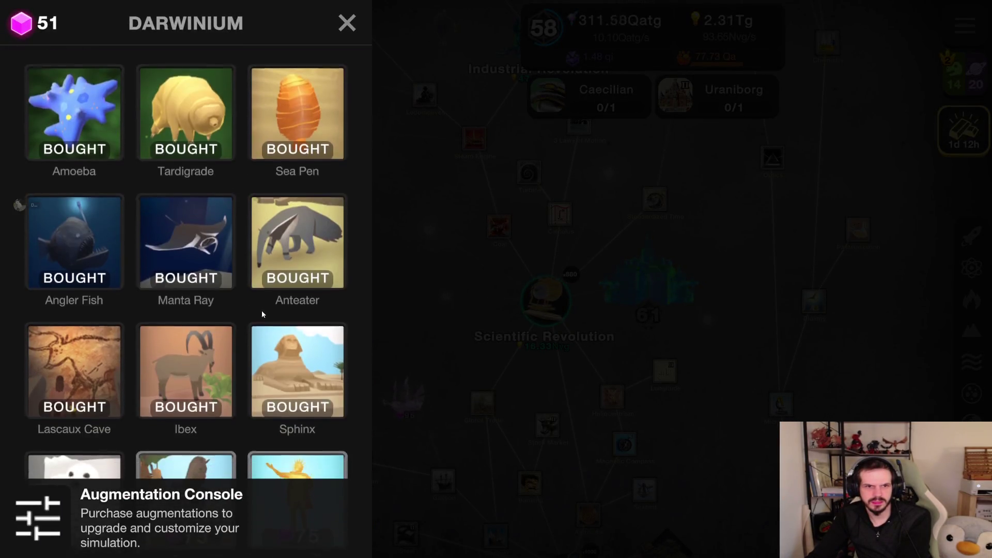
scroll(253, 373, "down", 6)
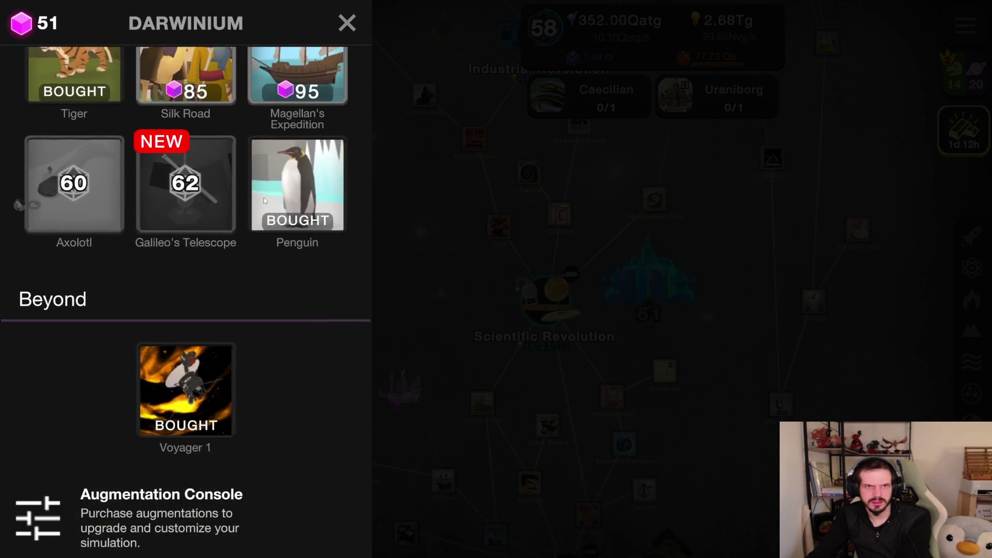
scroll(264, 357, "up", 12)
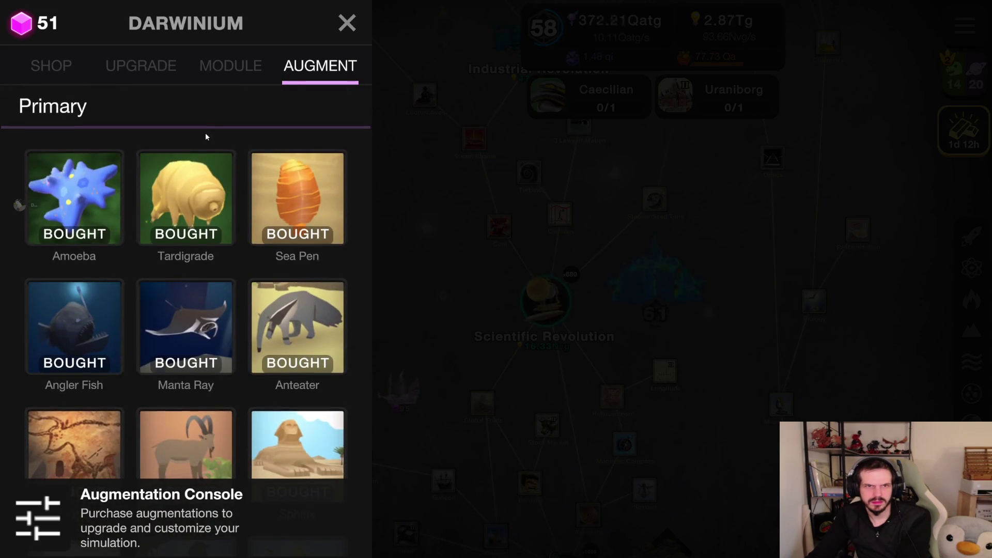
left_click(347, 23)
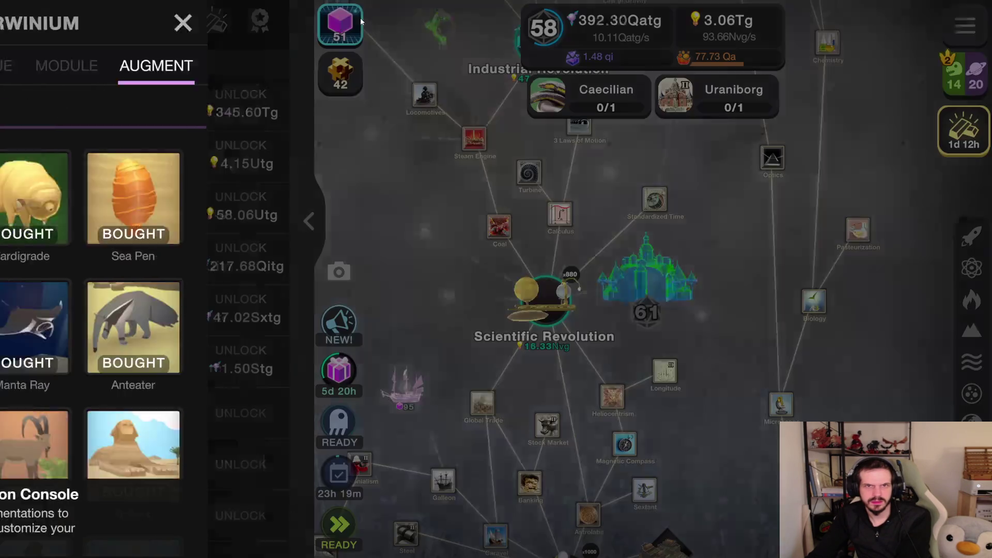
Scroll through the Logits augmentation grid to review the available augments.
scroll(263, 258, "down", 5)
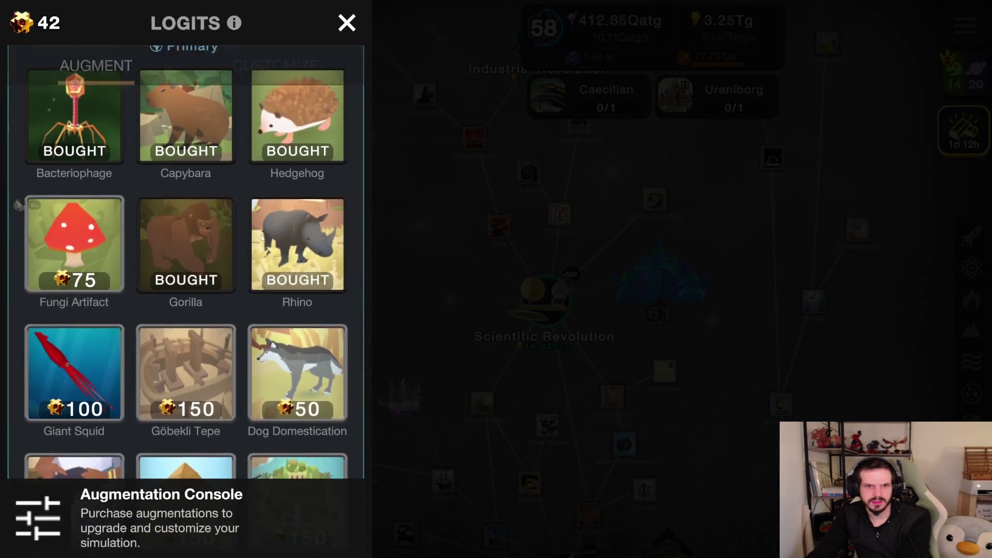
scroll(246, 288, "down", 7)
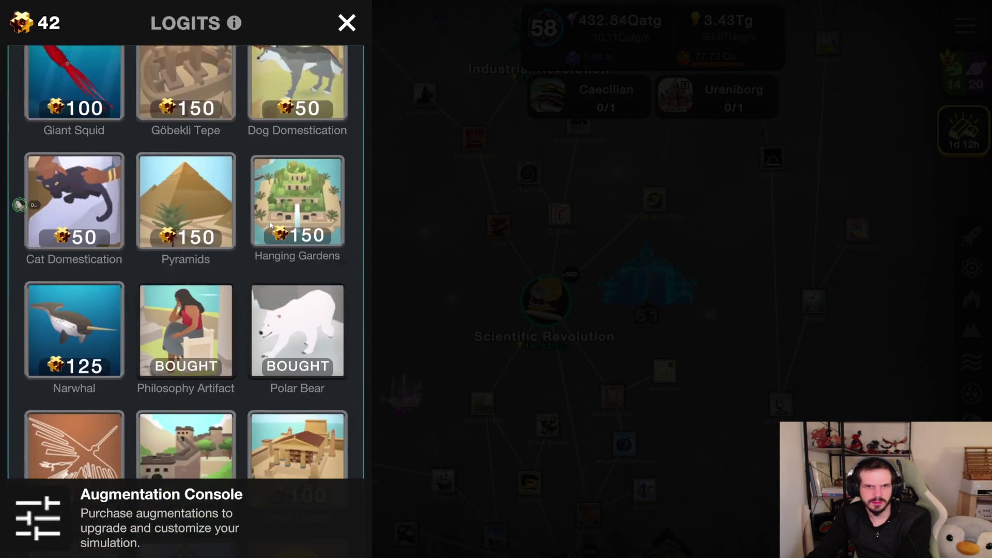
scroll(242, 290, "down", 7)
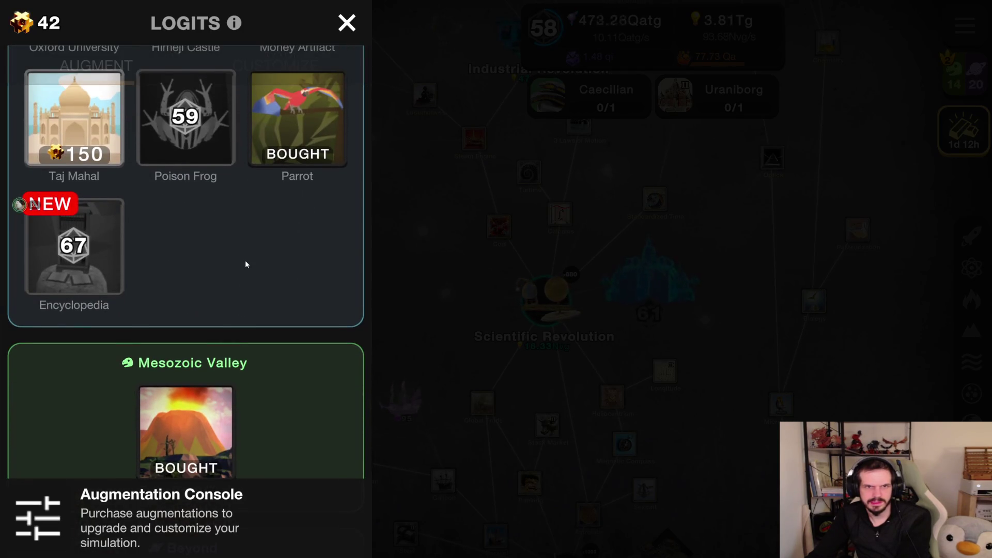
scroll(258, 216, "down", 2)
scroll(254, 289, "up", 3)
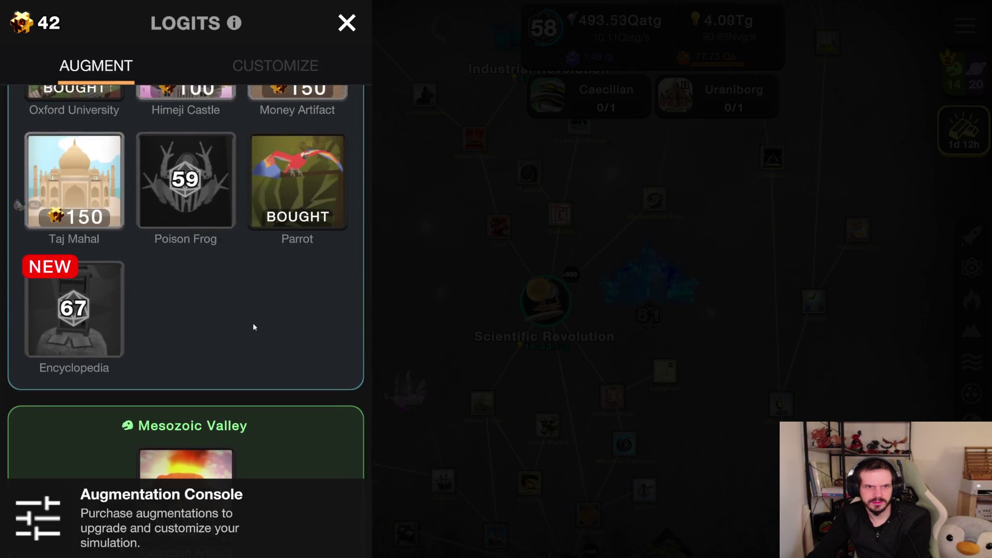
scroll(244, 312, "down", 5)
scroll(275, 297, "down", 4)
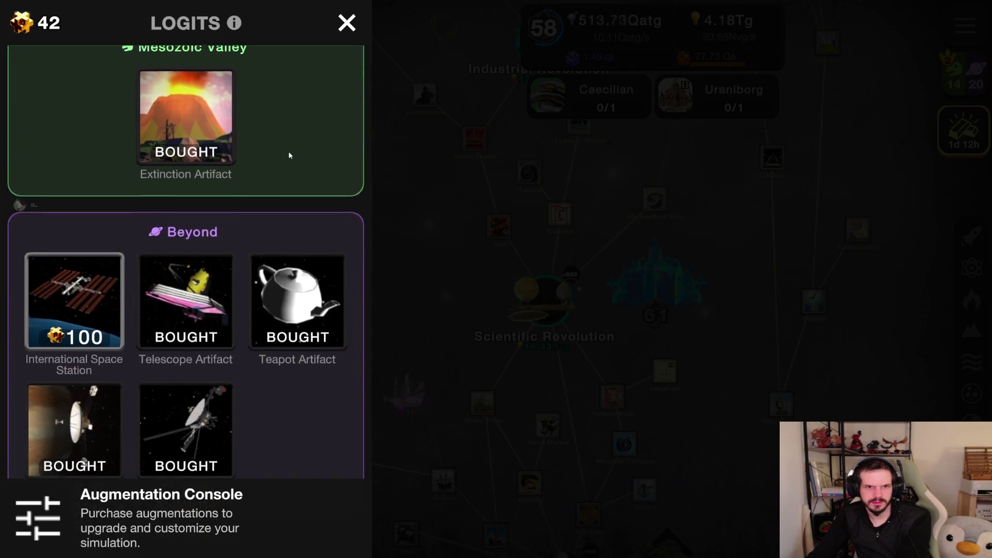
scroll(282, 249, "up", 1)
scroll(282, 206, "up", 6)
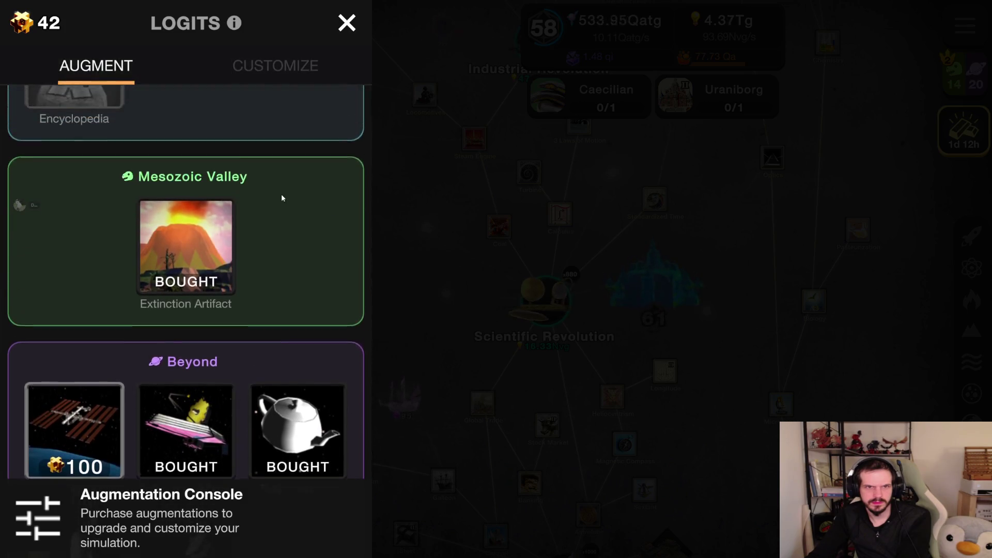
scroll(244, 267, "up", 5)
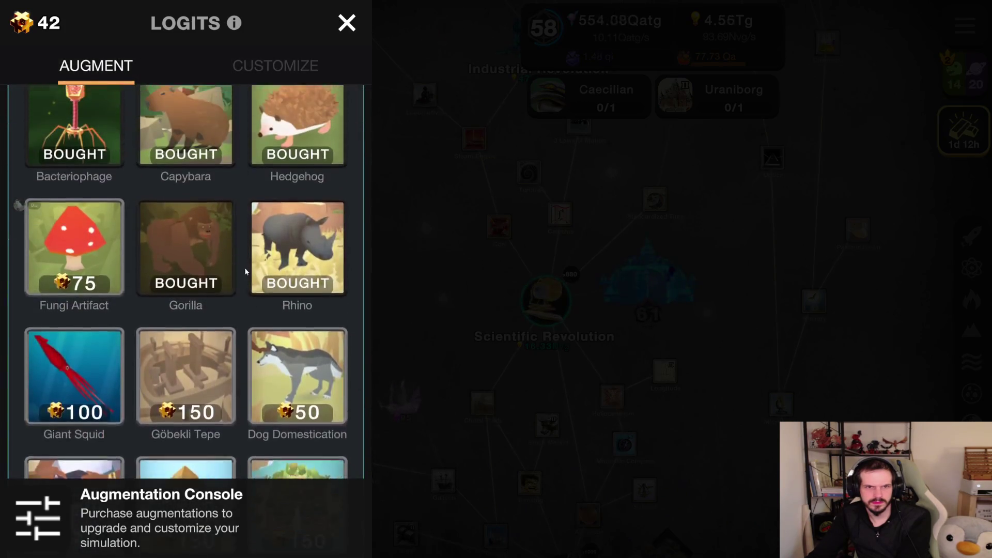
Close the Logits shop and switch to the Mesozoic Valley simulation.
left_click(347, 22)
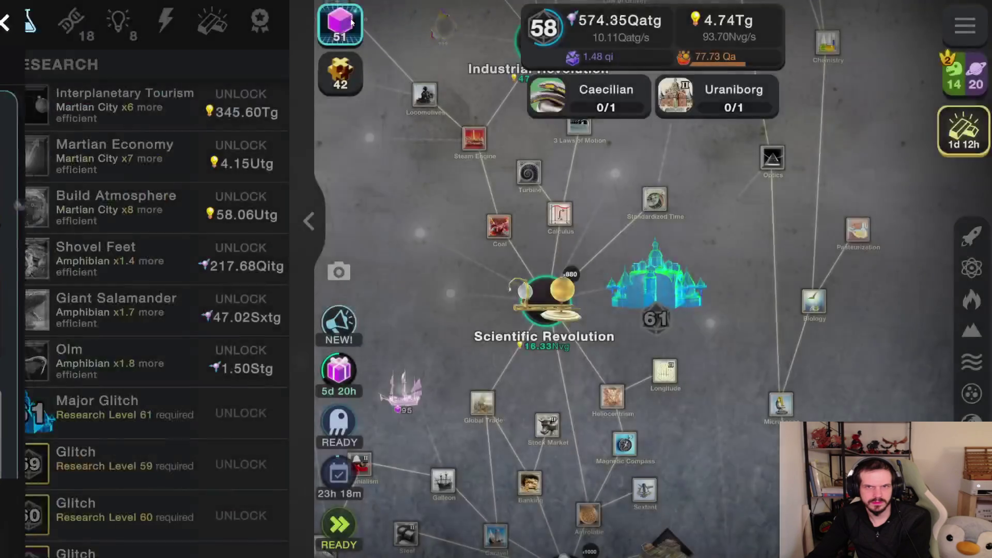
left_click(340, 23)
left_click(538, 207)
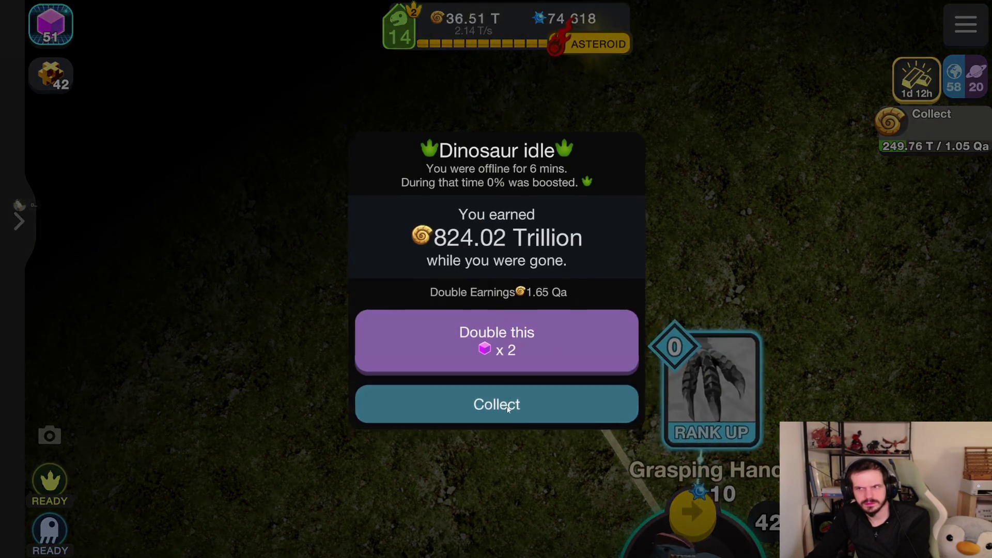
Collect Mesozoic Valley's offline earnings and the reward geode, then show the dinosaur list.
left_click(508, 408)
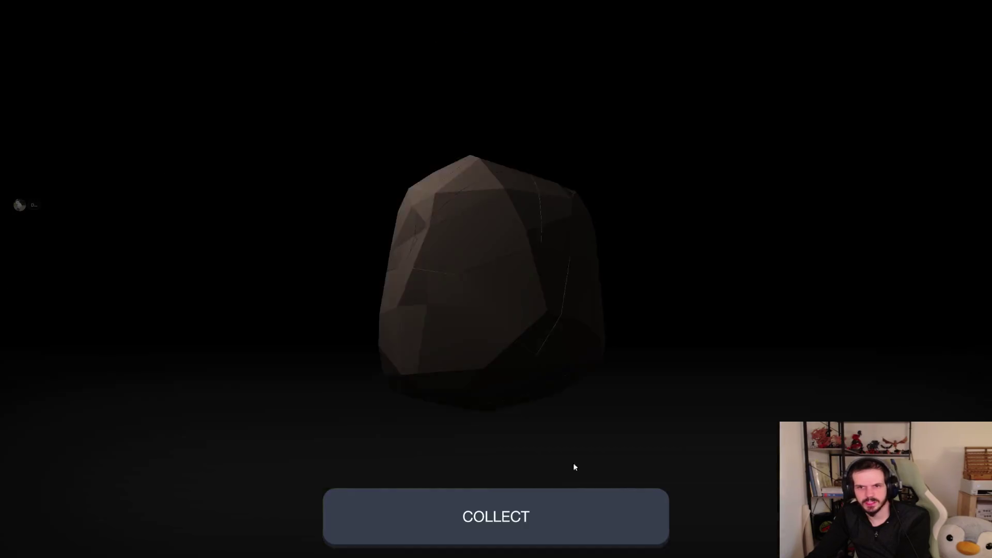
left_click(490, 503)
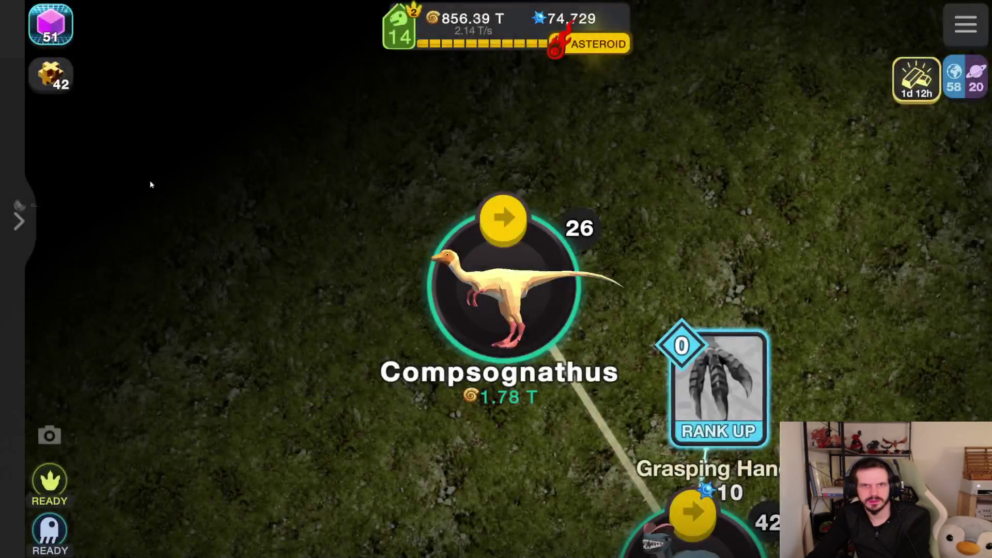
left_click(30, 217)
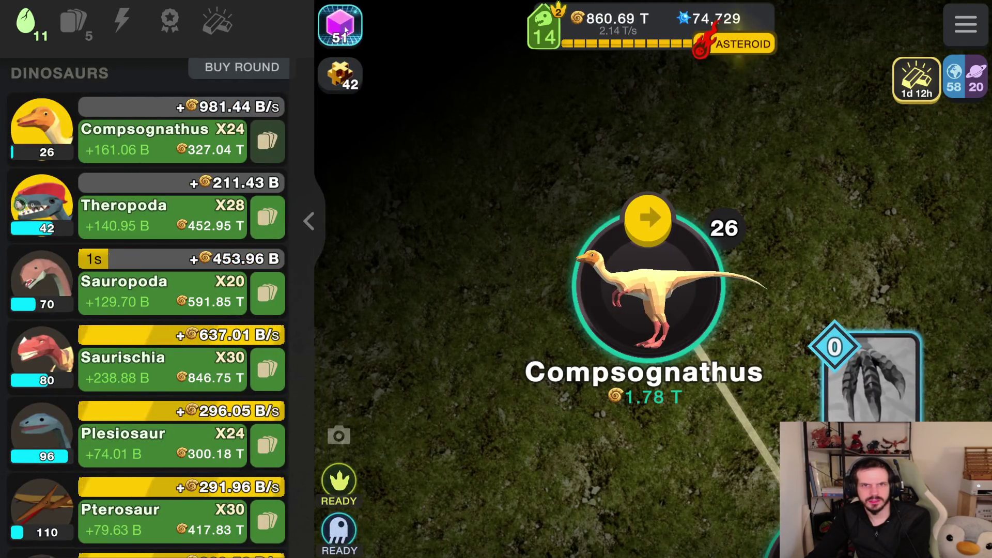
Review the owned Darwinium augmentations, close the shop, and bring up the asteroid extinction prompt.
left_click(345, 30)
left_click(276, 65)
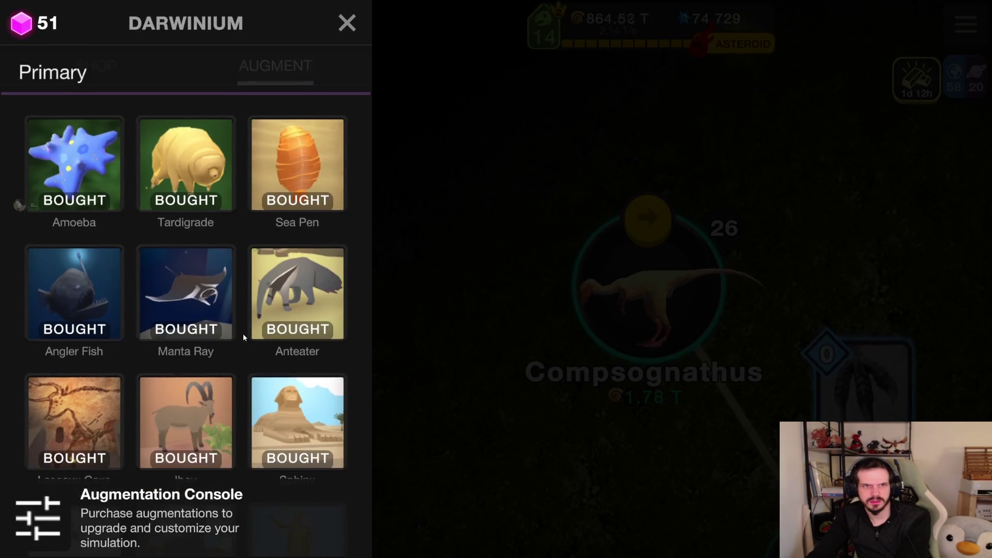
scroll(243, 337, "down", 10)
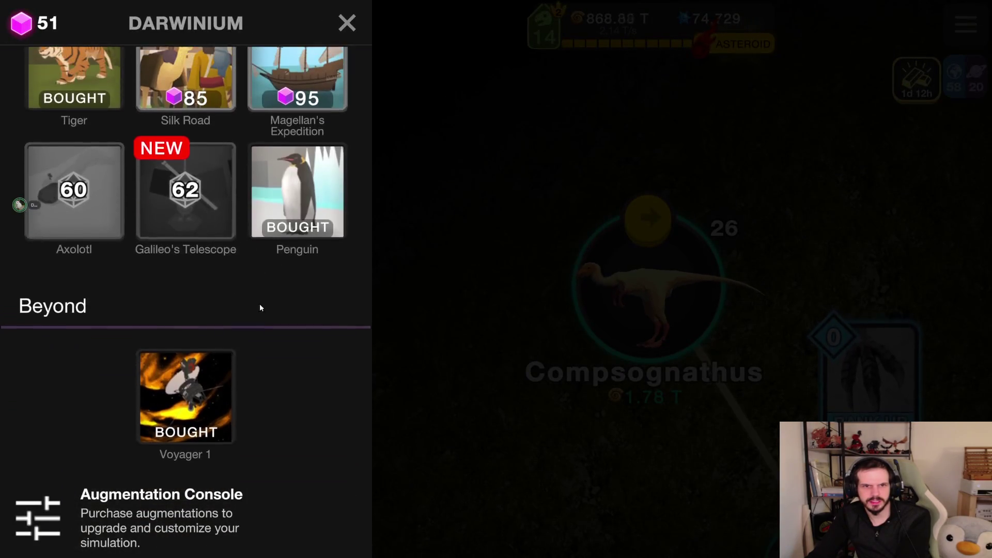
scroll(260, 308, "up", 10)
left_click(348, 25)
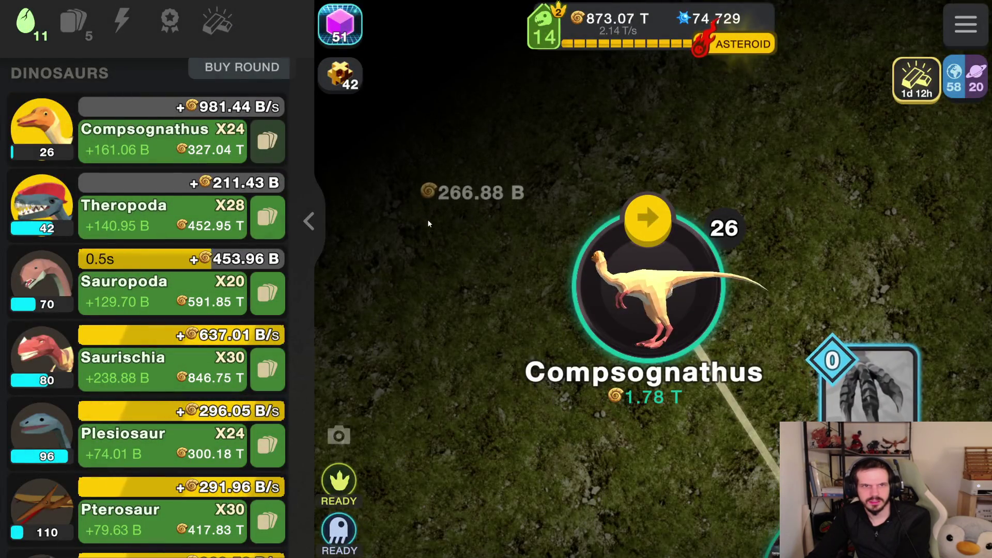
left_click(743, 44)
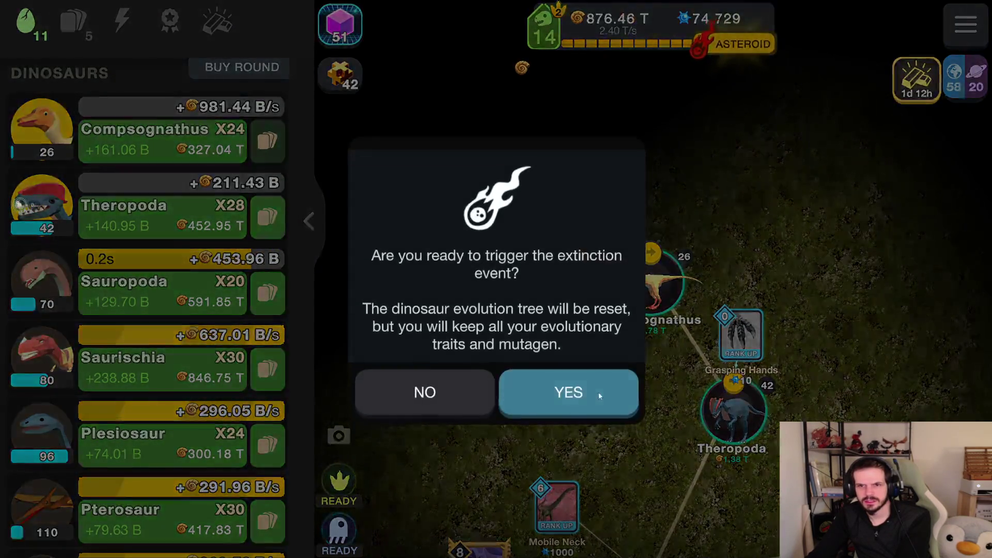
Confirm the extinction, acknowledge rank 15, and collect the reward stone.
left_click(599, 396)
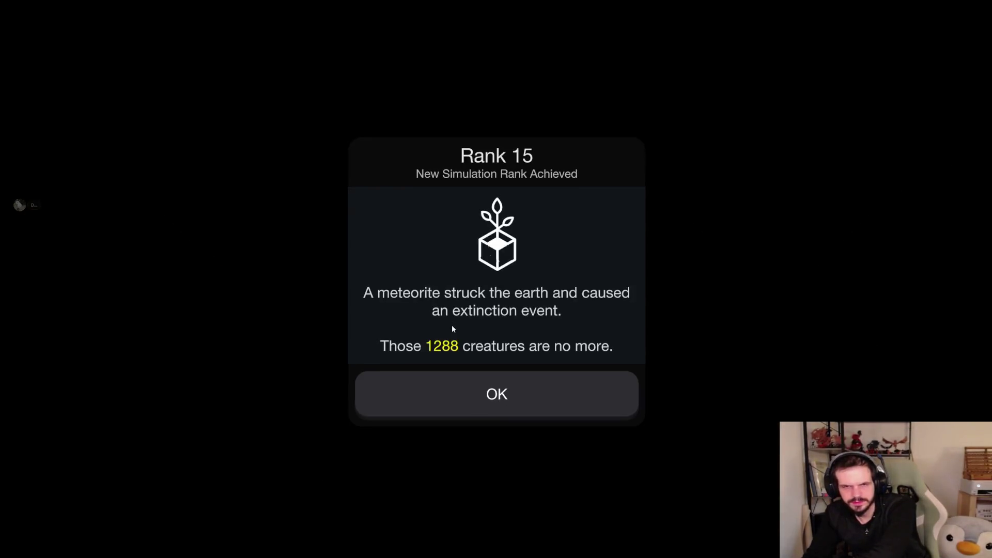
left_click(462, 404)
left_click(495, 522)
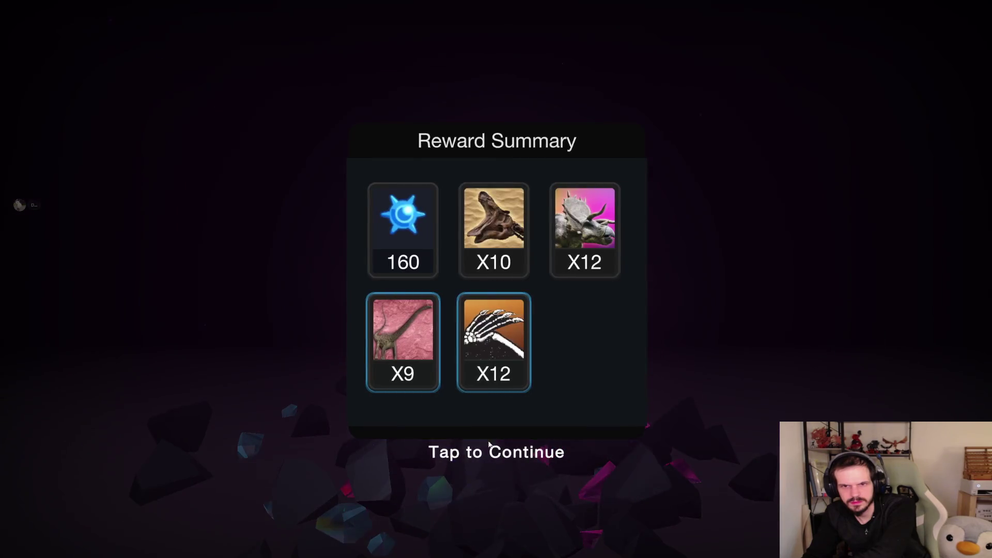
left_click(534, 469)
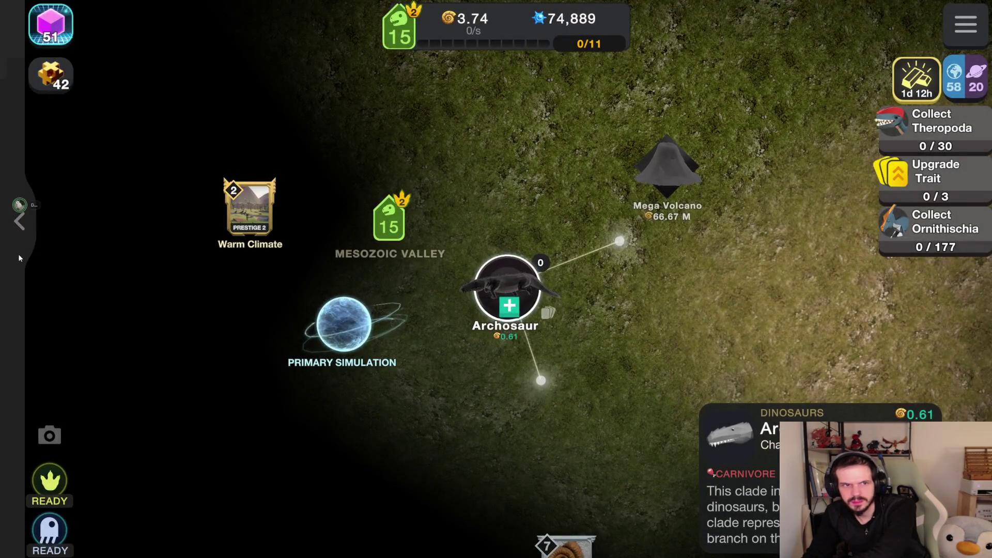
Buy a round of Archosaur and more Compsognathus from the dinosaur list.
left_click(24, 237)
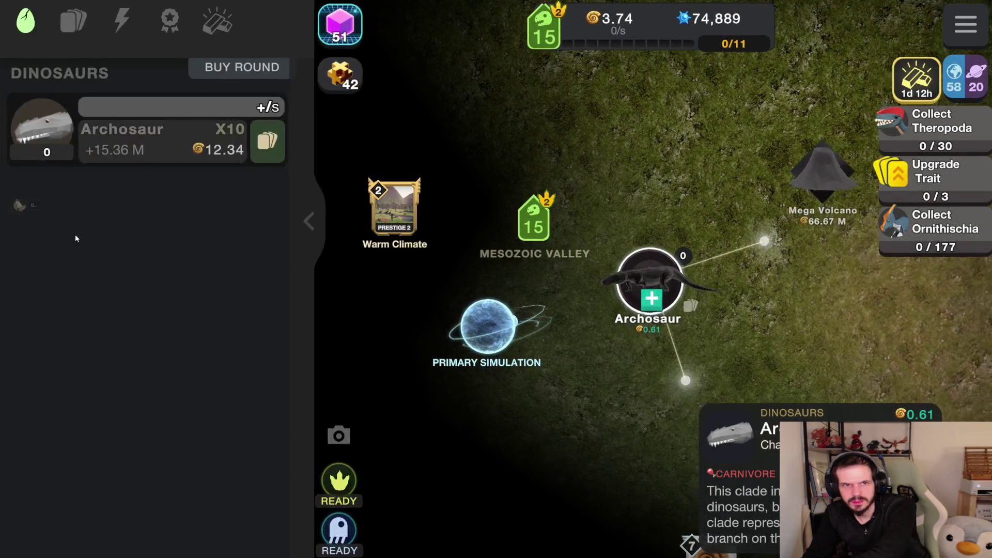
left_click(580, 169)
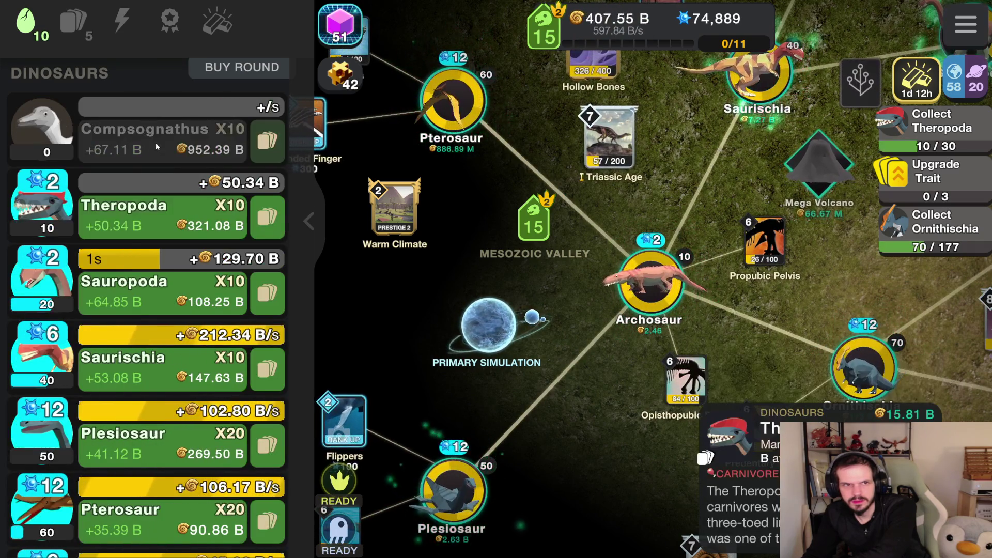
left_click(157, 142)
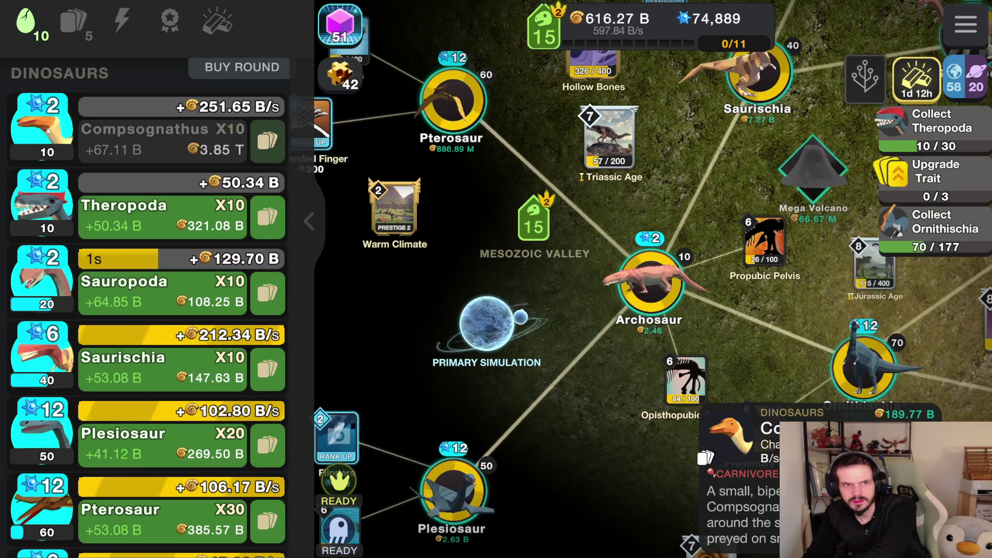
scroll(43, 418, "down", 5)
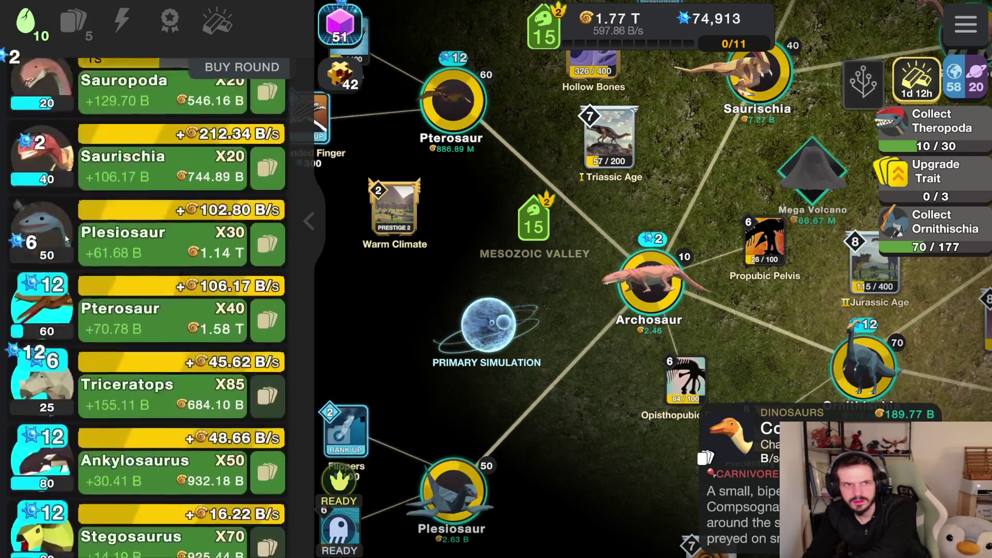
scroll(36, 462, "down", 2)
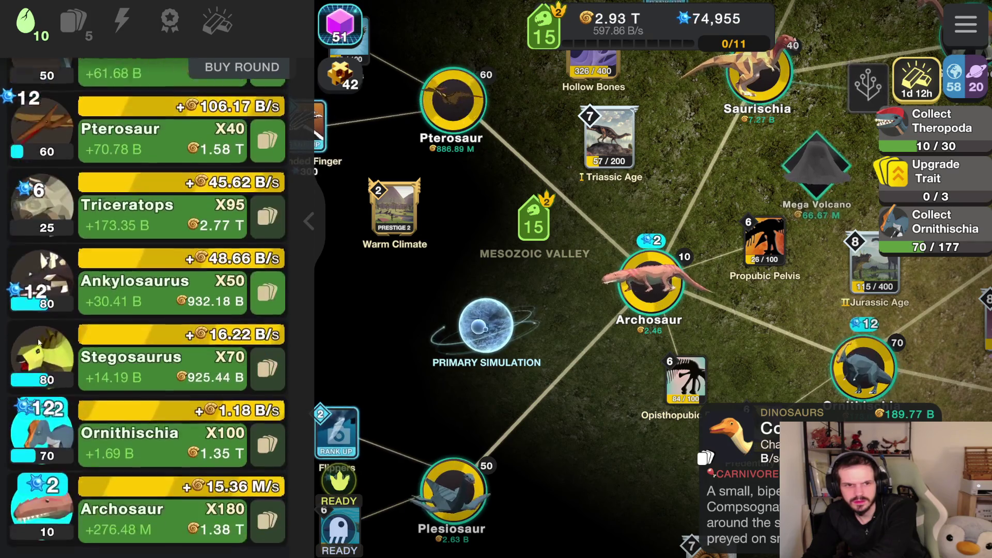
Sort traits by Rank Up and rank up Grasping Hands, Flippers, Rapid Tooth Replacement, Extended Finger and Mobile Neck.
left_click(75, 33)
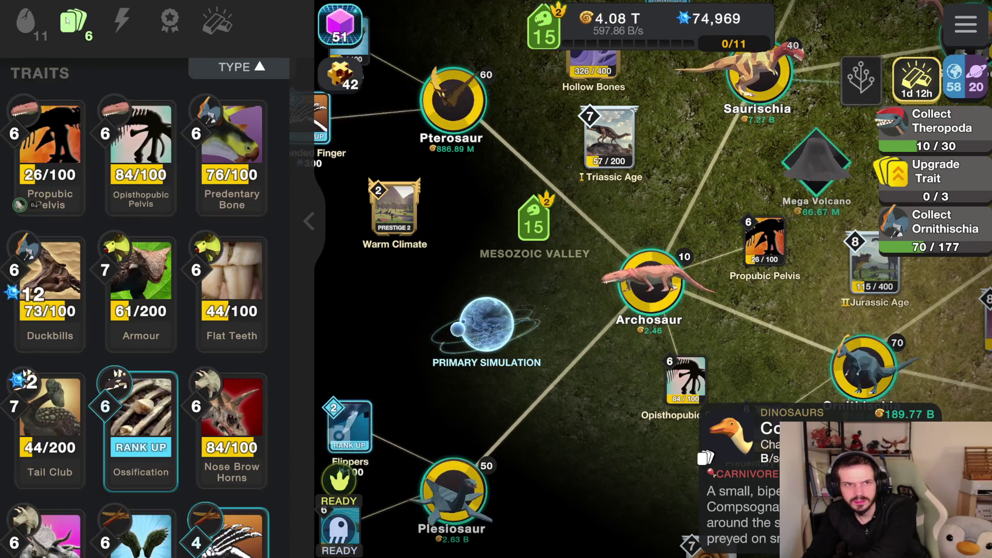
left_click(242, 67)
left_click(50, 155)
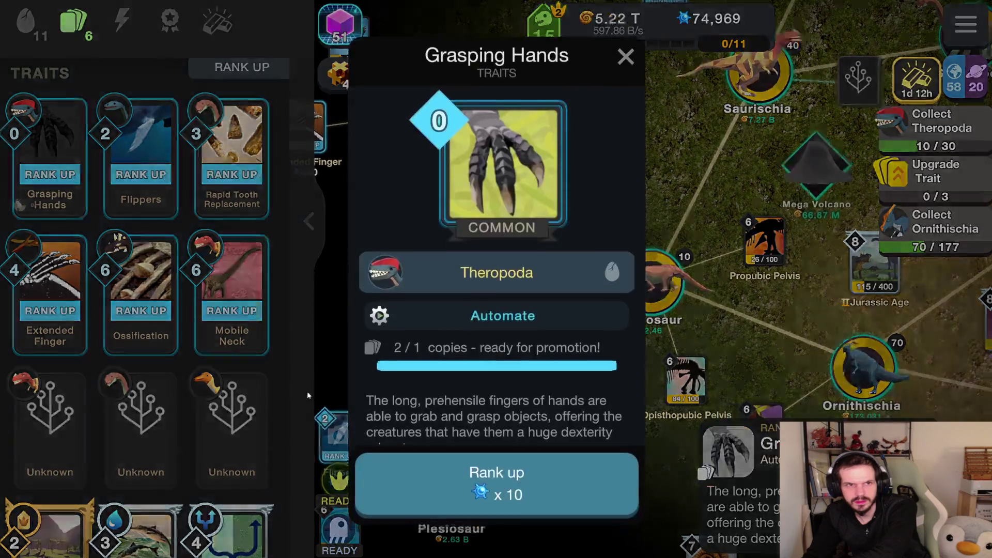
key("Return")
key("Return")
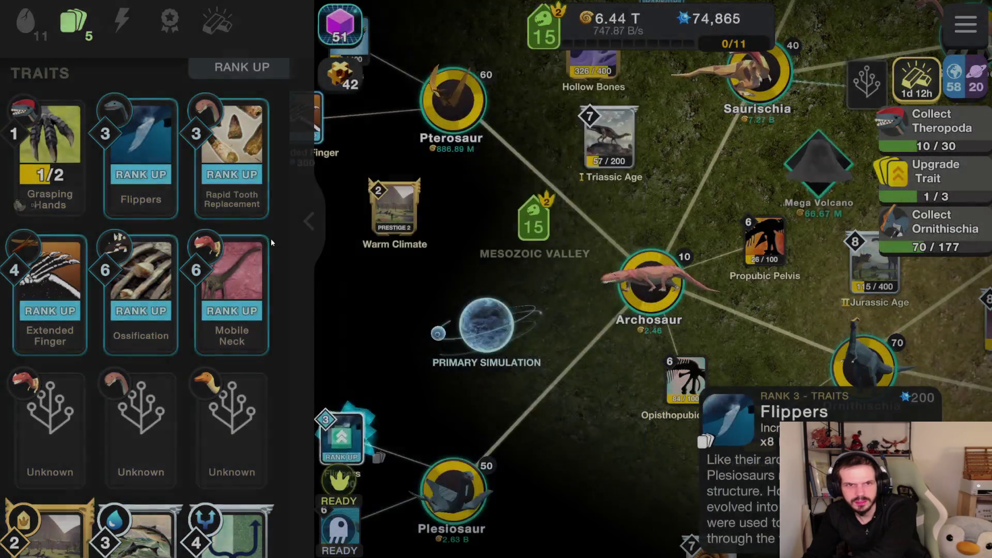
key("Return")
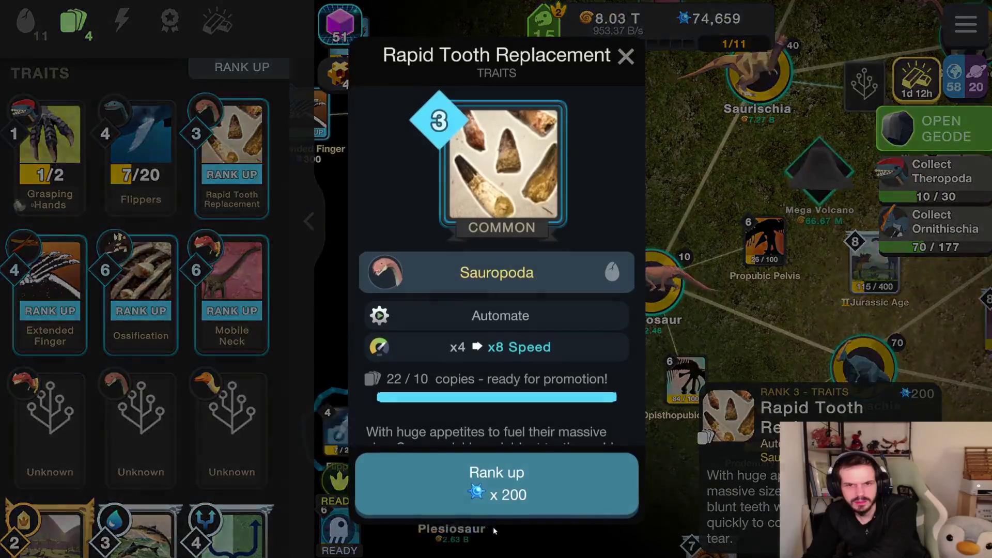
key("Return")
key("Return")
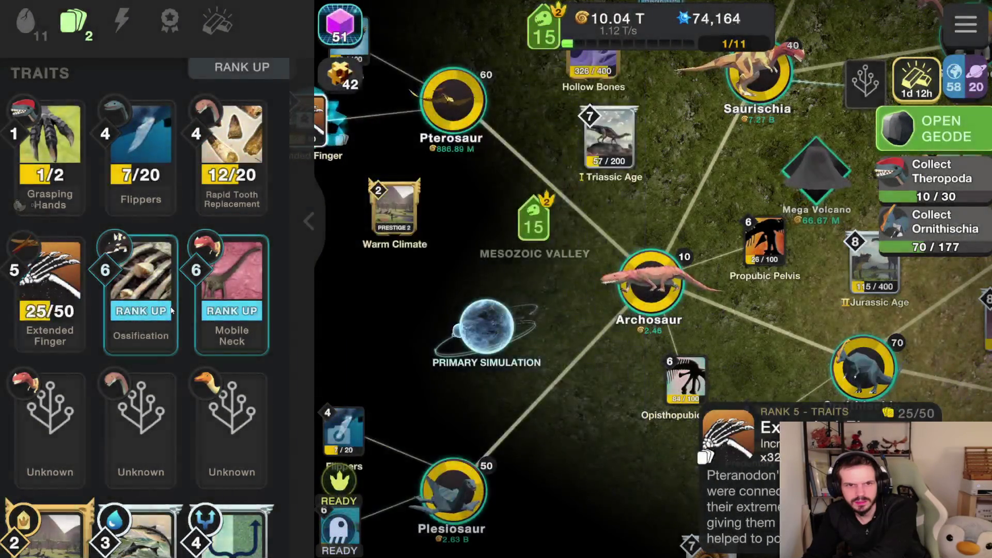
key("Return")
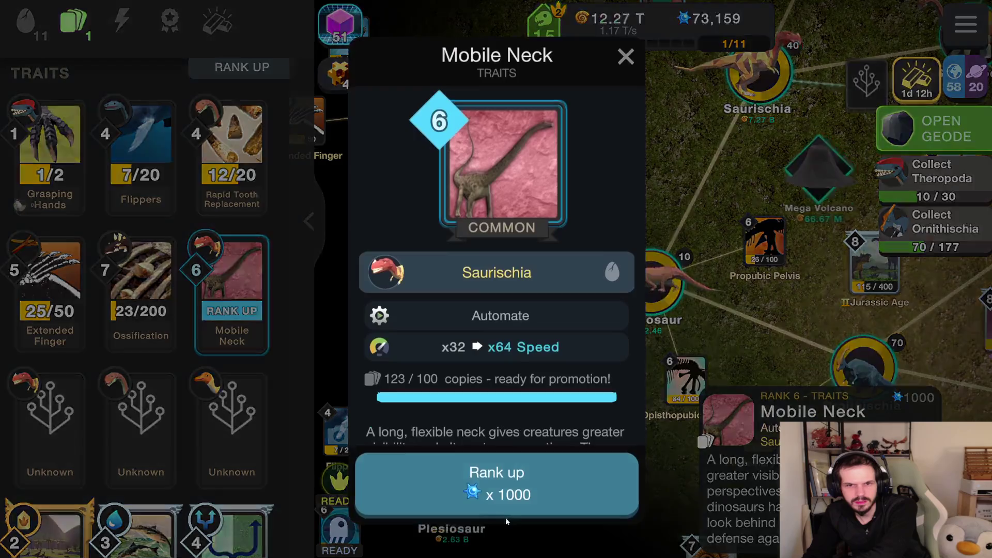
key("Return")
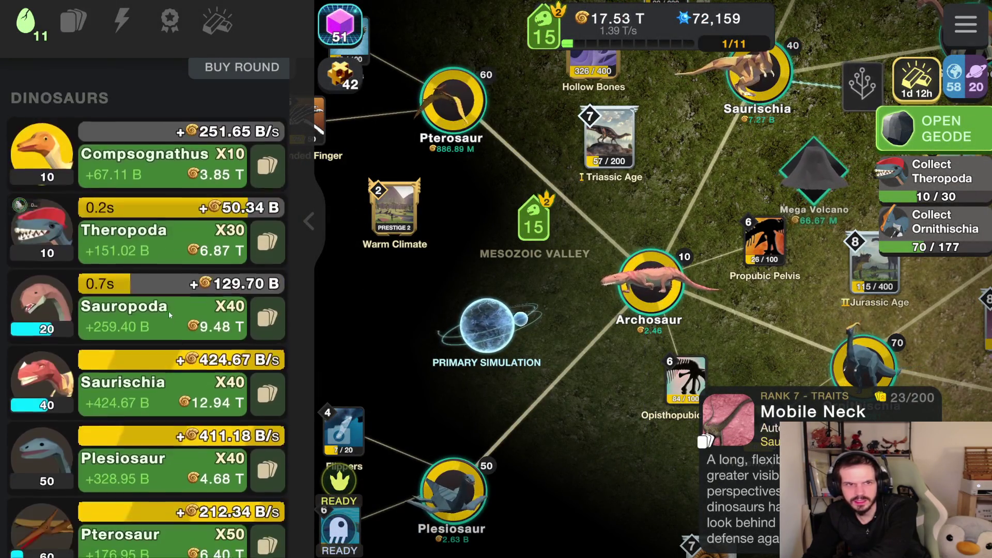
Level Theropoda to 40 and Ornithischia to 180, then set purchases to Buy Max.
left_click(172, 211)
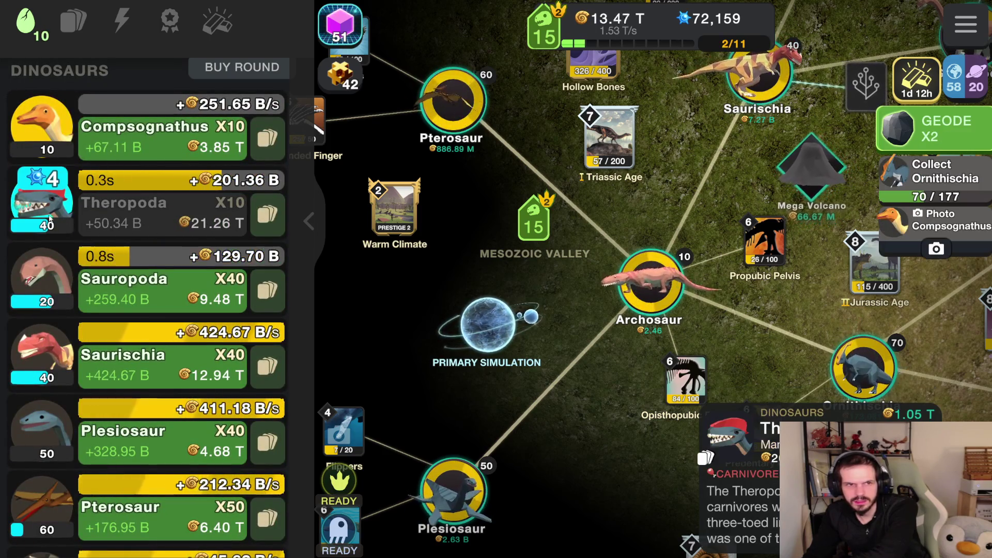
scroll(163, 275, "down", 5)
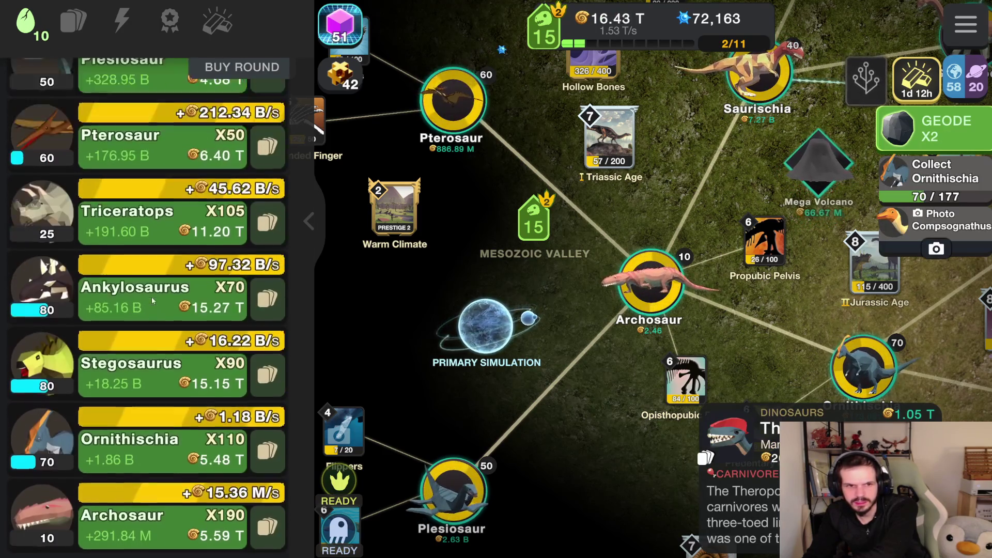
left_click(40, 456)
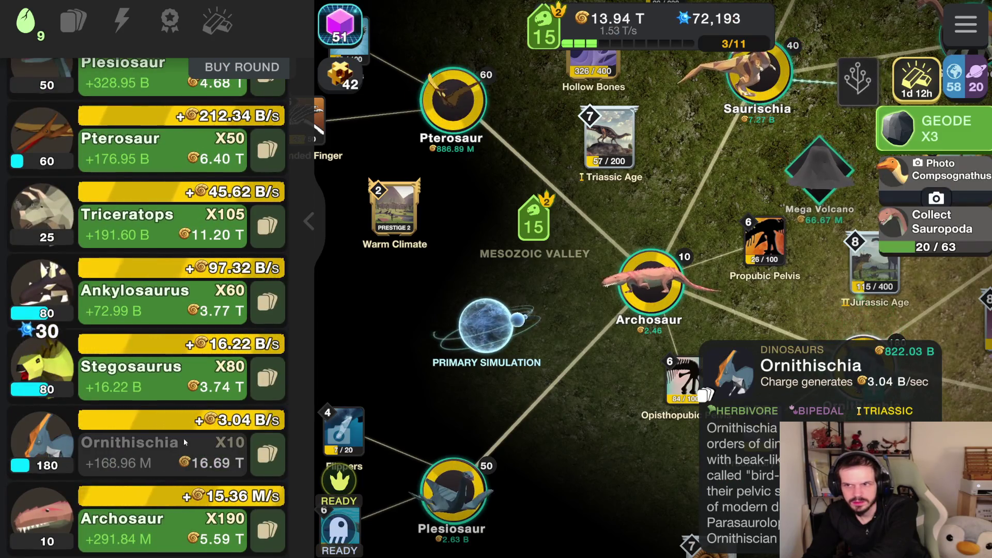
left_click(255, 72)
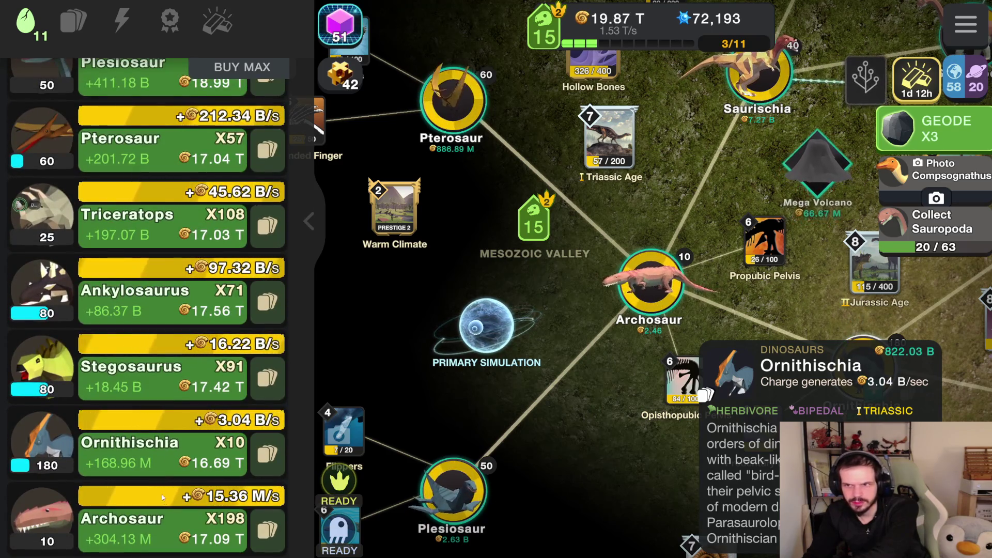
scroll(165, 362, "up", 5)
Raise Sauropoda to 66, Saurischia to 83, Pterosaur to 121 and Triceratops to 140.
left_click(175, 281)
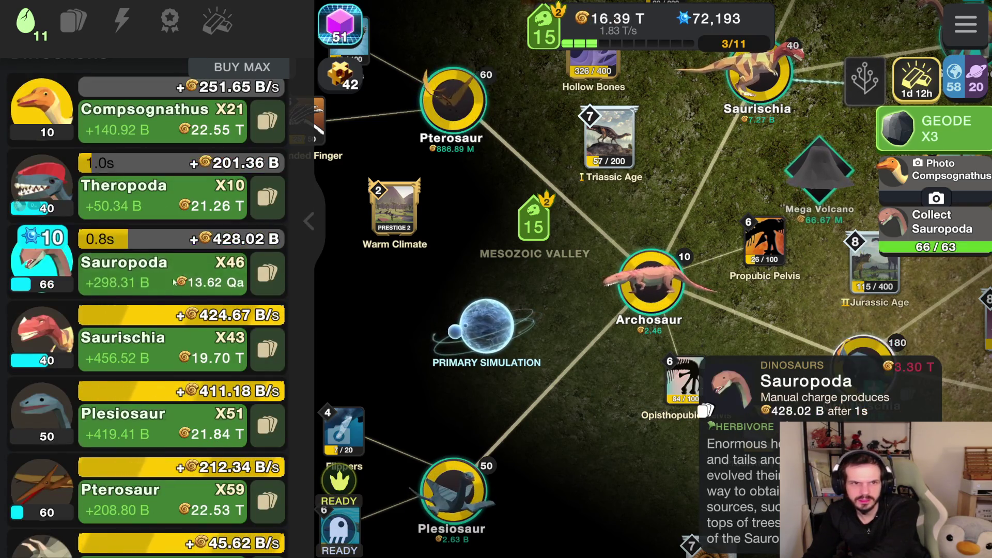
scroll(199, 383, "down", 2)
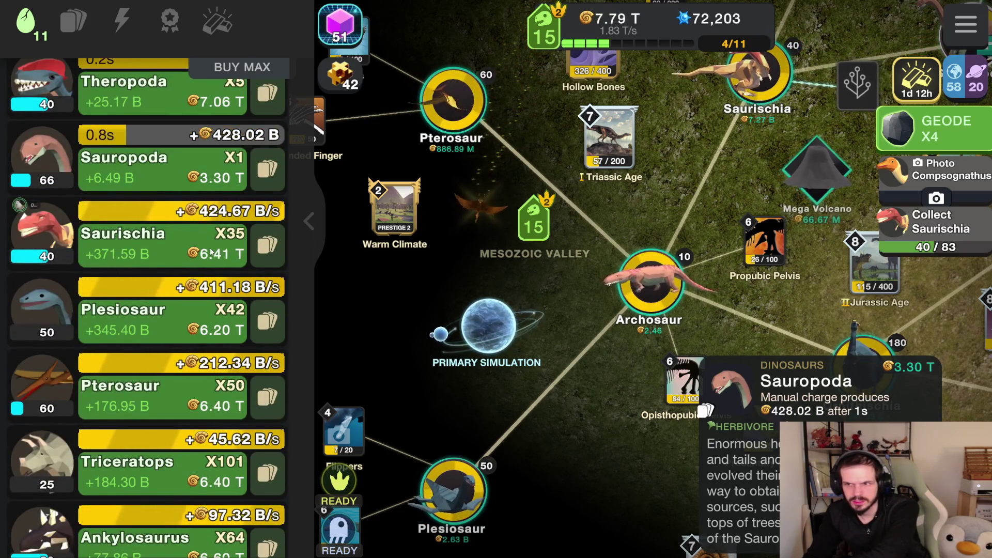
left_click(160, 250)
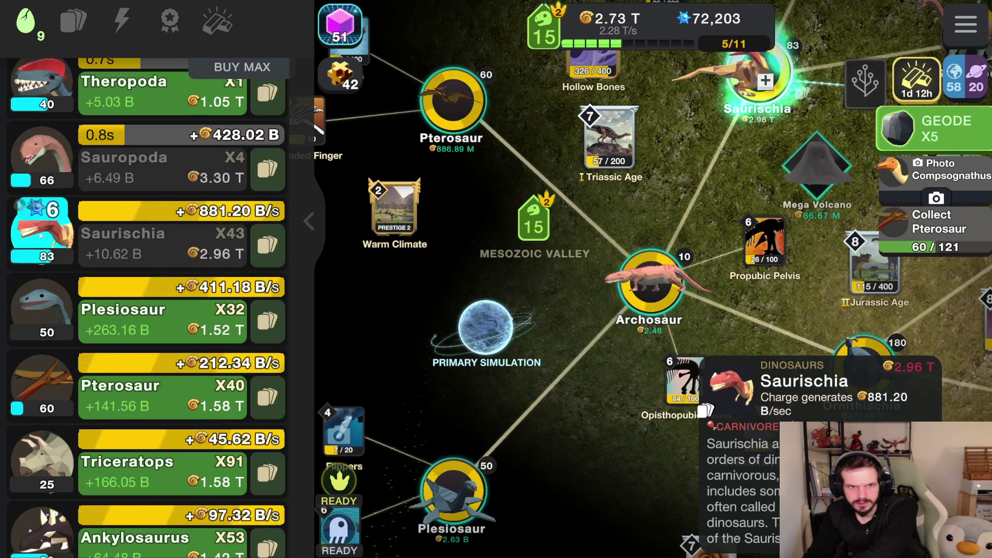
scroll(169, 253, "down", 2)
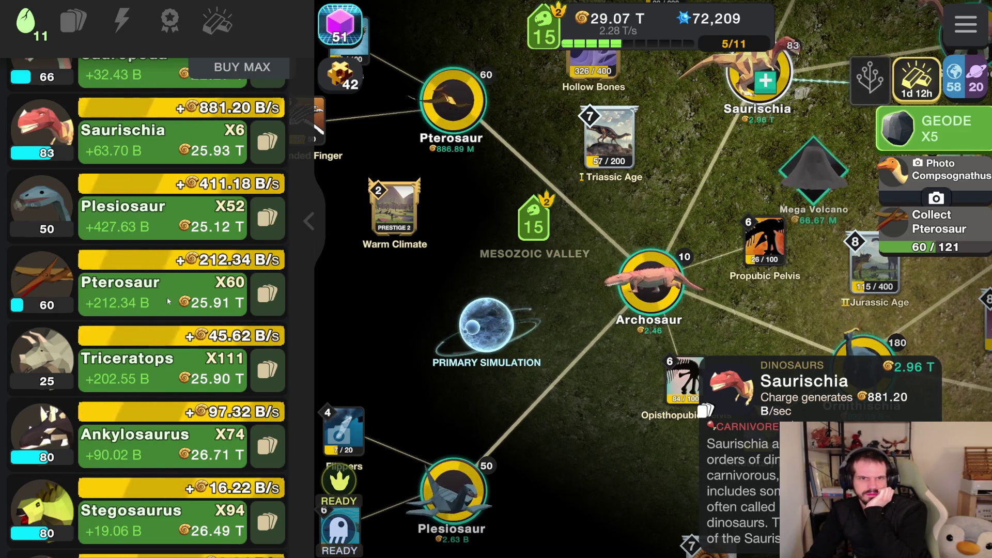
left_click(166, 297)
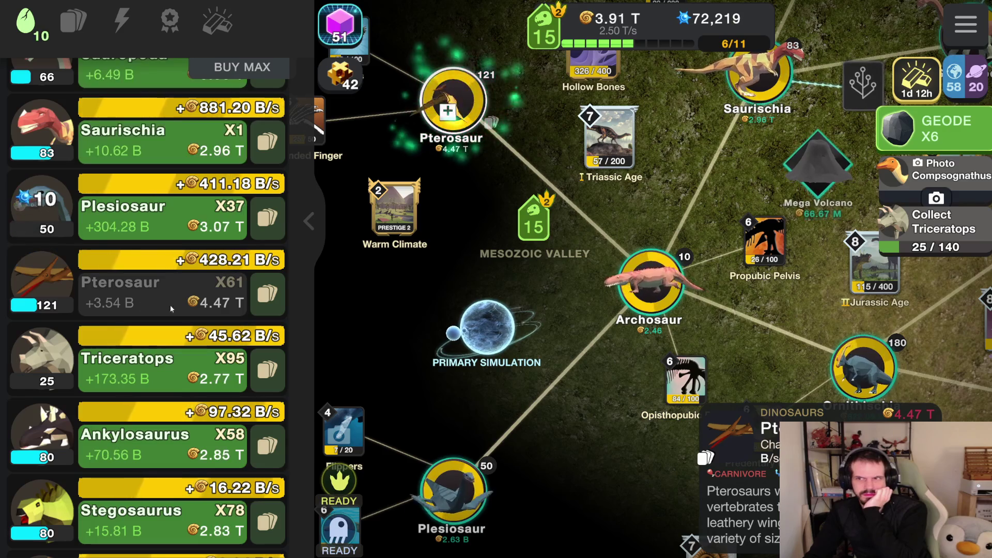
scroll(198, 311, "down", 1)
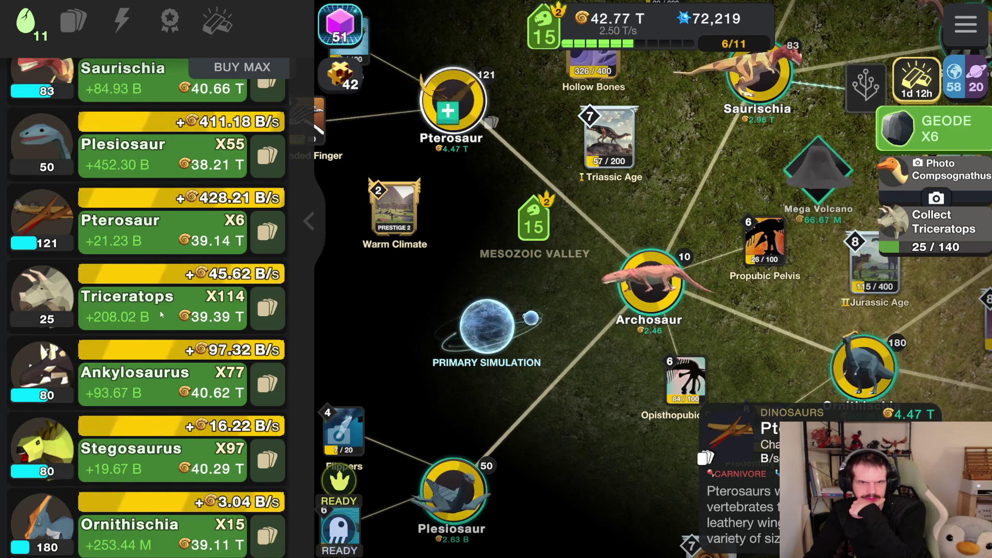
left_click(157, 313)
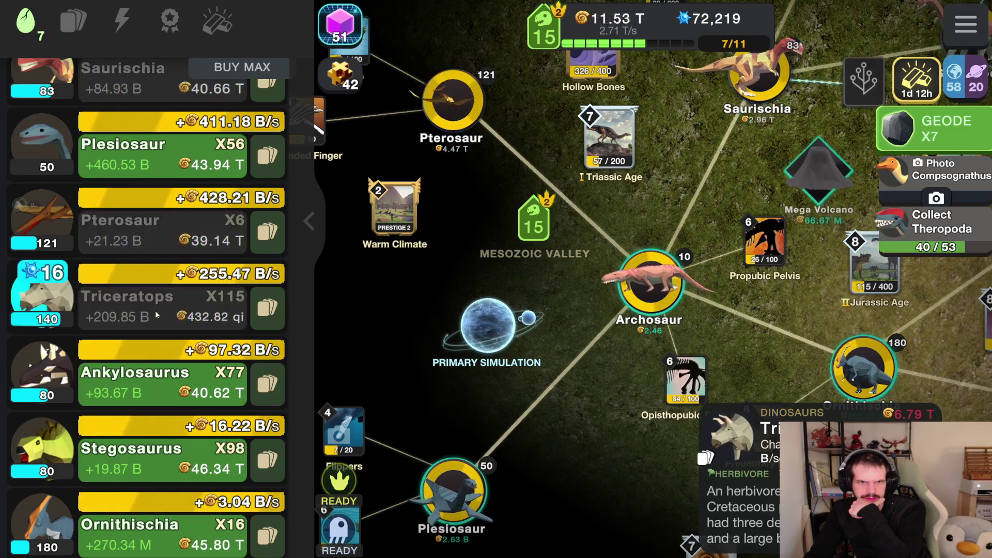
Add more Sauropoda and Theropoda levels and unlock the Mega Volcano trophy.
scroll(176, 315, "down", 2)
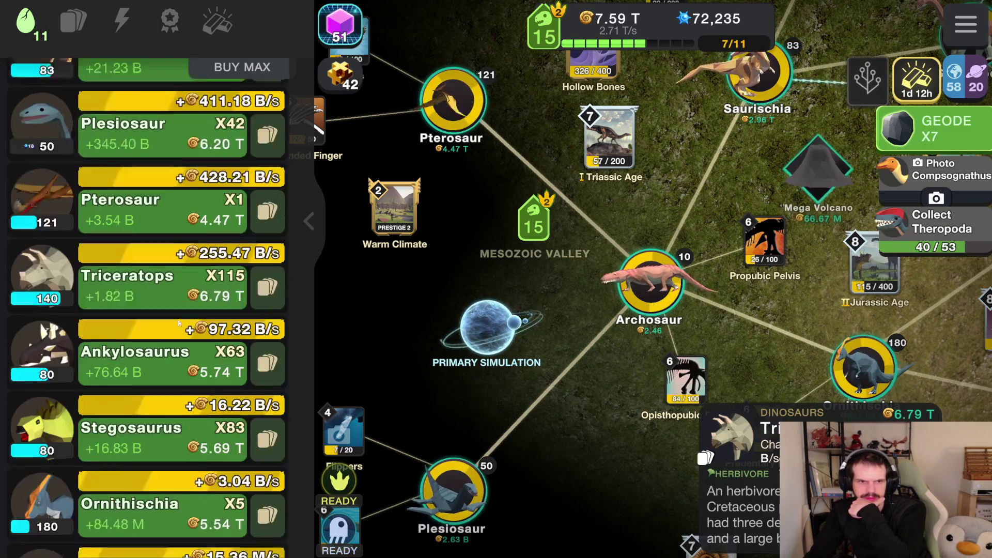
scroll(178, 300, "up", 6)
left_click(180, 293)
left_click(183, 231)
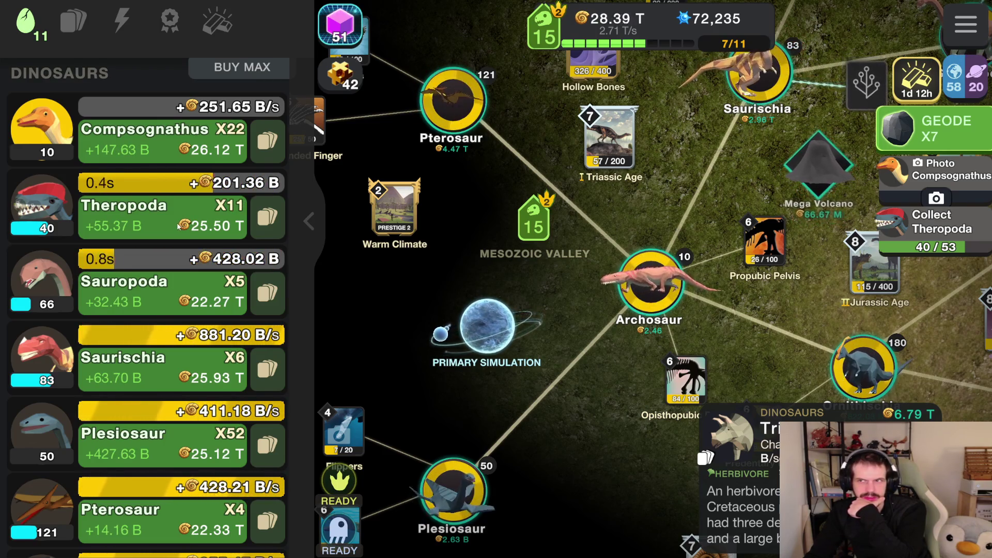
left_click(788, 166)
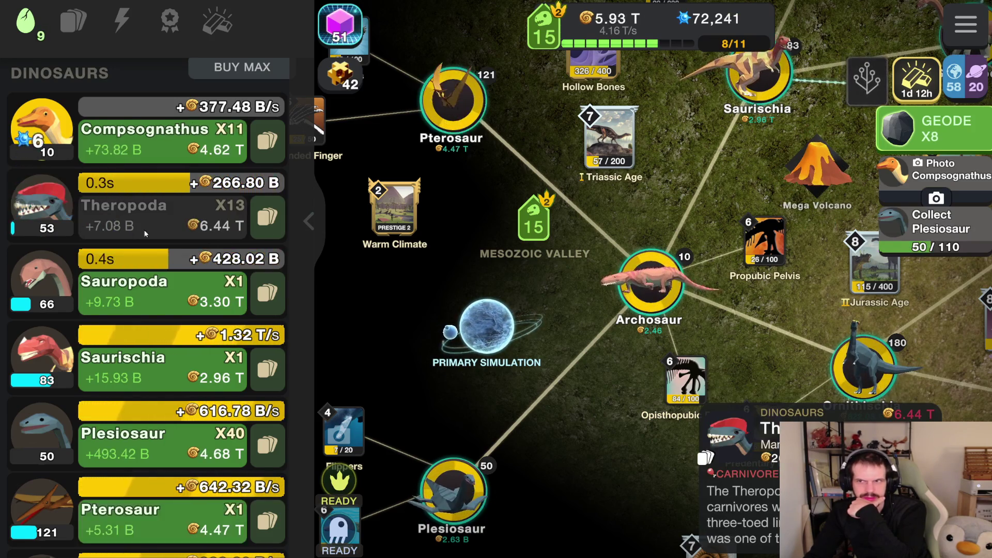
scroll(171, 335, "down", 3)
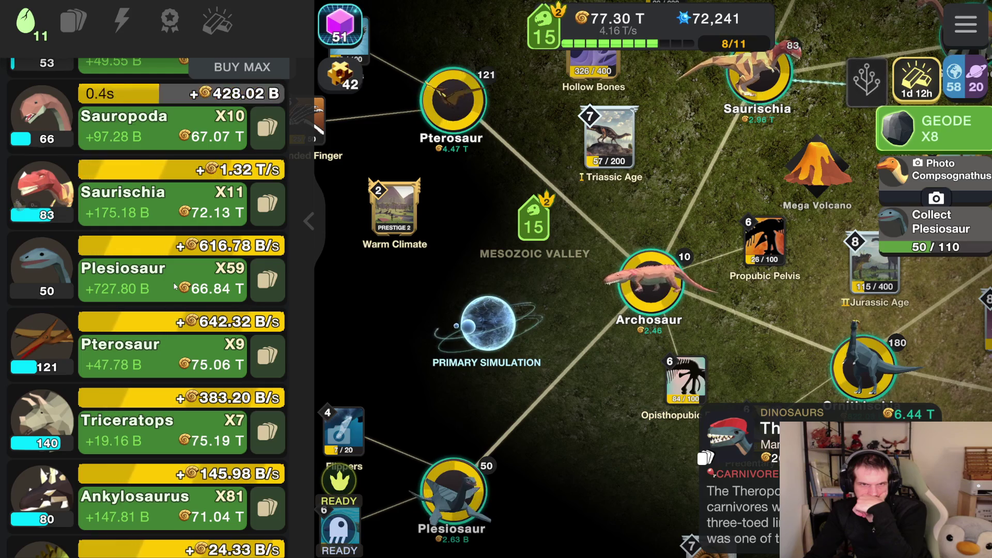
Raise Plesiosaur to level 110 and Stegosaurus to 183, then close the evolution tree.
left_click(174, 287)
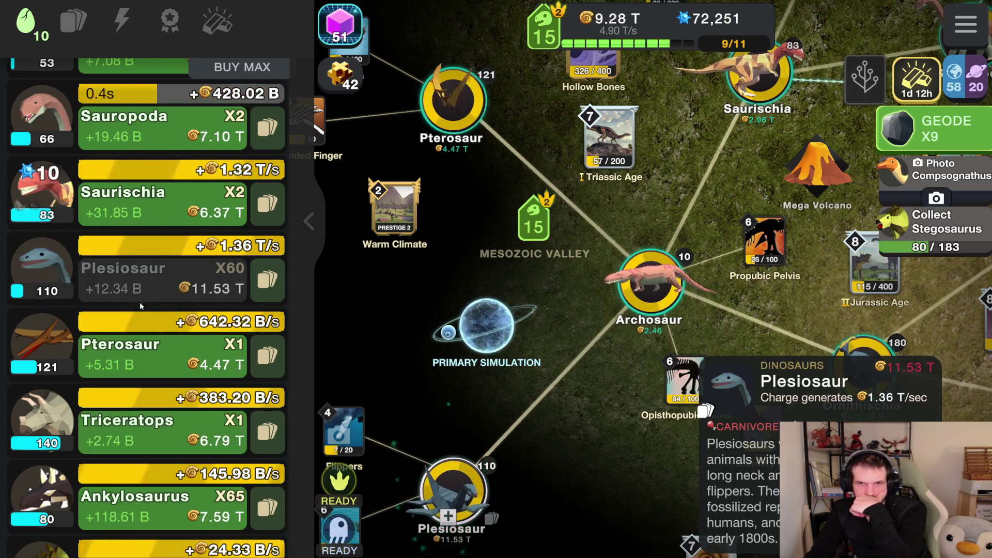
scroll(140, 302, "down", 3)
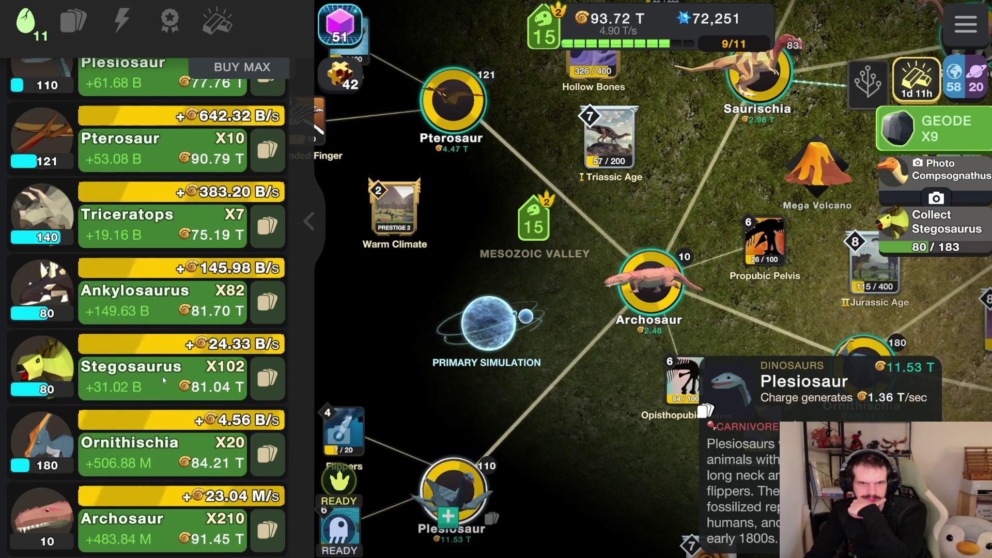
left_click(163, 377)
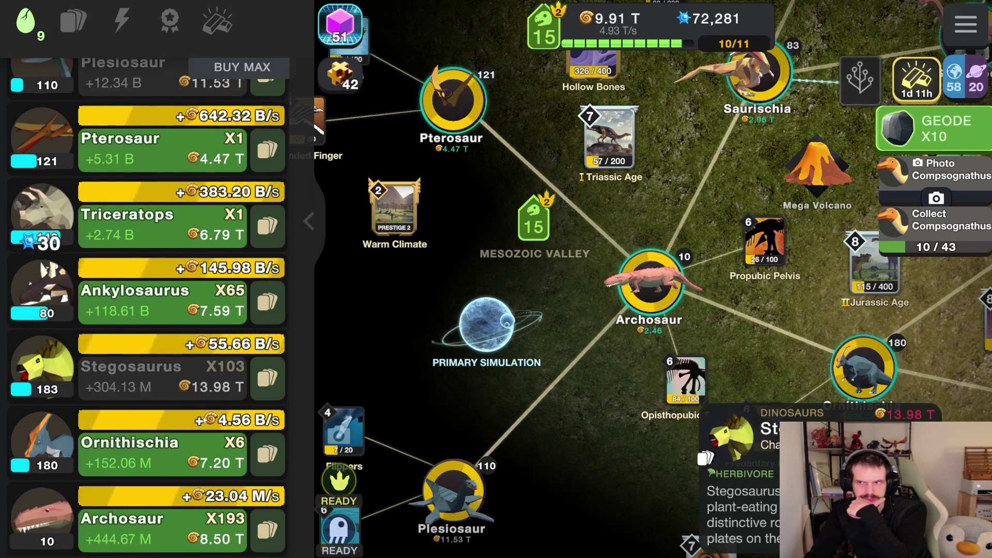
scroll(206, 420, "up", 5)
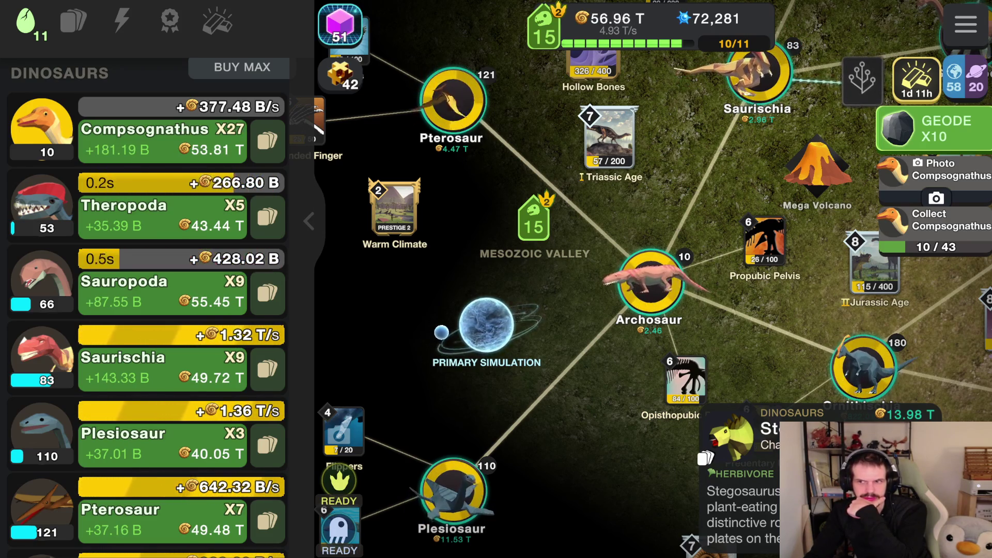
key("Escape")
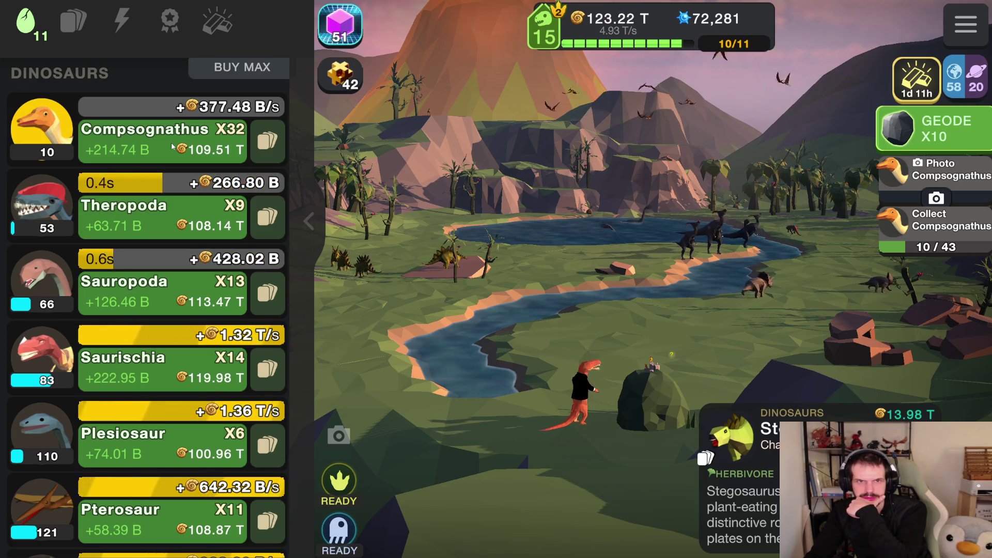
Level Compsognathus to 43 and Archosaur to 225, then enter photo mode for the Compsognathus mission.
left_click(172, 146)
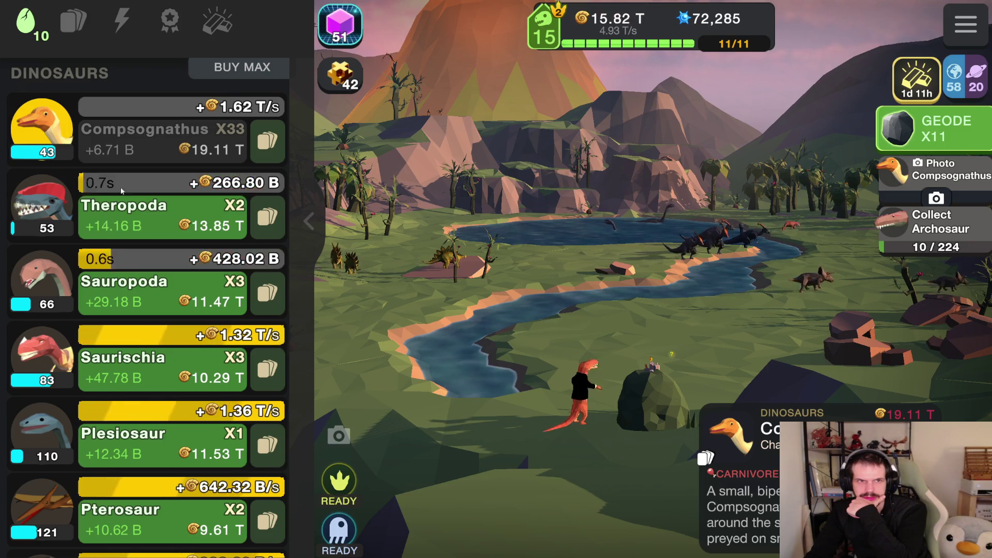
scroll(176, 315, "down", 5)
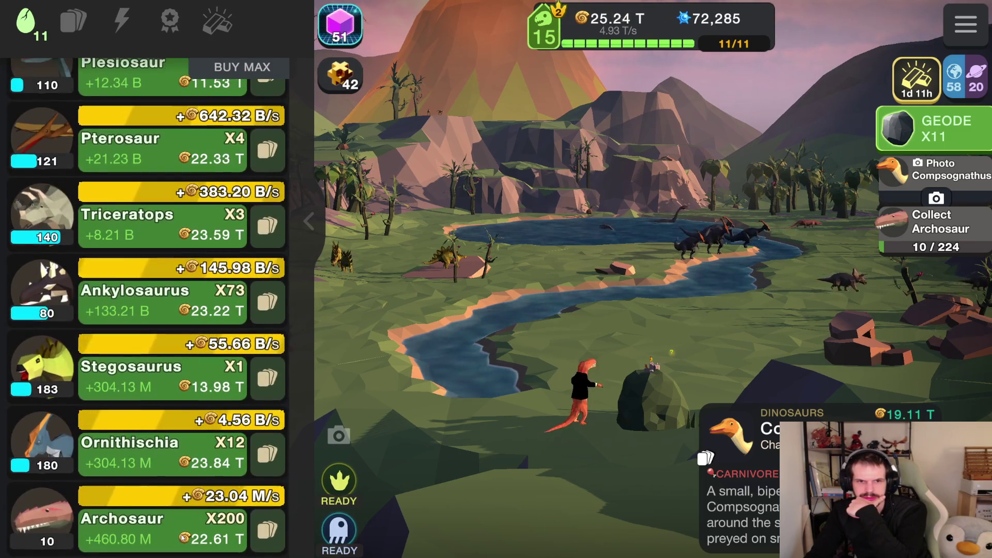
scroll(175, 529, "down", 2)
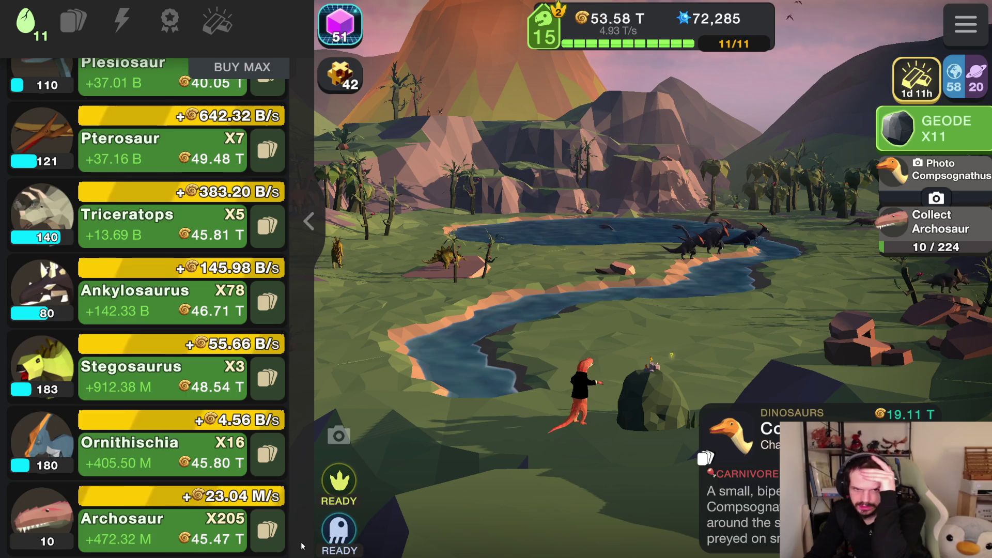
left_click(161, 532)
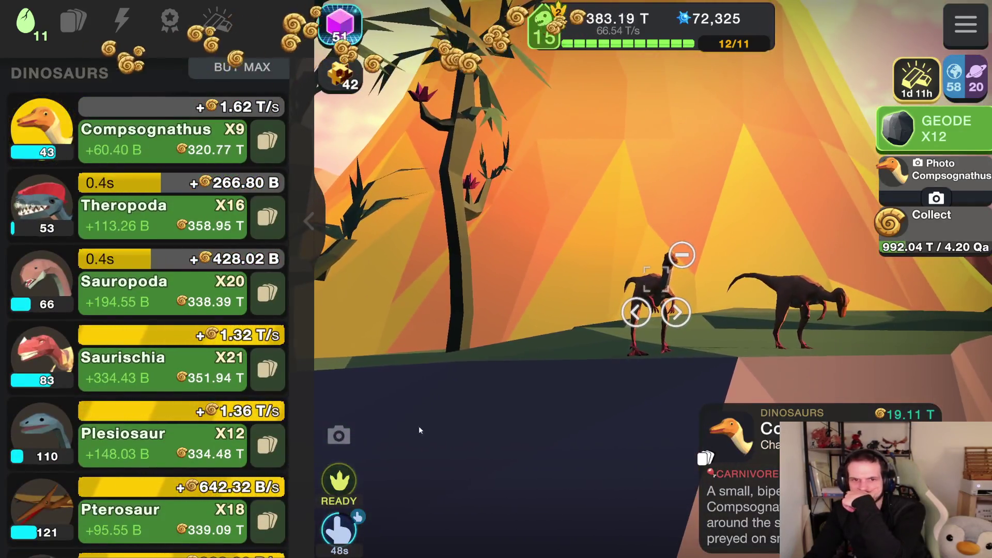
left_click(339, 436)
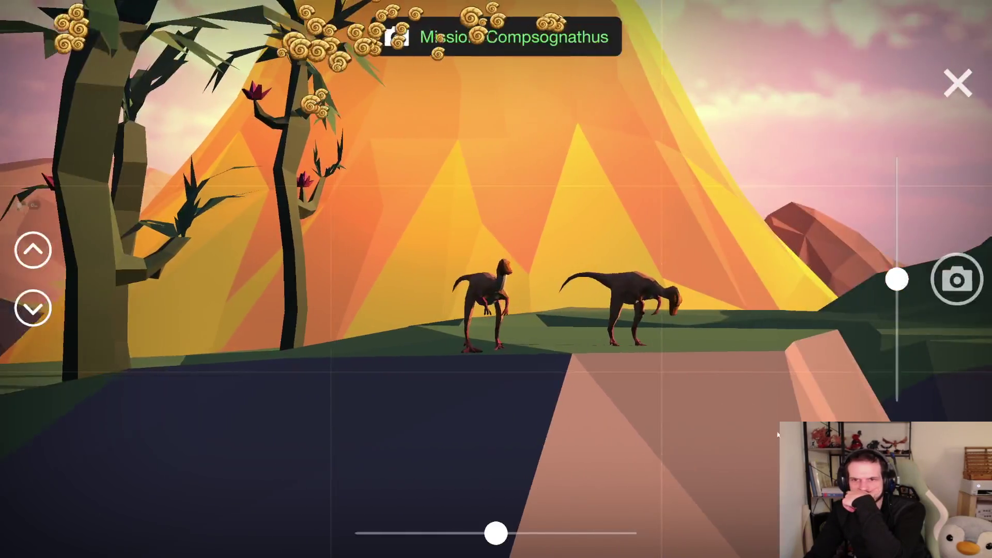
Take the Compsognathus photo to complete the mission and bring back the dinosaur list.
left_click(955, 277)
left_click(957, 82)
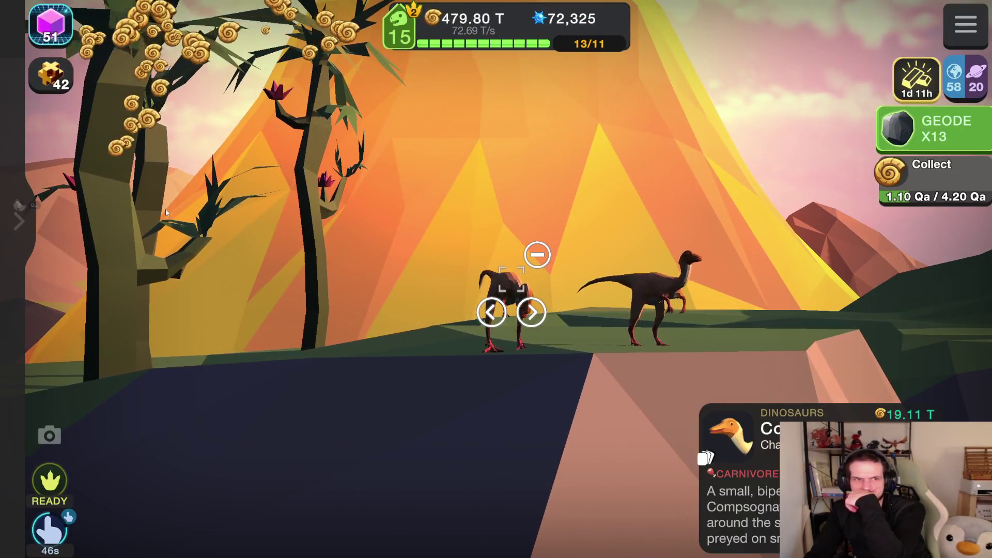
left_click(19, 221)
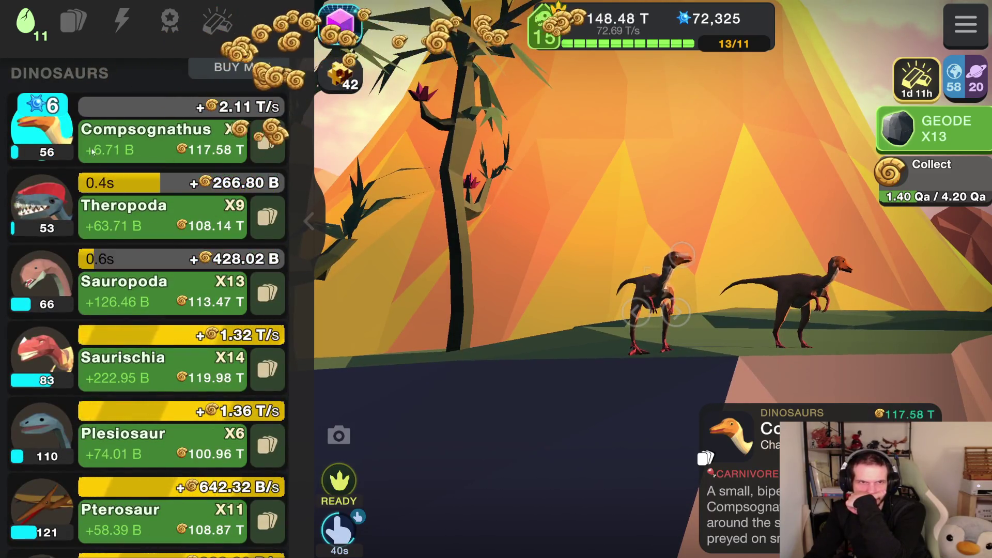
Buy more Theropoda, Sauropoda and Plesiosaur levels, plus Saurischia to 97 and Pterosaur to 133.
left_click(189, 212)
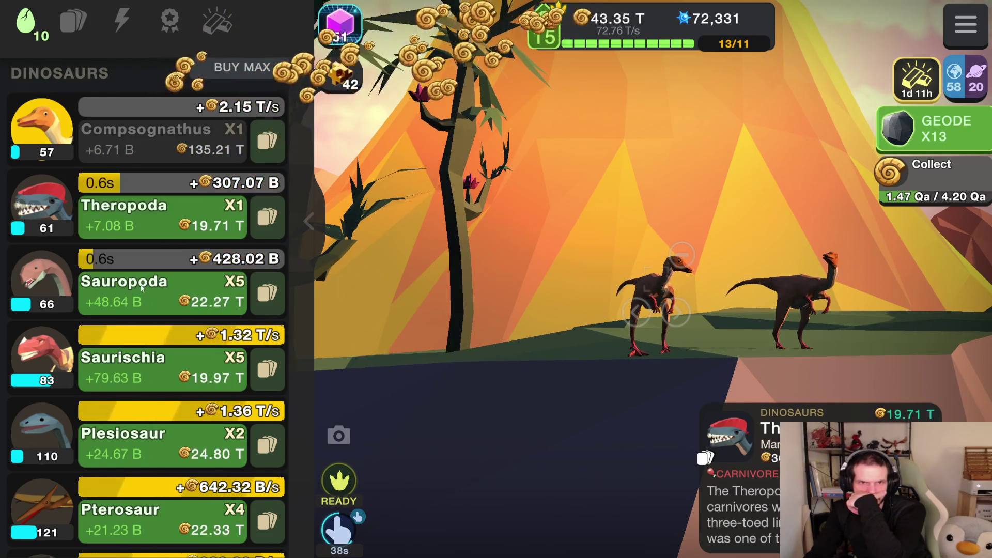
left_click(193, 297)
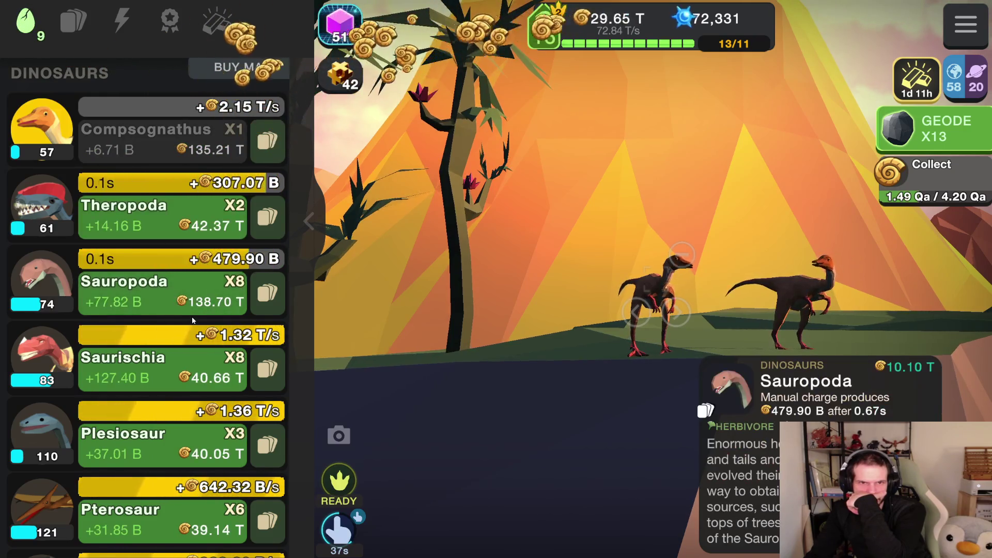
left_click(199, 381)
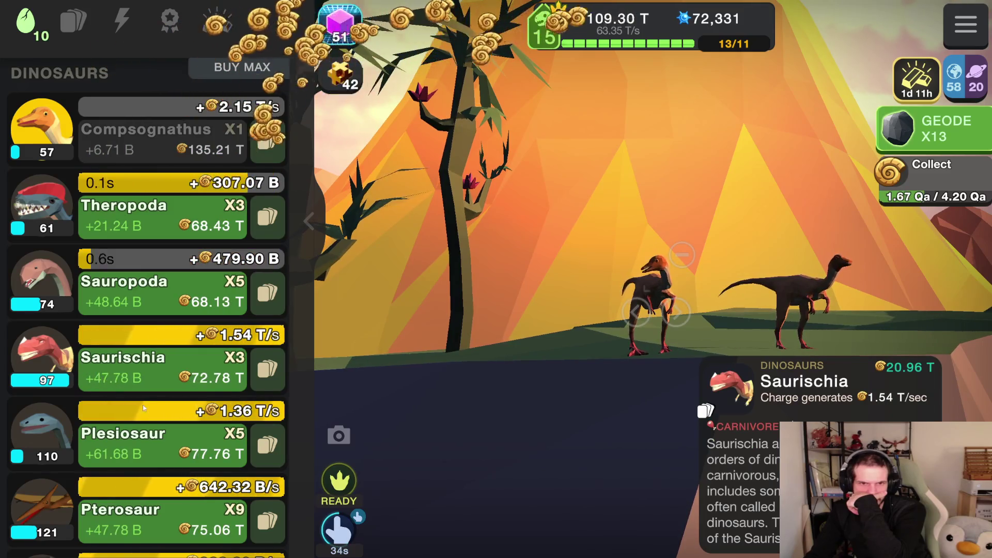
left_click(163, 511)
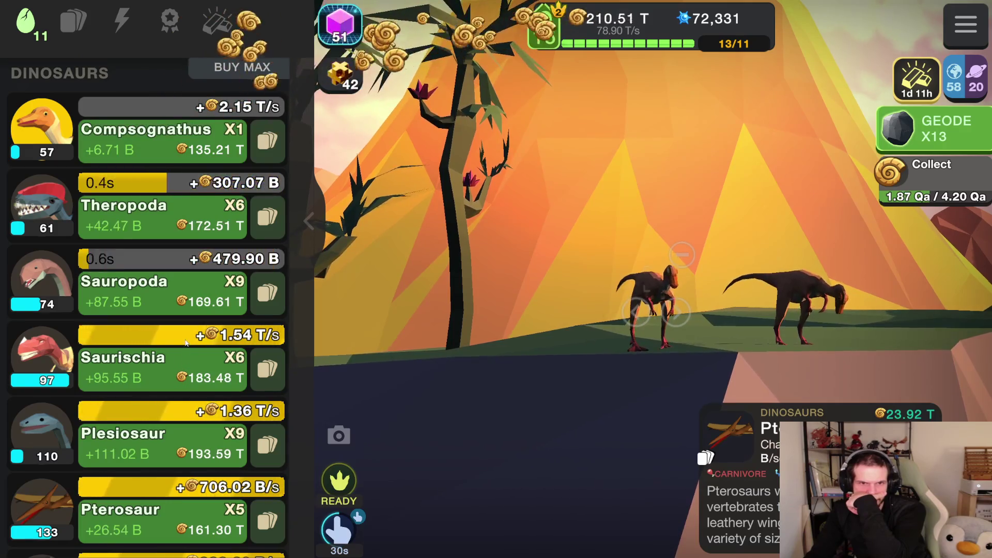
left_click(171, 293)
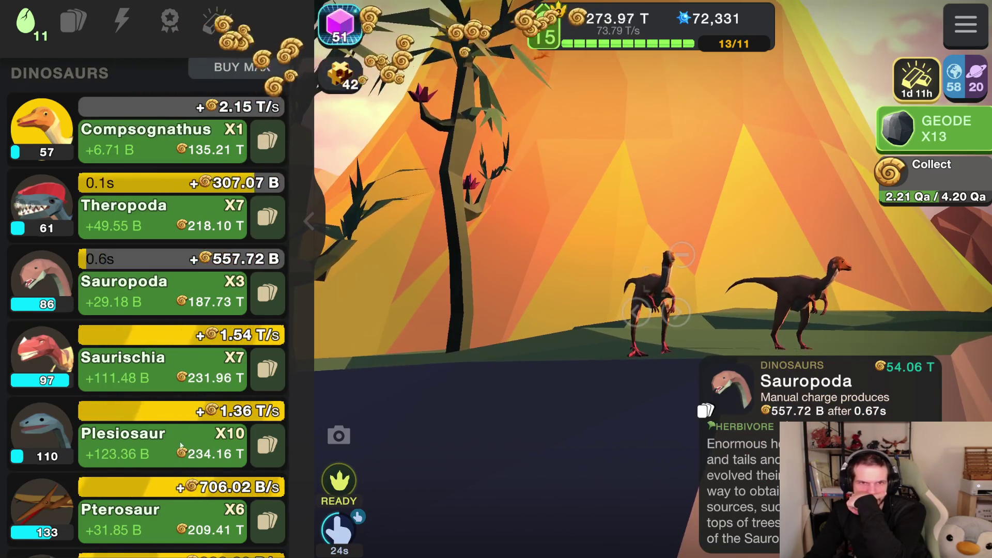
left_click(163, 443)
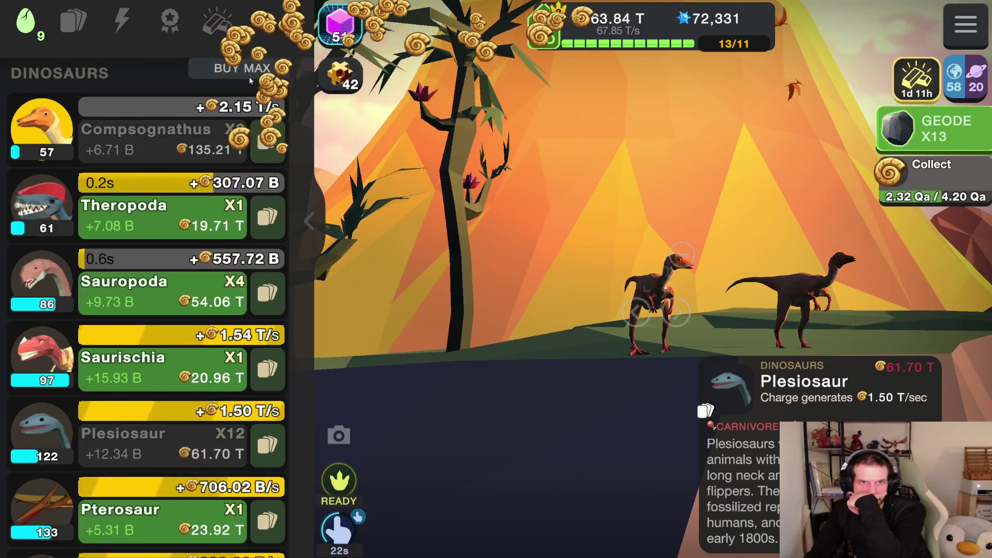
With Buy Round, reach Saurischia 100, Sauropoda 90, Pterosaur 140, Theropoda 70, Compsognathus 60, then spend eggs.
left_click(256, 77)
left_click(166, 376)
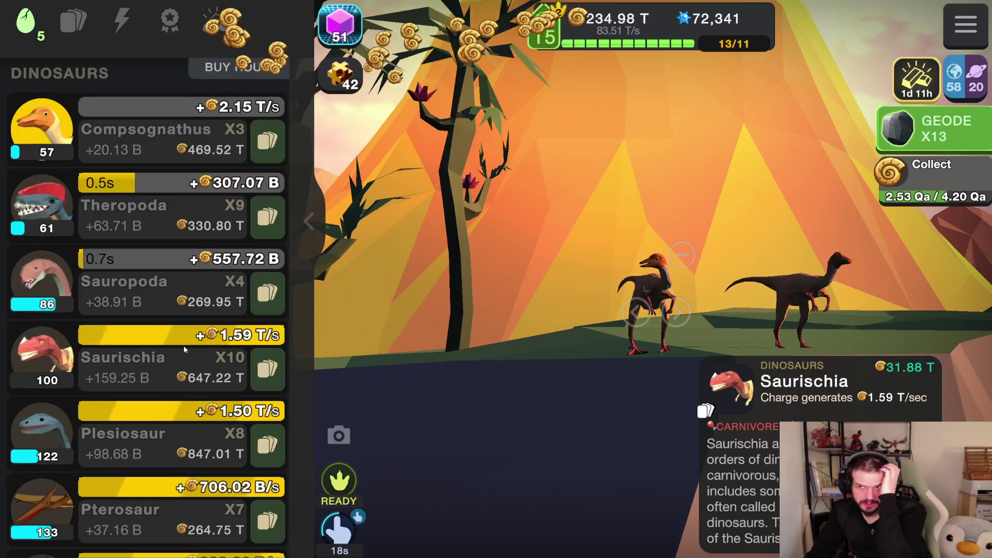
left_click(96, 299)
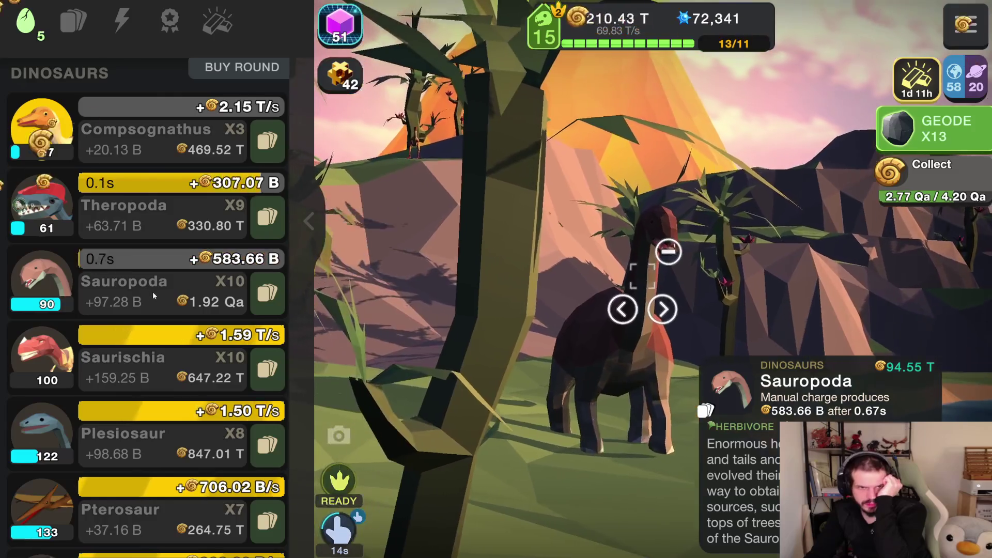
left_click(114, 505)
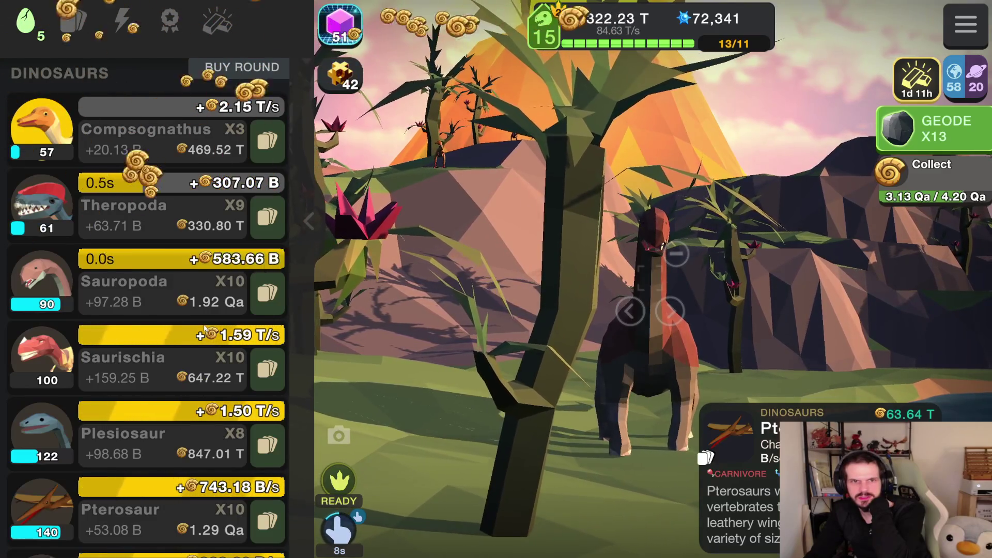
left_click(107, 213)
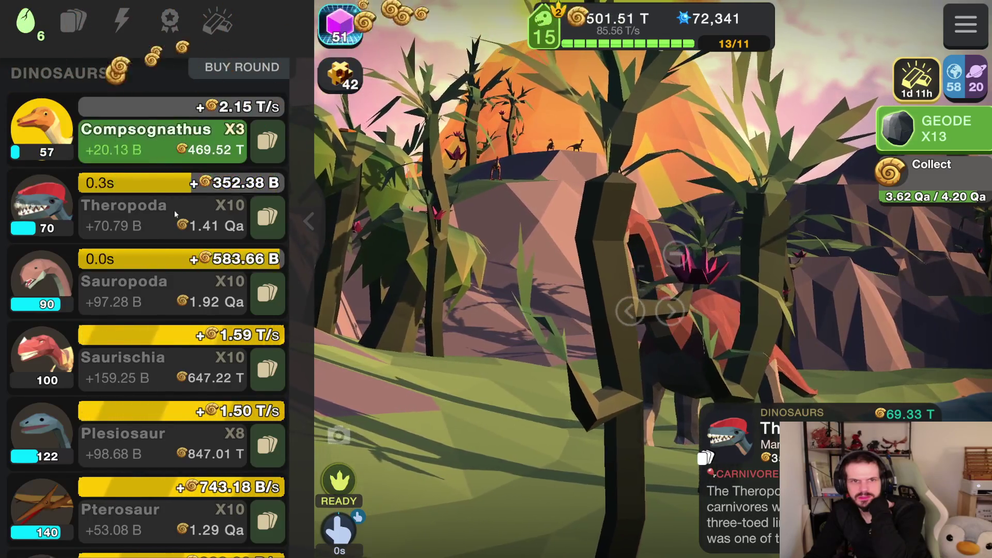
left_click(173, 155)
left_click(172, 155)
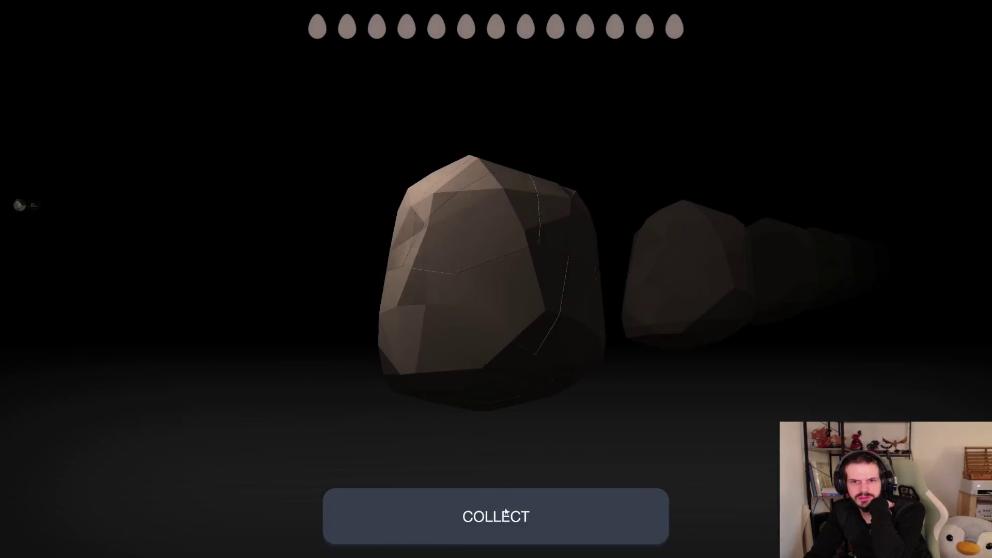
Open all 13 geodes, dismiss the reward summary, and view the achievements list.
left_click(495, 541)
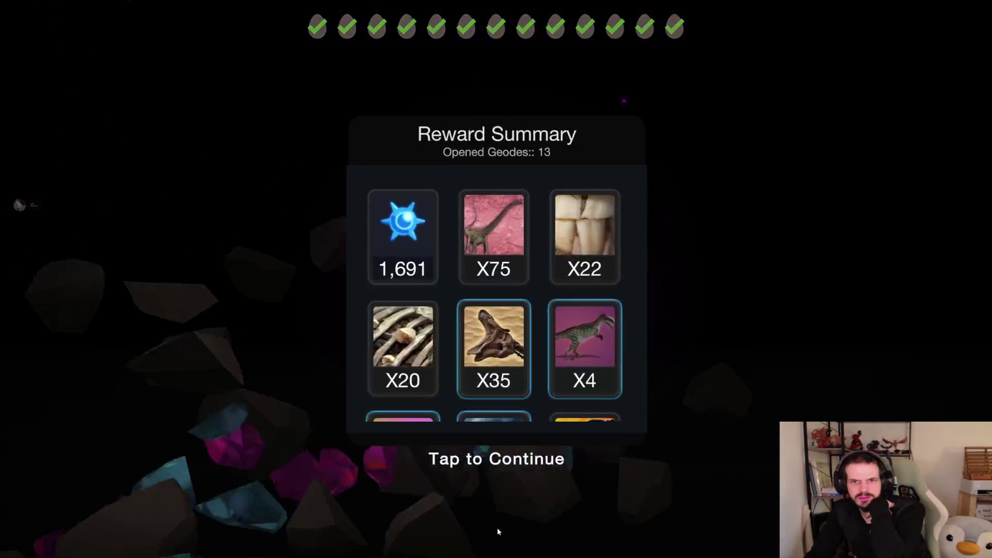
left_click(531, 483)
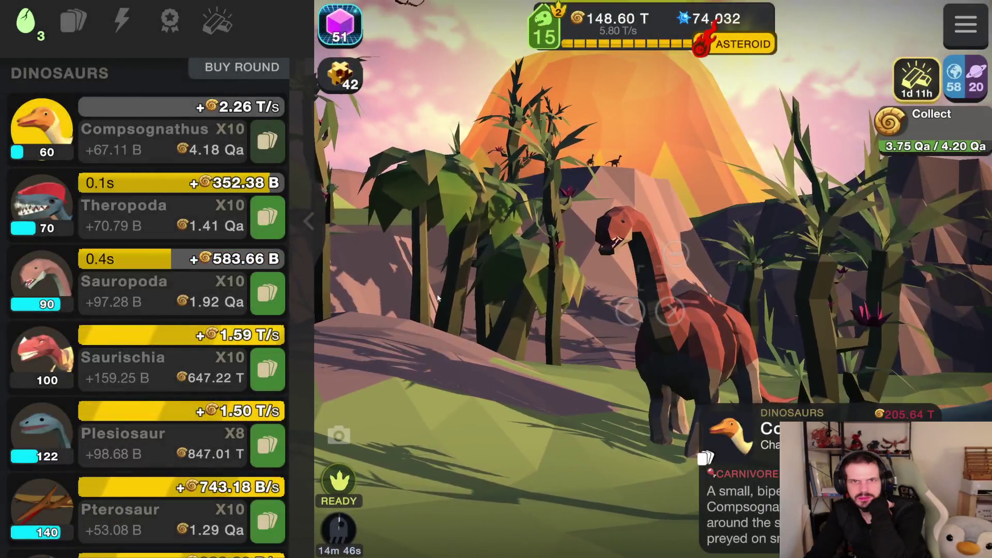
left_click(170, 21)
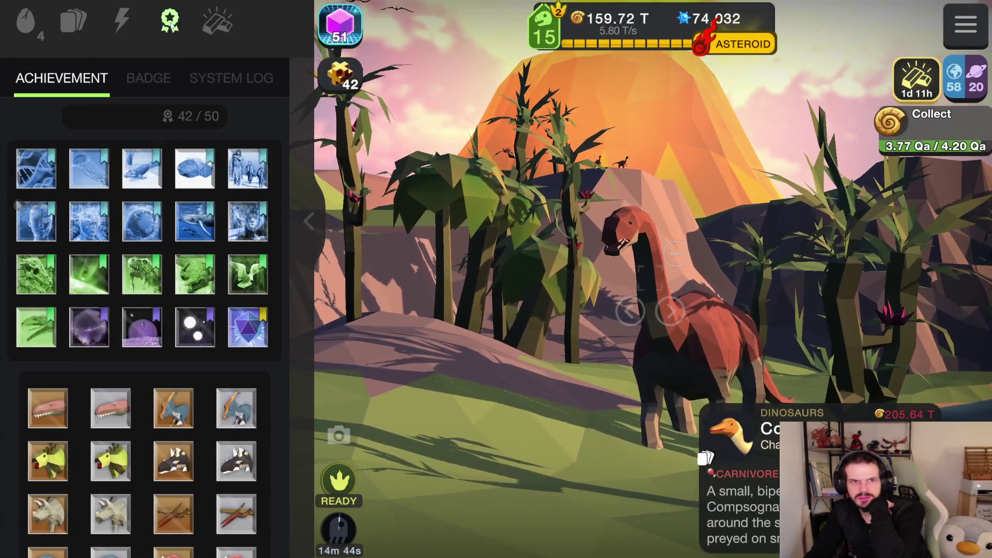
Scroll the achievements, return to Dinosaurs, and quit via the Exit Game confirmation.
scroll(200, 429, "down", 10)
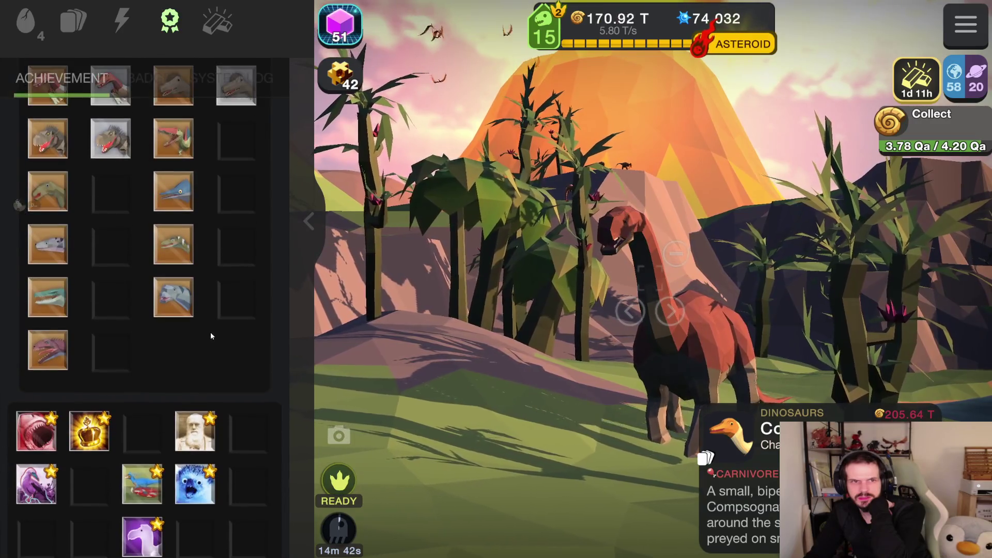
scroll(221, 405, "up", 5)
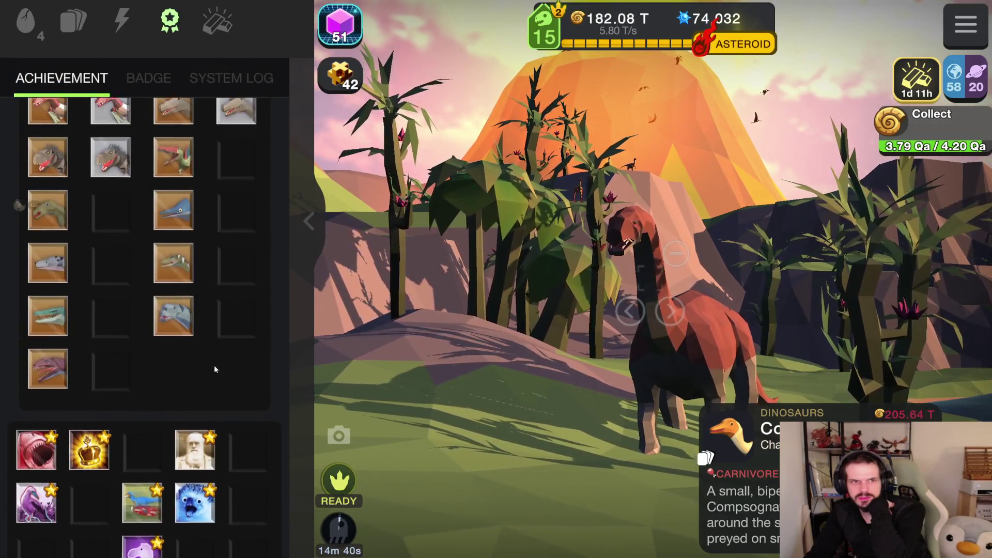
scroll(212, 354, "up", 5)
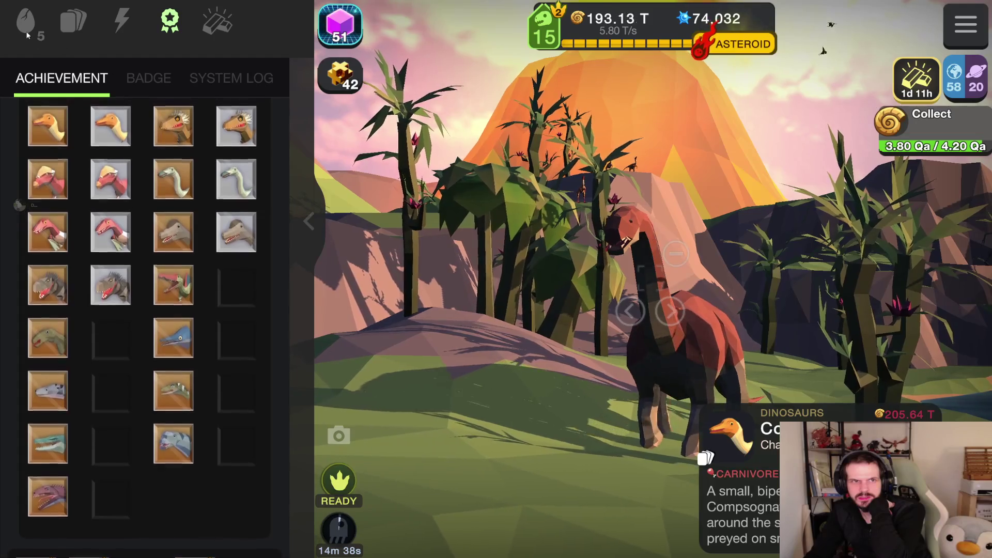
left_click(25, 22)
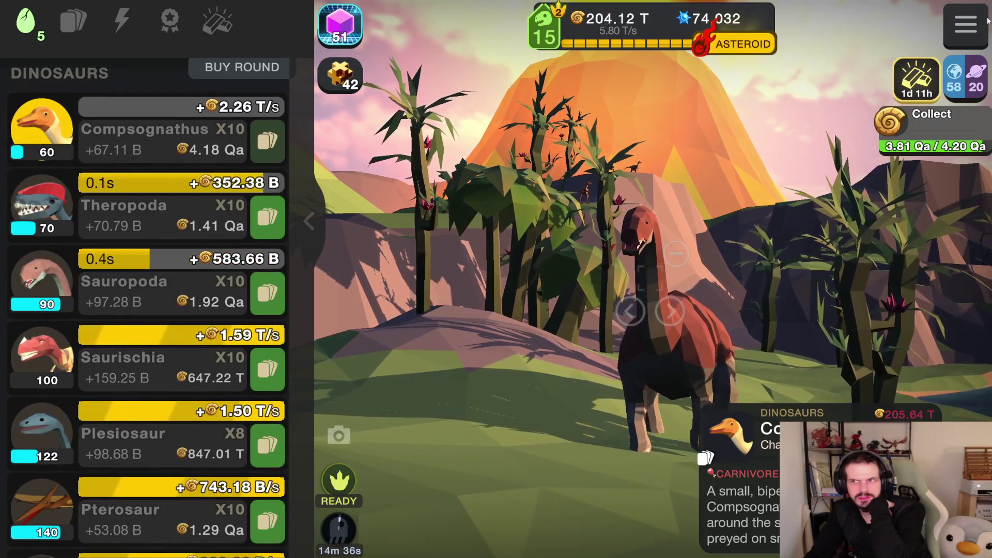
left_click(966, 25)
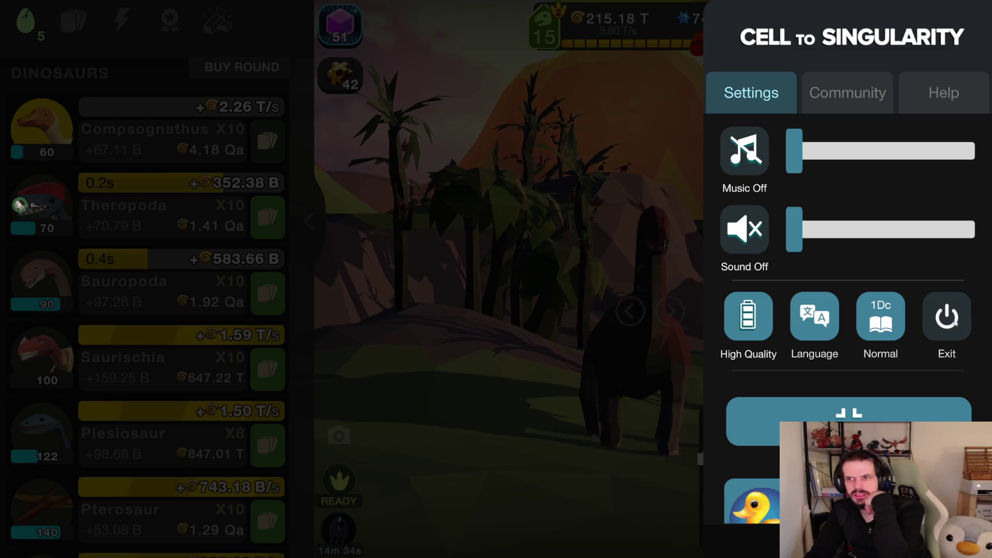
key("Escape")
key("Return")
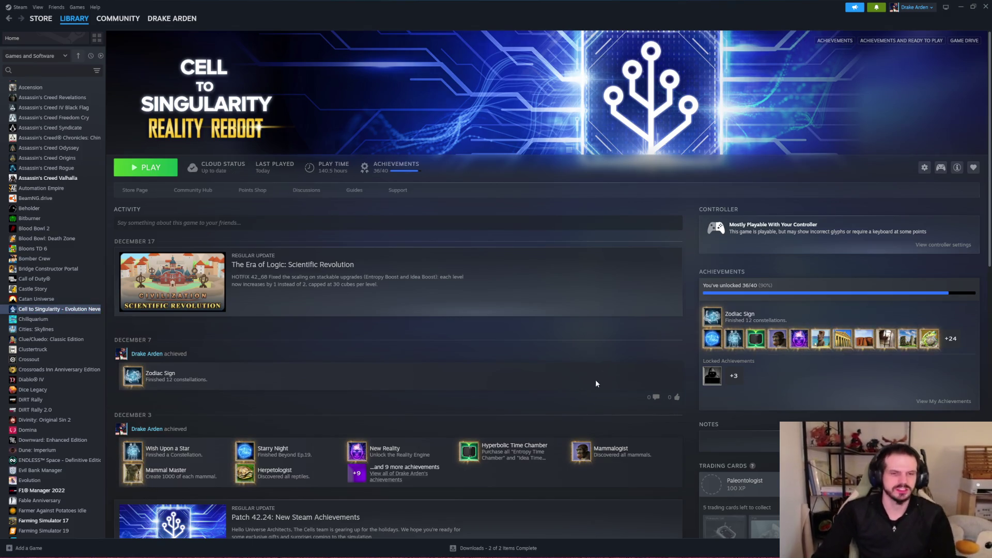
Bring the Godot Engine editor window to the front from the taskbar.
mouse_move(448, 542)
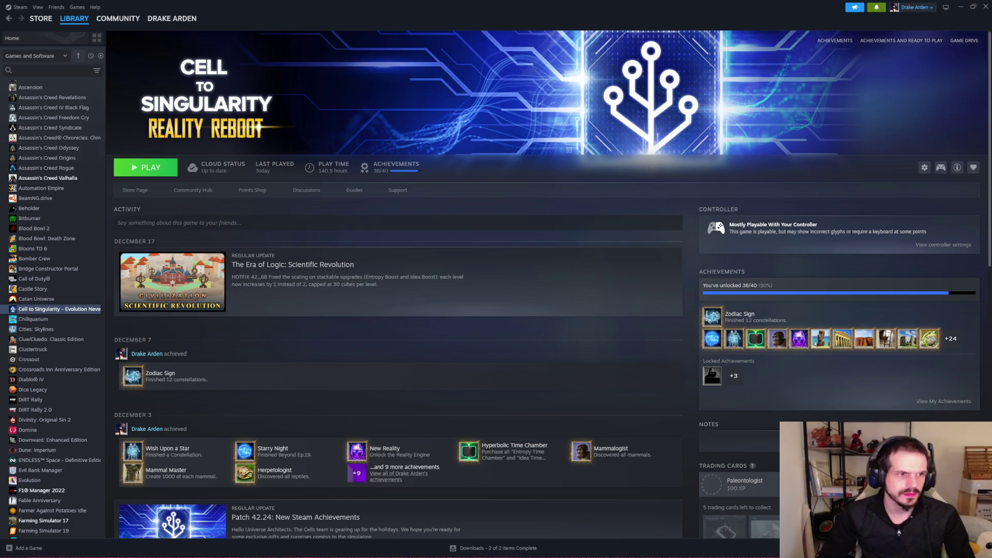
left_click(345, 553)
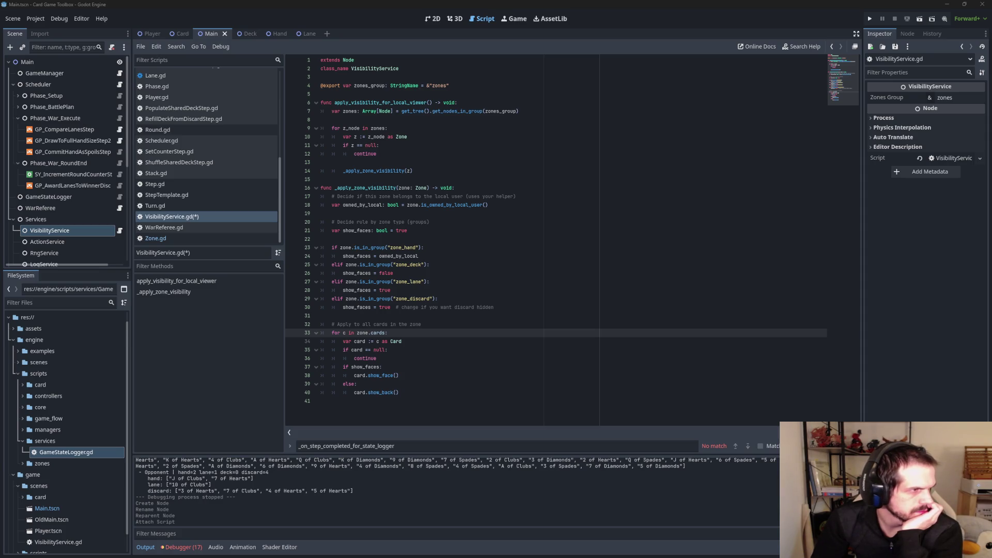
Paste the phase and step tracking variables and callbacks at line 5.
left_click(372, 95)
key("ctrl+v")
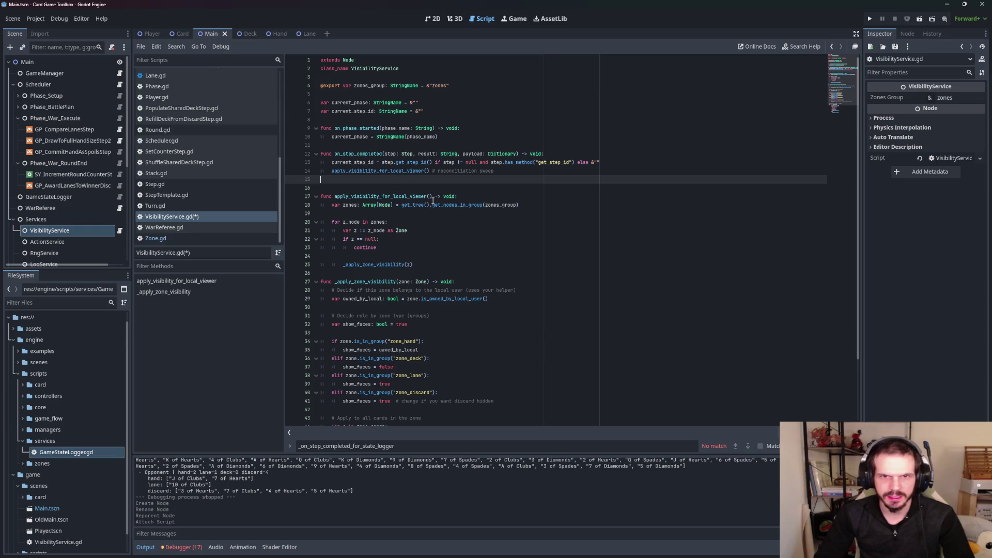
left_click(312, 188)
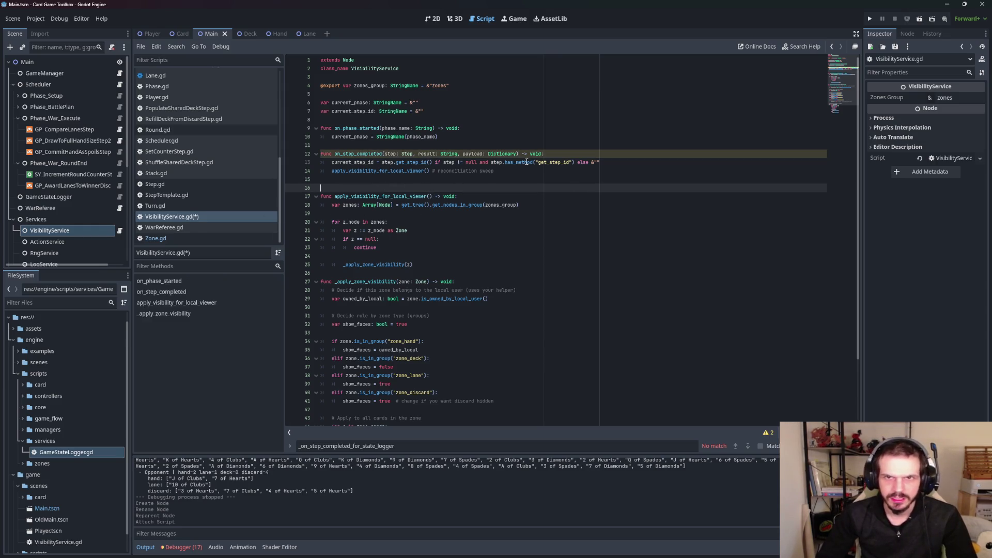
left_click(768, 433)
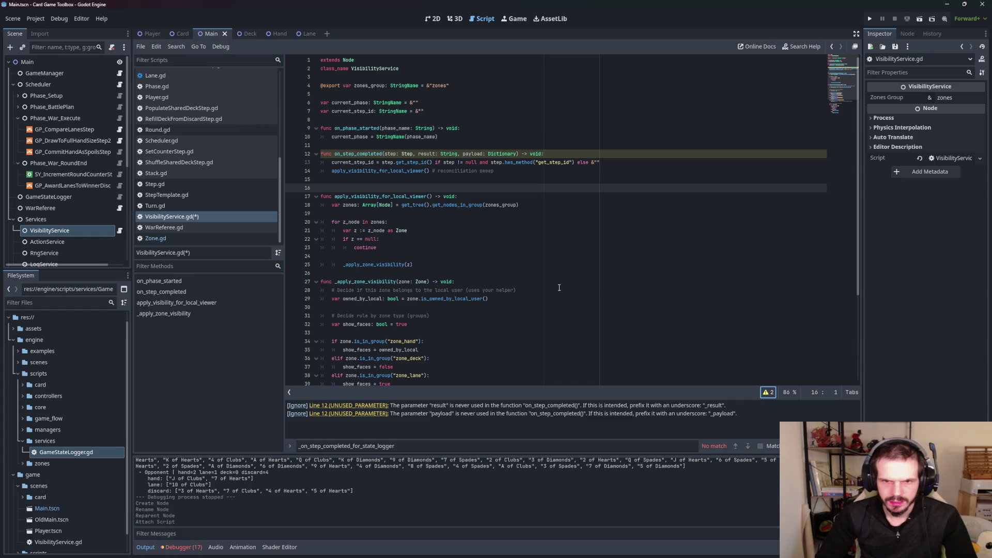
Insert the register_zone function followed by the _on_zone_card_added handler below the callbacks.
left_click(364, 181)
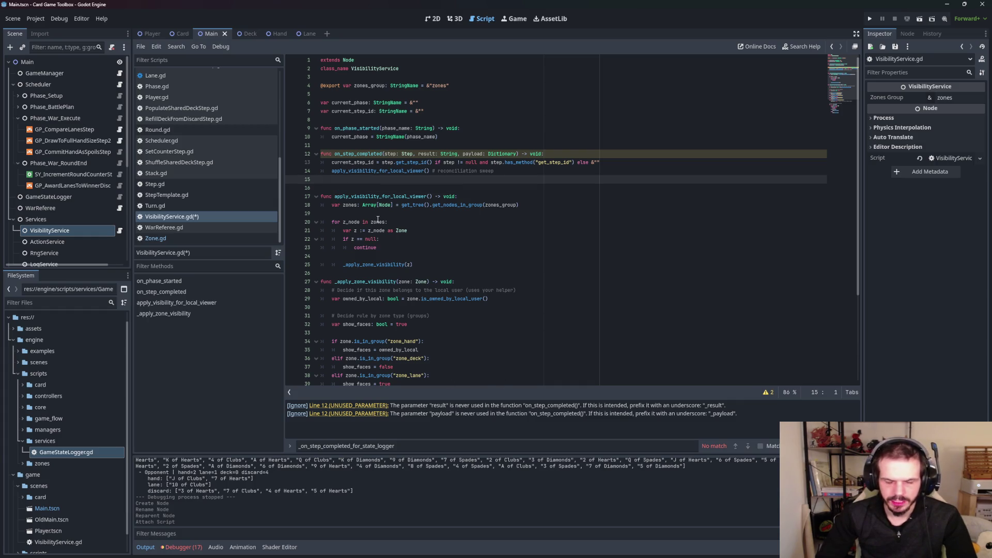
key("Return")
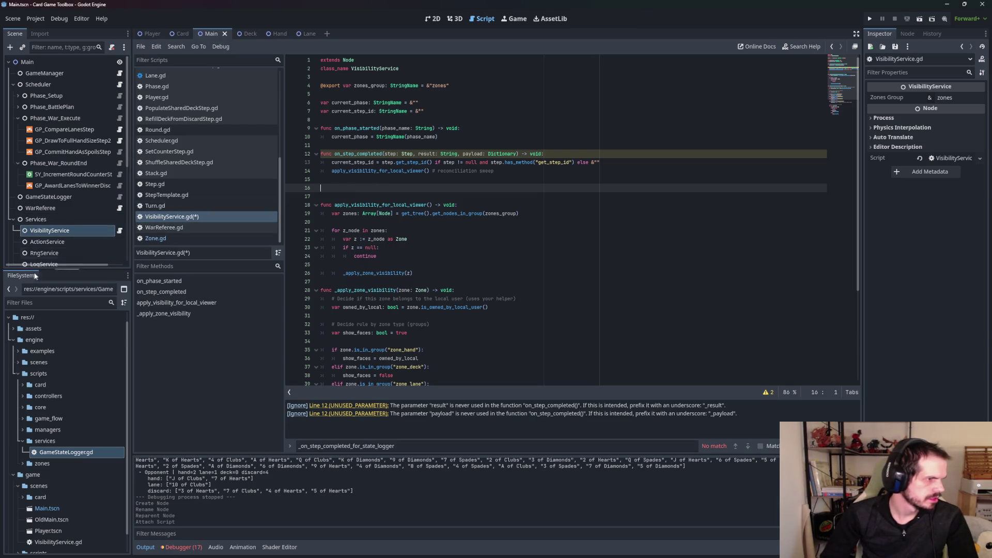
type("func register_zone(zone: Zone) -> void: \tif not zone.is_connected(\"card_added\", Callable(self, \"_on_zone_card_added\")): \t\tzone.connect(\"card_added\", Callable(self, \"_on_zone_card_added\").bind(zone))")
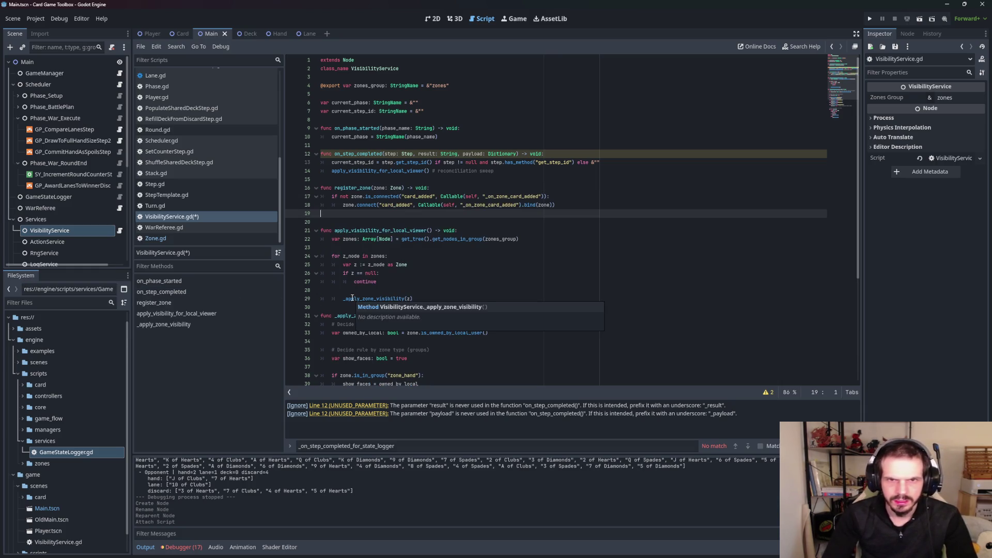
key("Return")
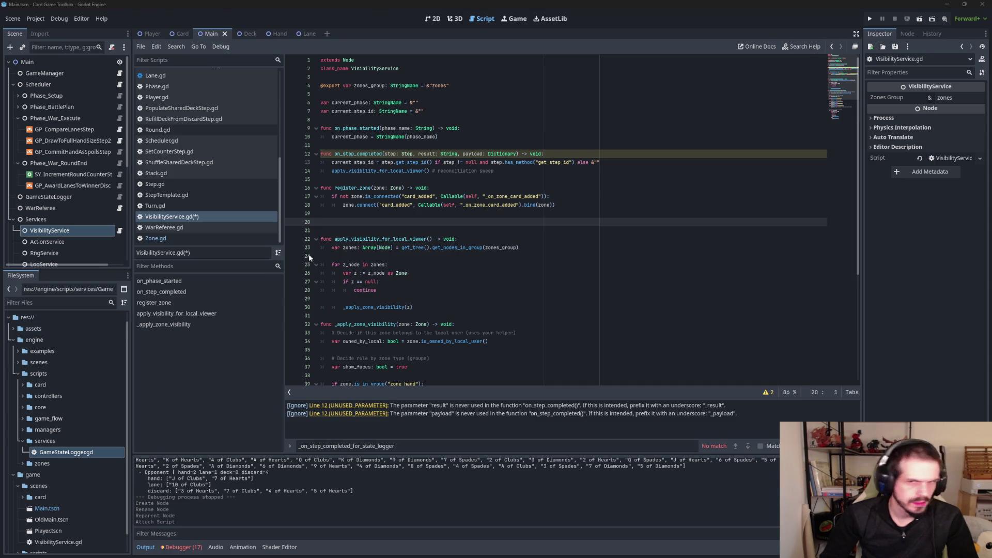
type("func _on_zone_card_added(card: Node, zone: Zone) -> void: \tvar c := card as Card \tif c == null: \t\treturn \t_apply_card_visibility_local(c, zone)")
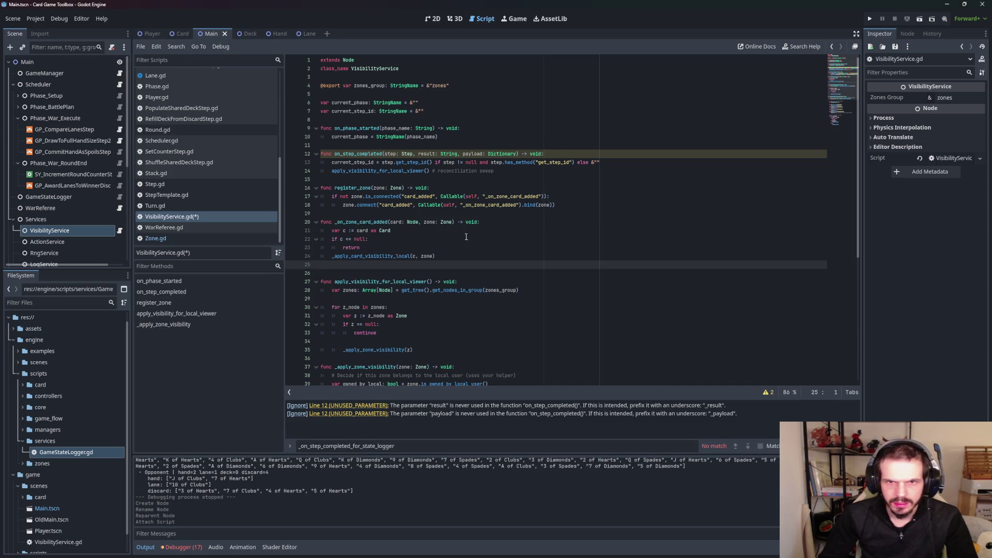
Replace the Callable wrappers in register_zone's connect and is_connected lines with _on_zone_card_added.
left_click(553, 212)
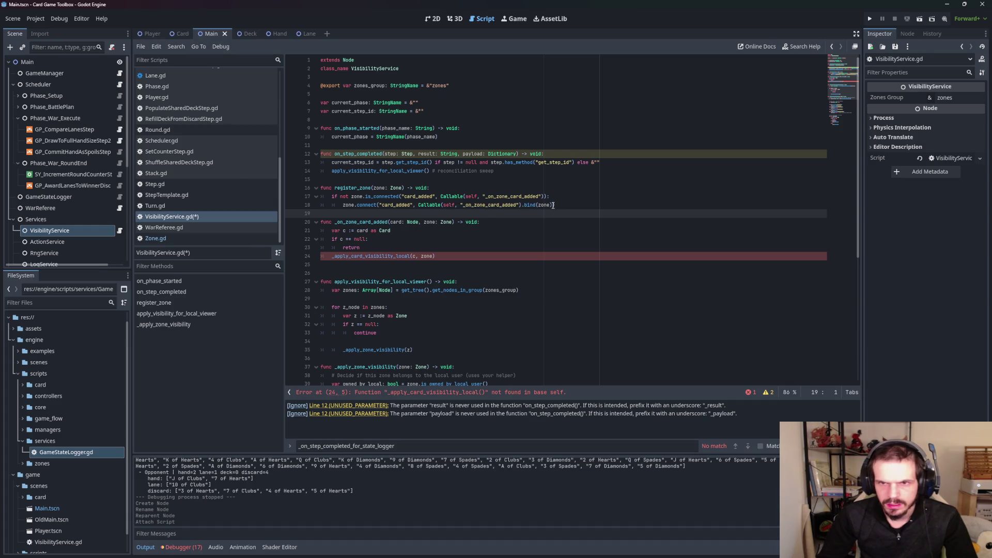
left_click_drag(553, 206, 419, 205)
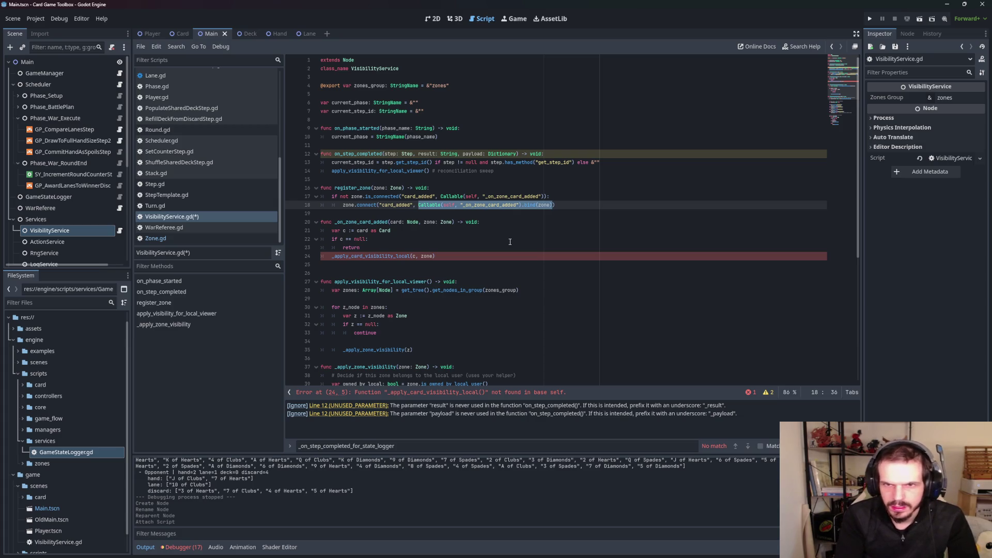
type("_on")
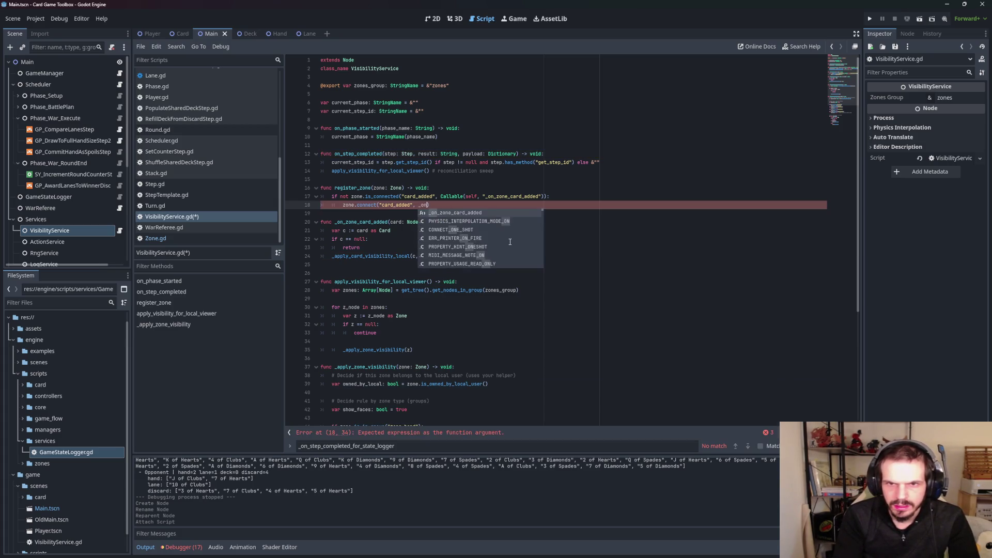
left_click(443, 208)
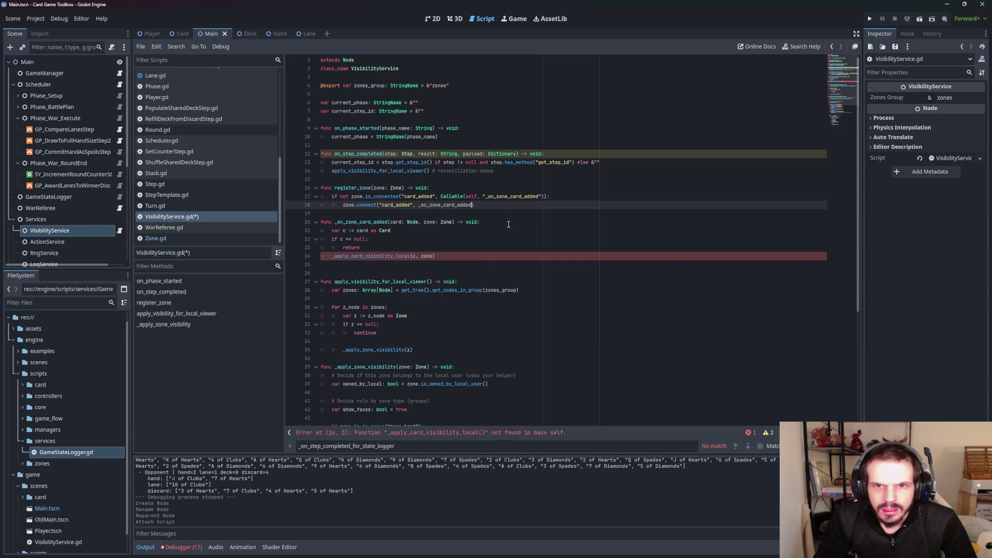
left_click_drag(543, 196, 442, 197)
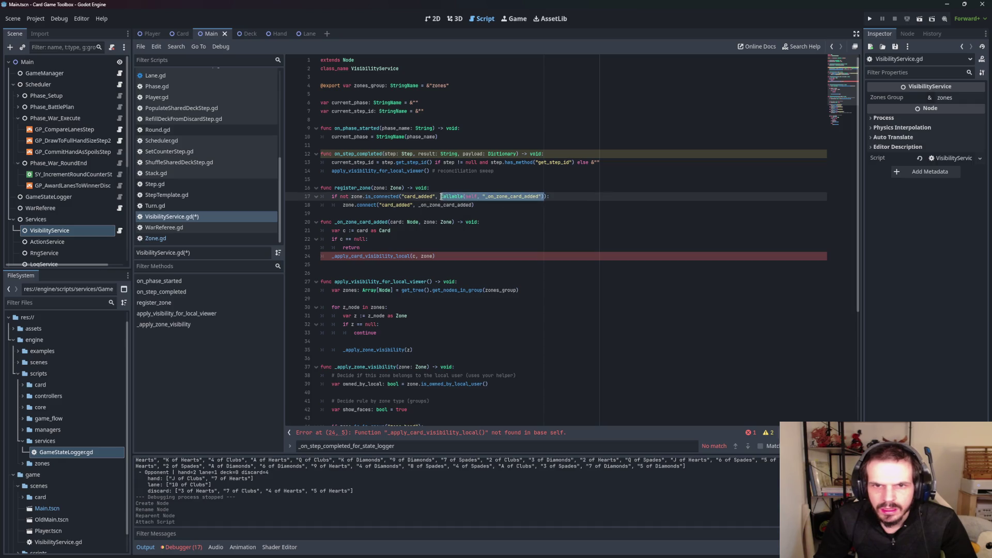
type("_o")
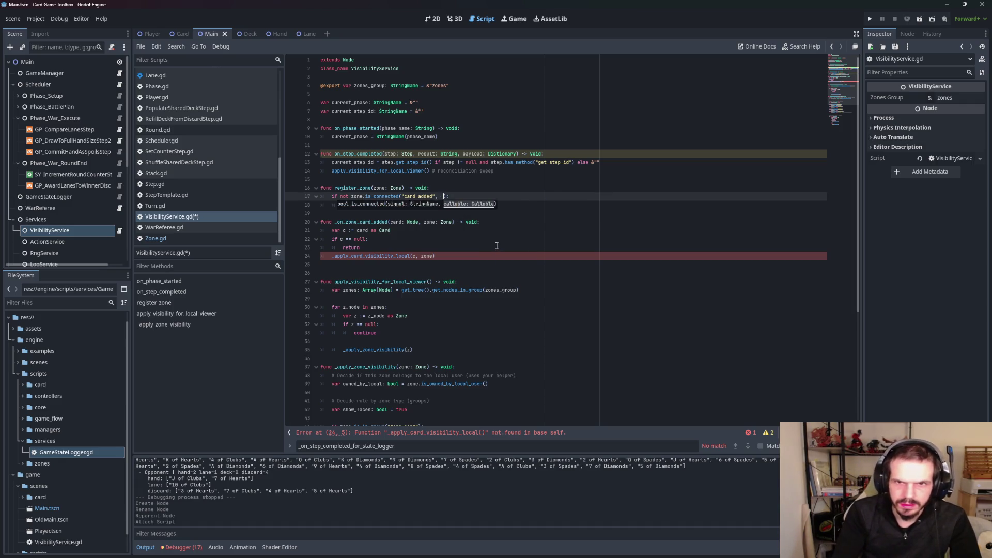
type("n")
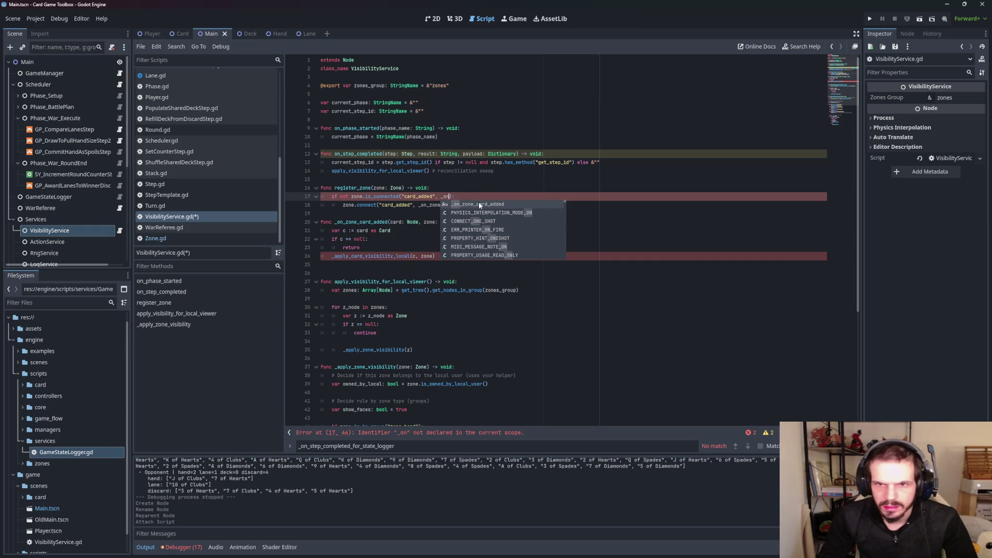
key("Return")
left_click(531, 182)
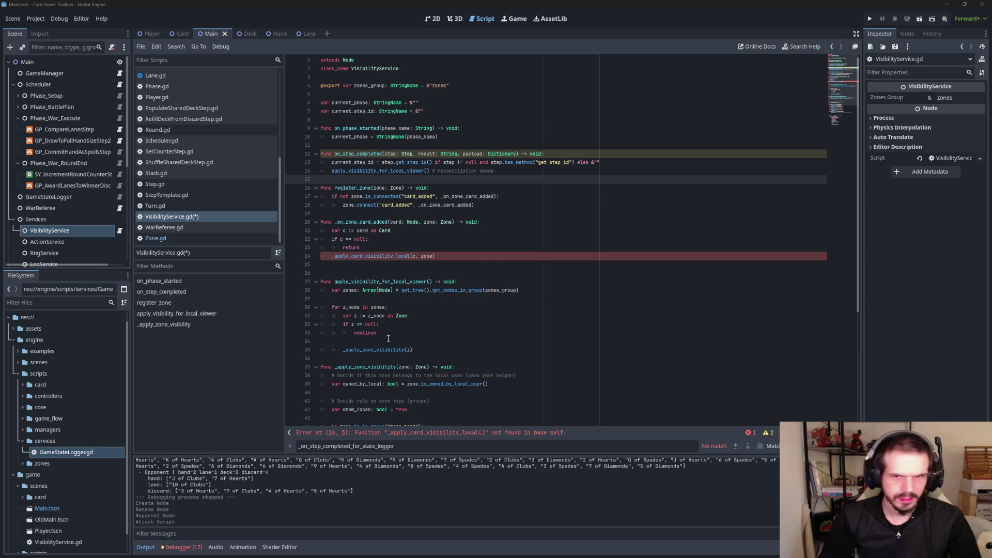
scroll(388, 338, "down", 6)
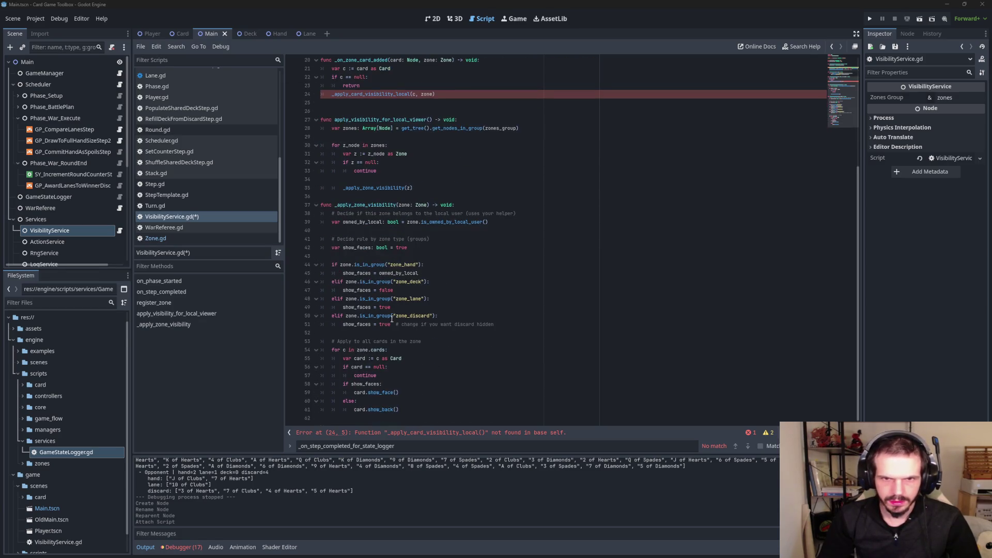
left_click_drag(324, 420, 315, 194)
scroll(315, 197, "up", 3)
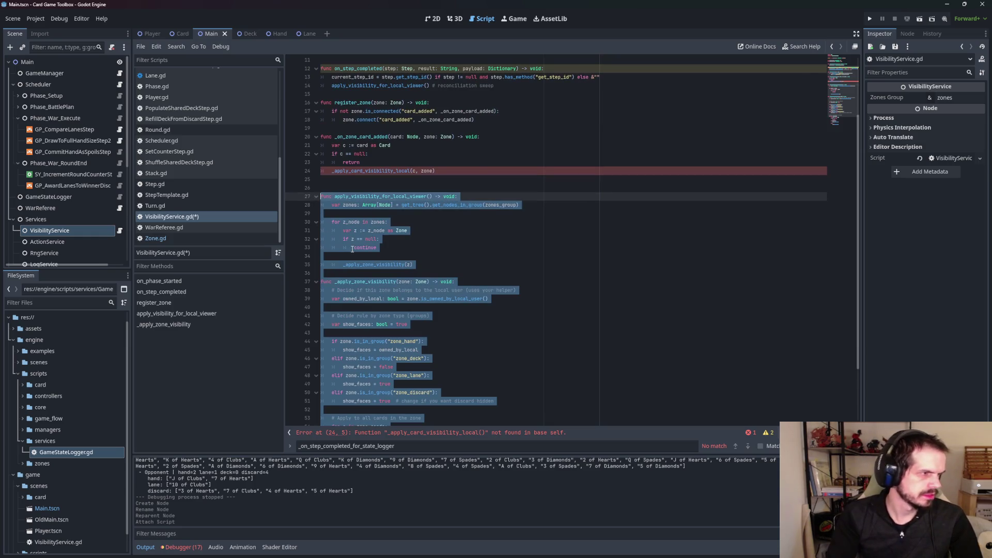
Delete the old visibility functions and paste _should_show_face_local and _apply_card_visibility_local.
key("Delete")
key("BackSpace")
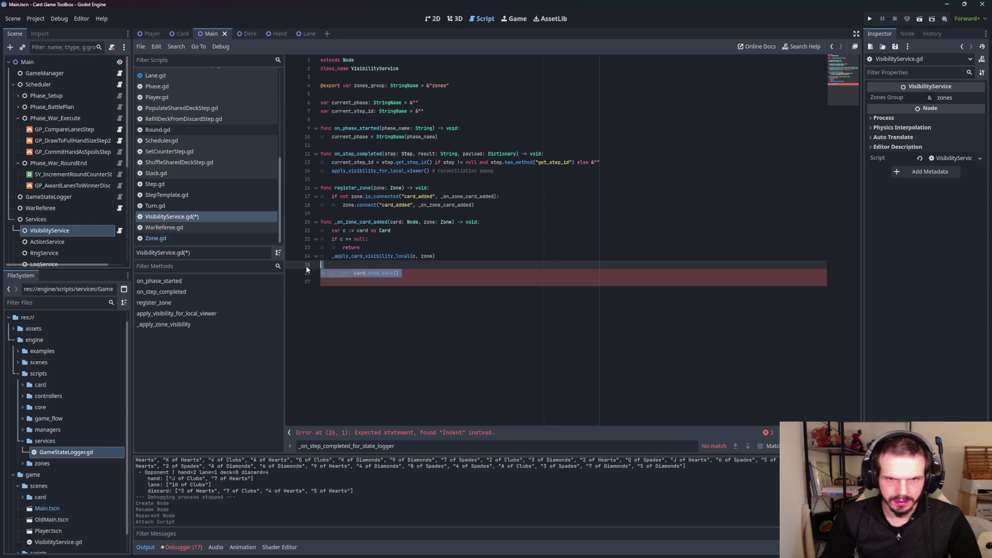
key("Delete")
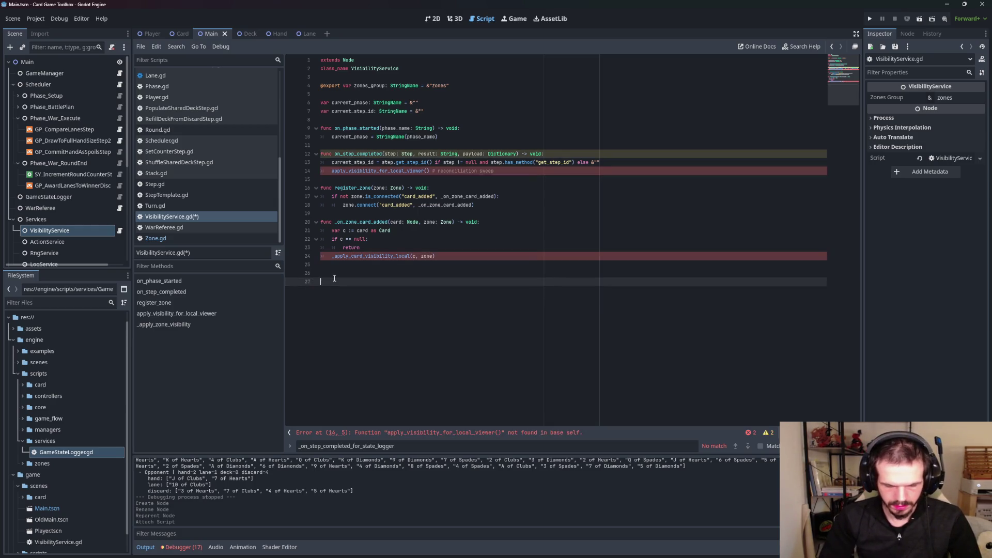
key("ctrl+v")
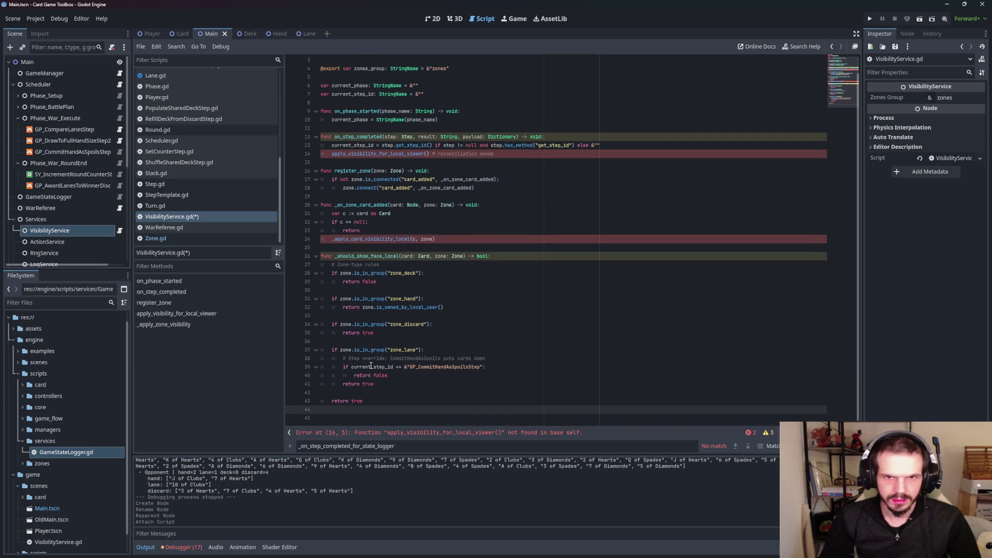
key("Return")
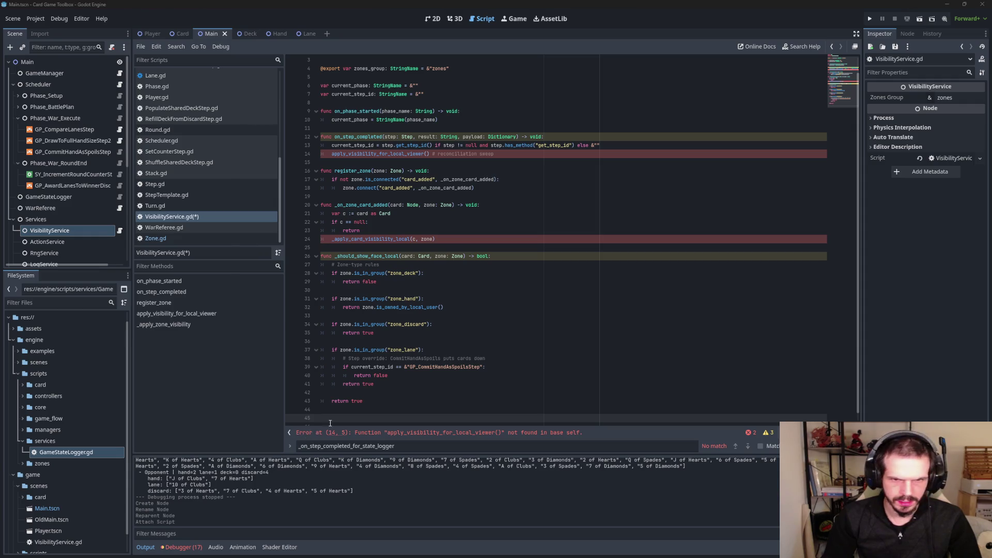
type("func _apply_card_visibility_local(card: Card, zone: Zone) -> void: \tif _should_show_face_local(card, zone): \t\tcard.show_face() \telse: \t\tcard.show_back()")
Change the call on line 14 to _apply_card_visibility_local using code completion.
left_click(414, 343)
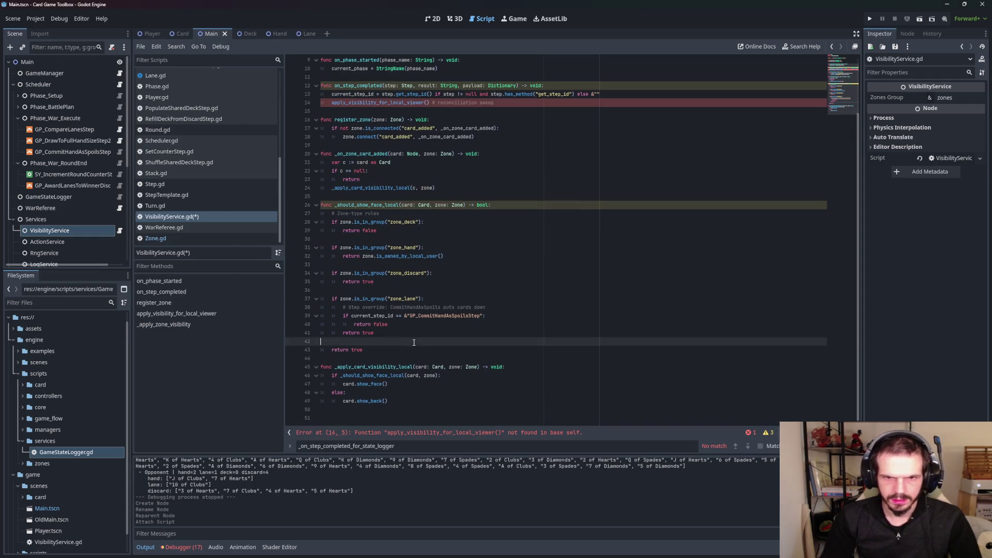
left_click(456, 438)
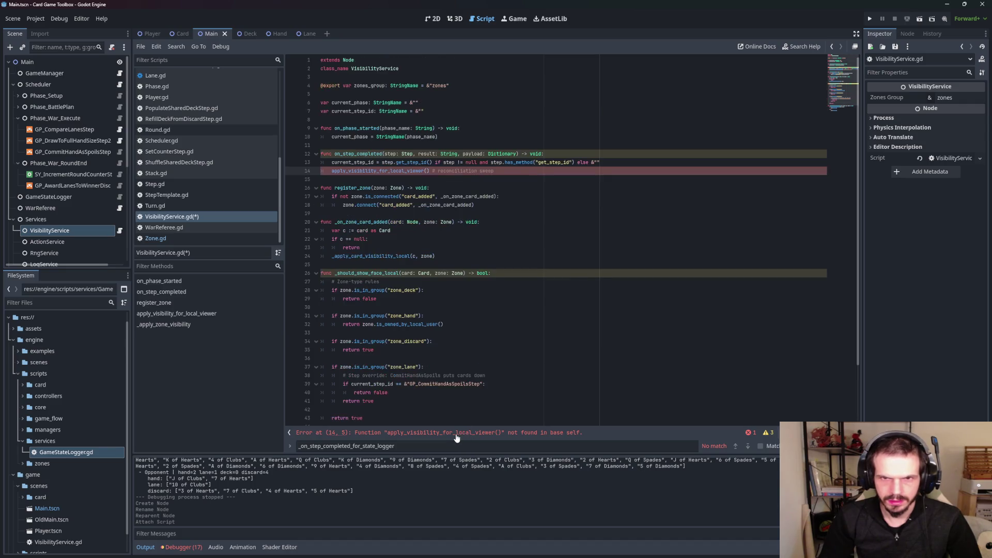
scroll(467, 344, "down", 1)
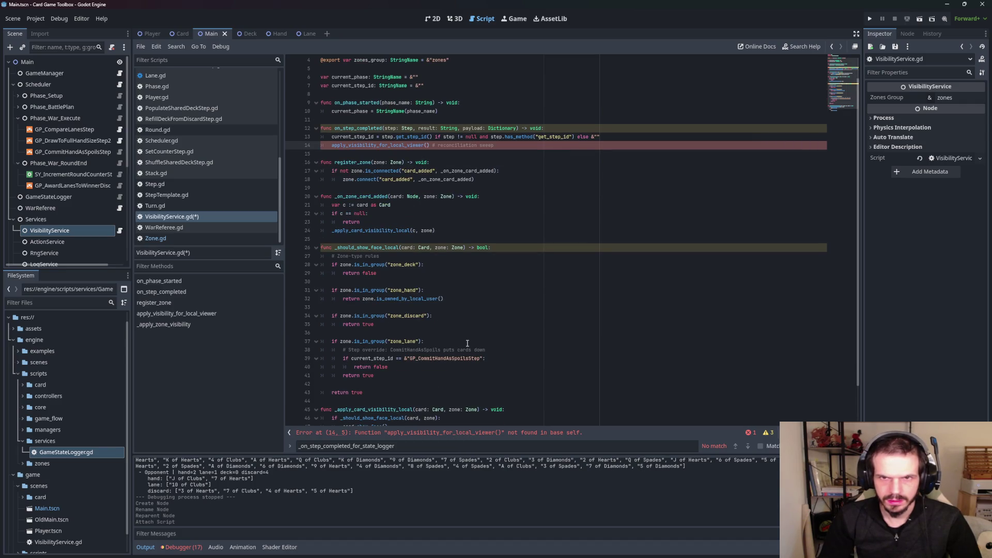
scroll(467, 343, "down", 2)
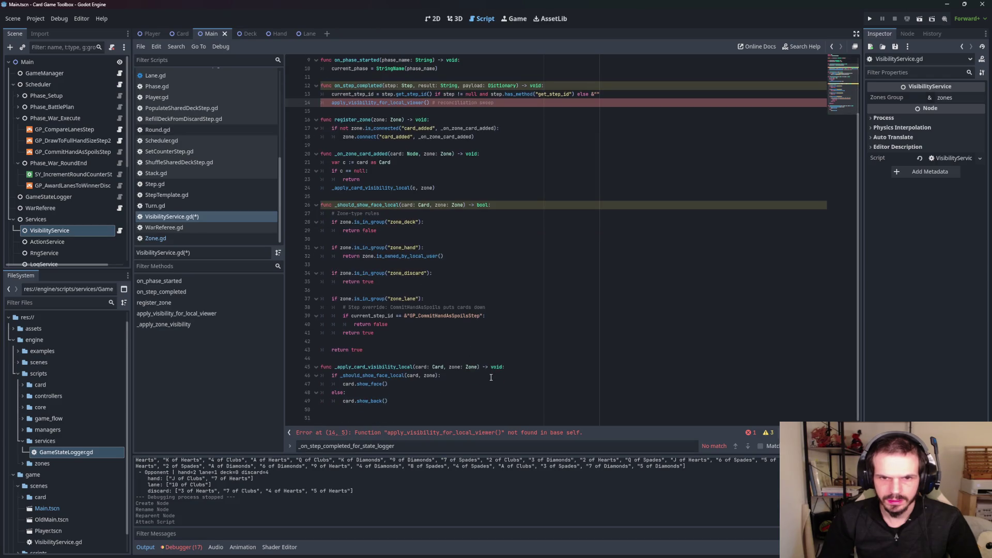
scroll(441, 250, "up", 3)
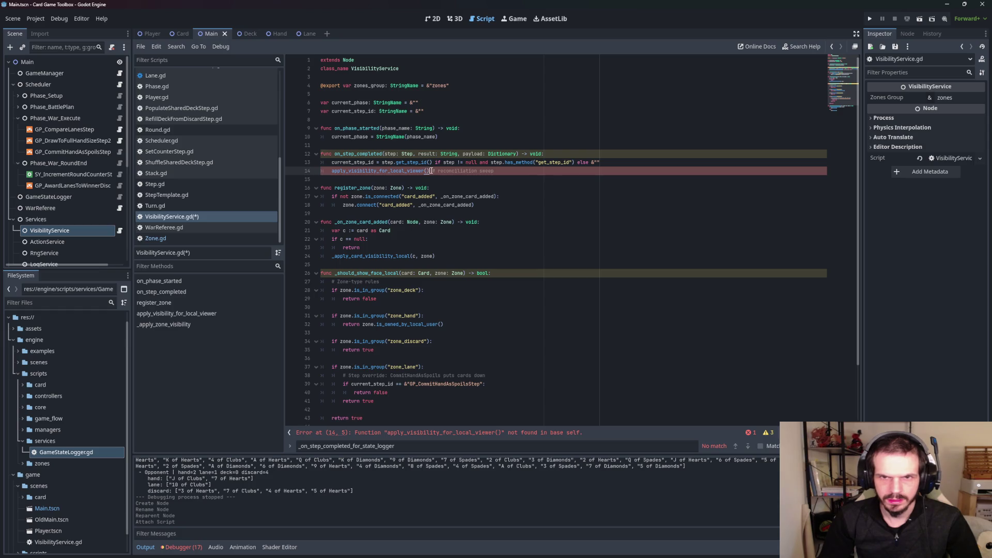
left_click_drag(529, 173, 381, 171)
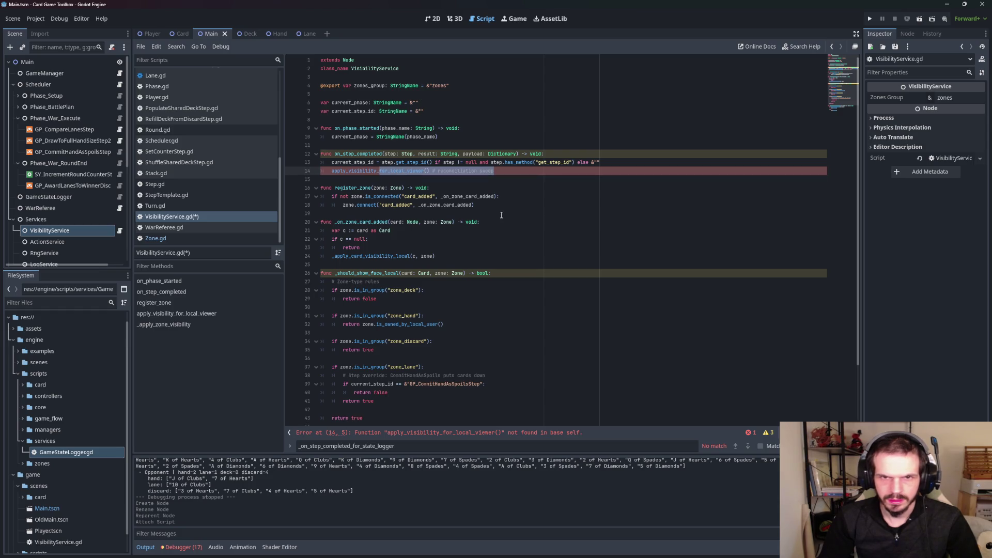
key("BackSpace")
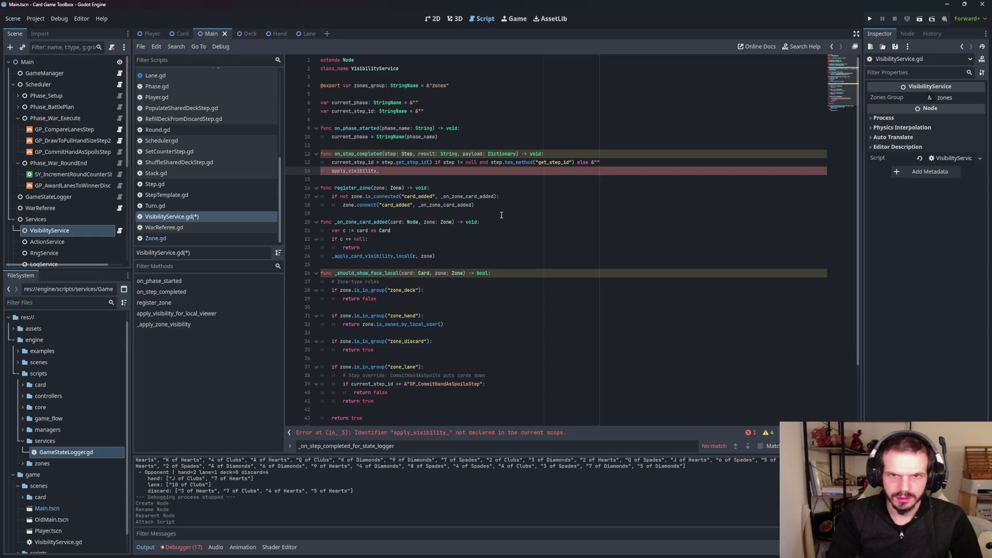
key("ctrl+space")
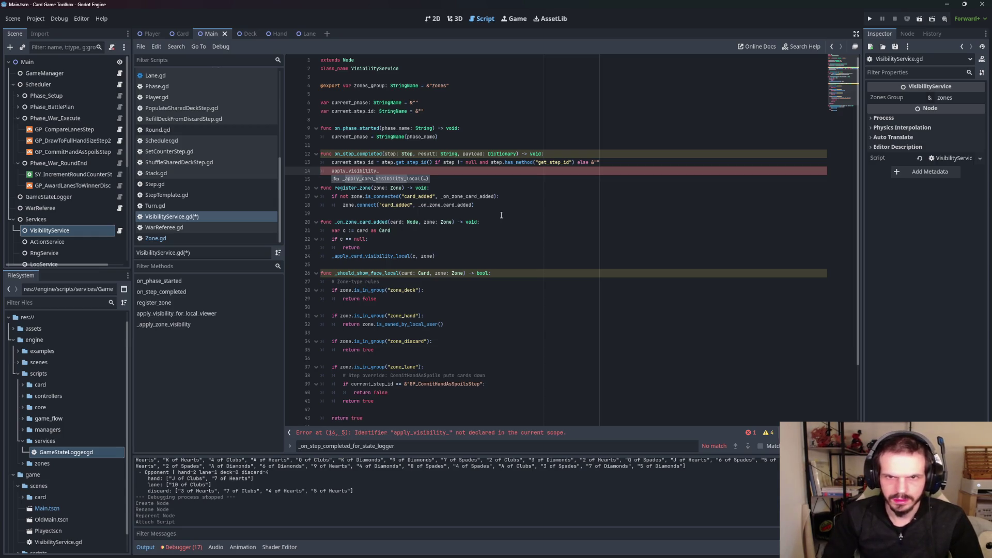
left_click(404, 179)
left_click(515, 191)
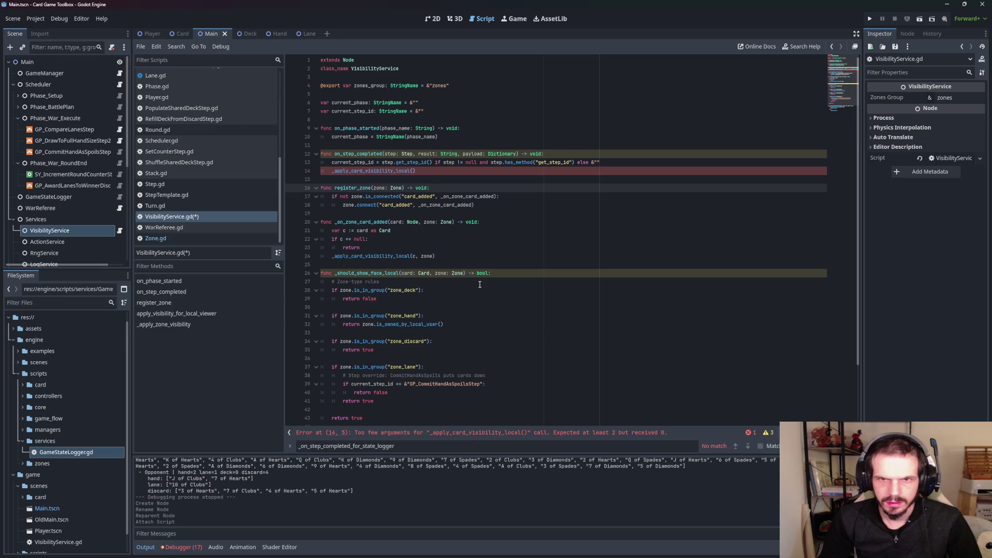
Undo that edit, restoring the apply_visibility_for_local_viewer call on line 14.
scroll(482, 285, "down", 3)
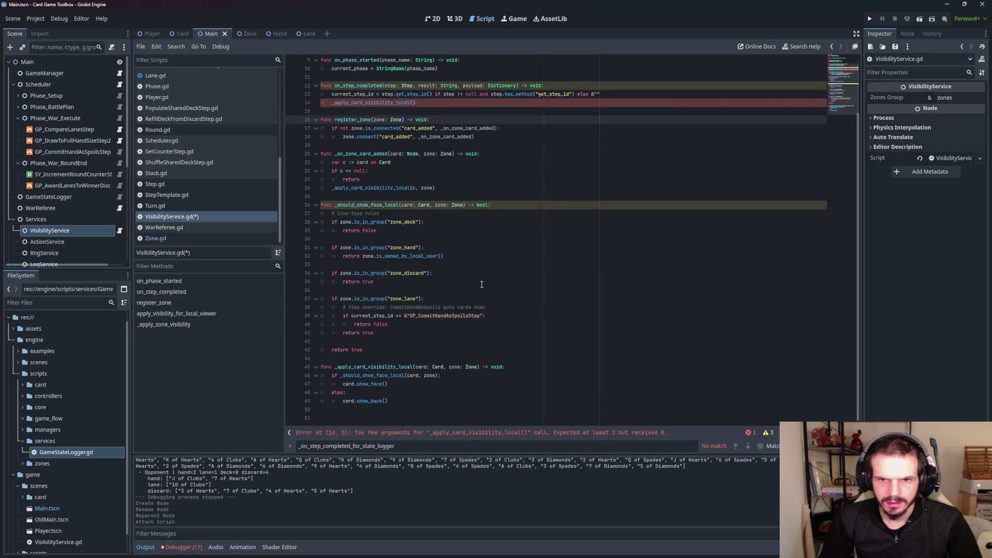
scroll(499, 267, "up", 3)
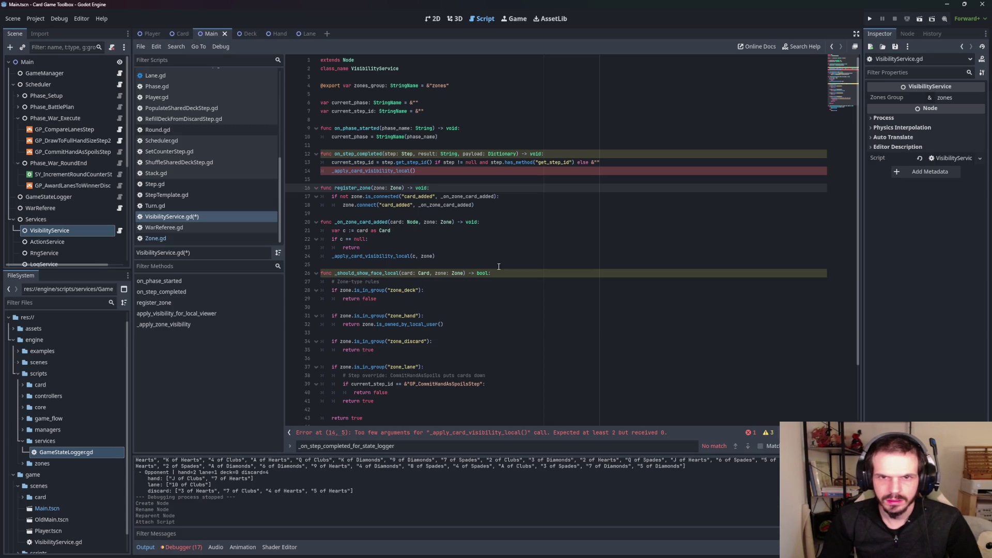
key("ctrl+z")
key("ctrl+z")
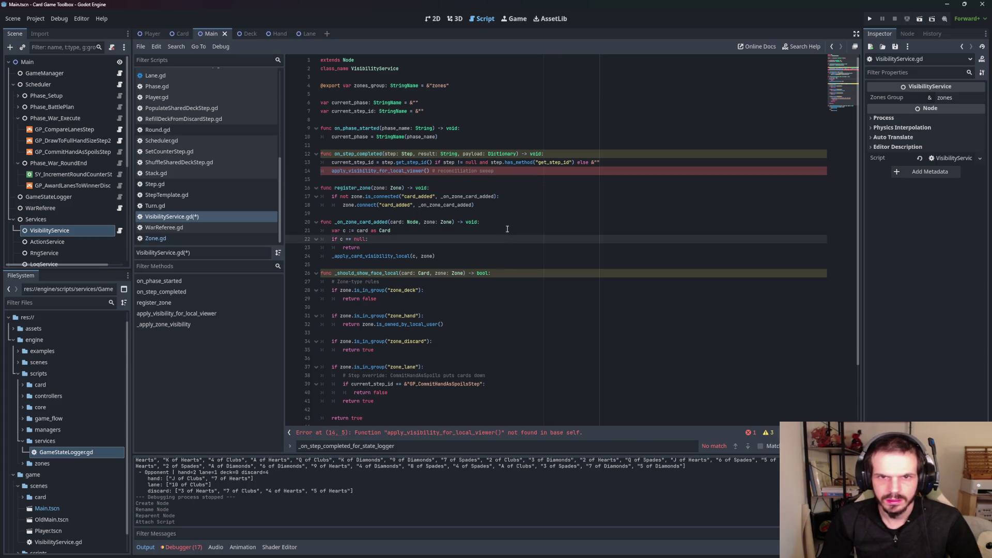
scroll(507, 229, "down", 3)
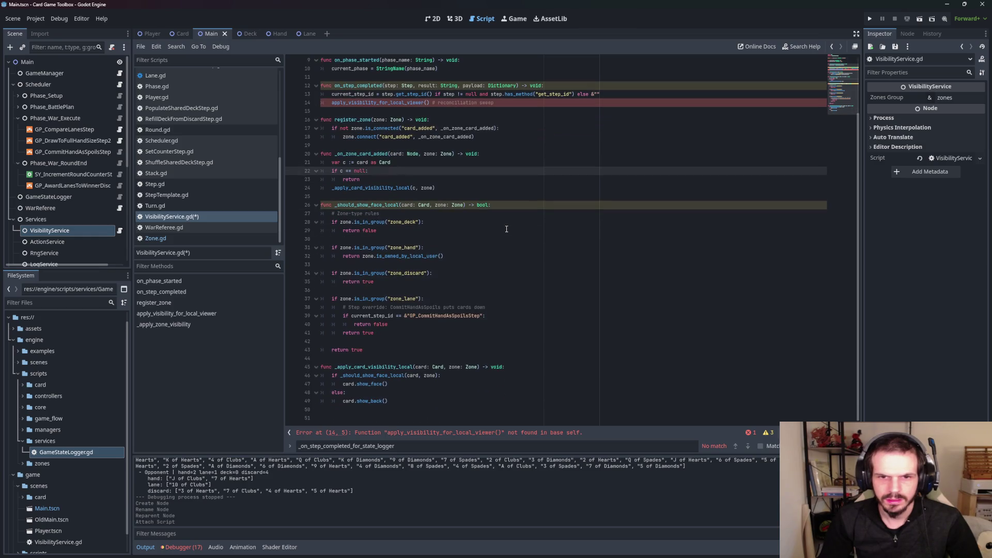
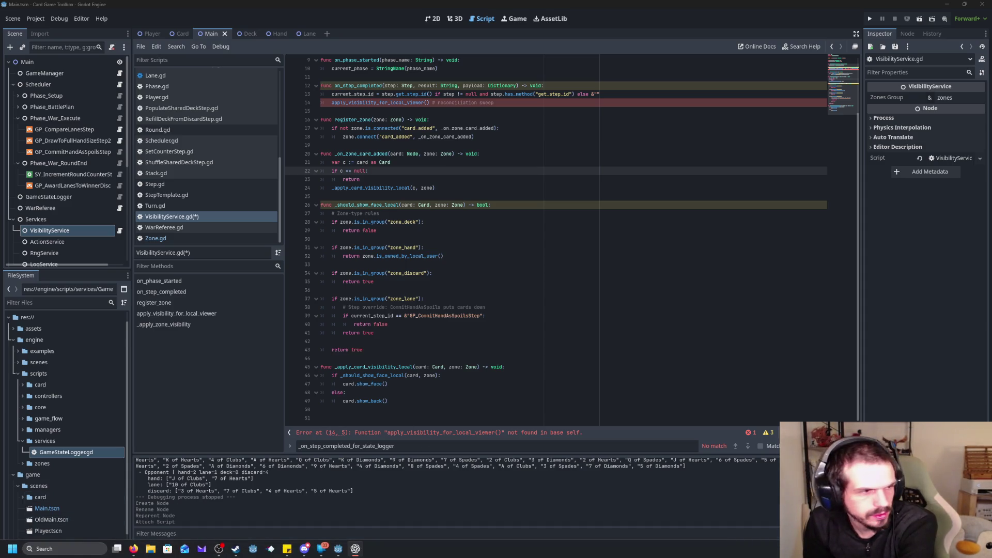
Bring the Steam window to the front and go to its library home page.
mouse_move(660, 535)
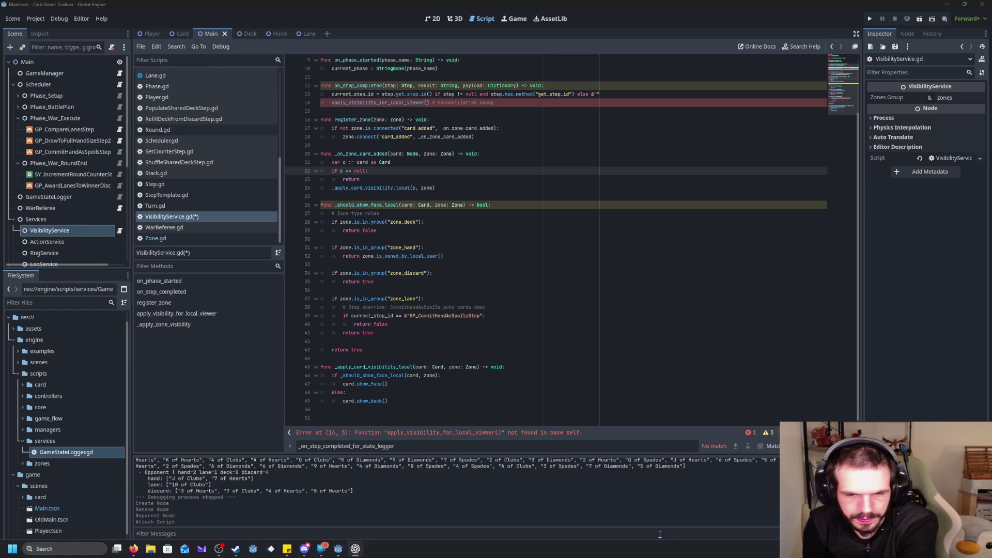
mouse_move(236, 549)
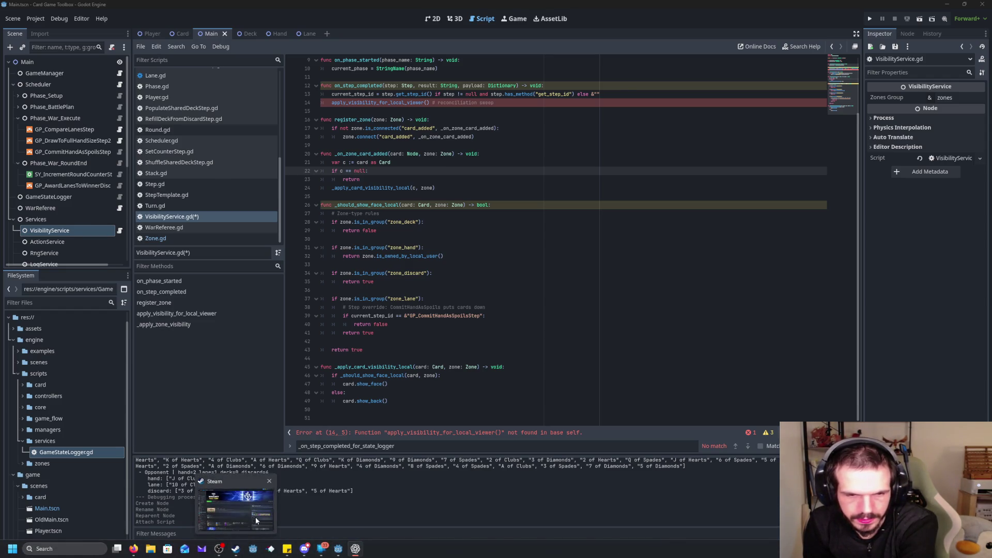
left_click(239, 522)
mouse_move(74, 18)
left_click(72, 36)
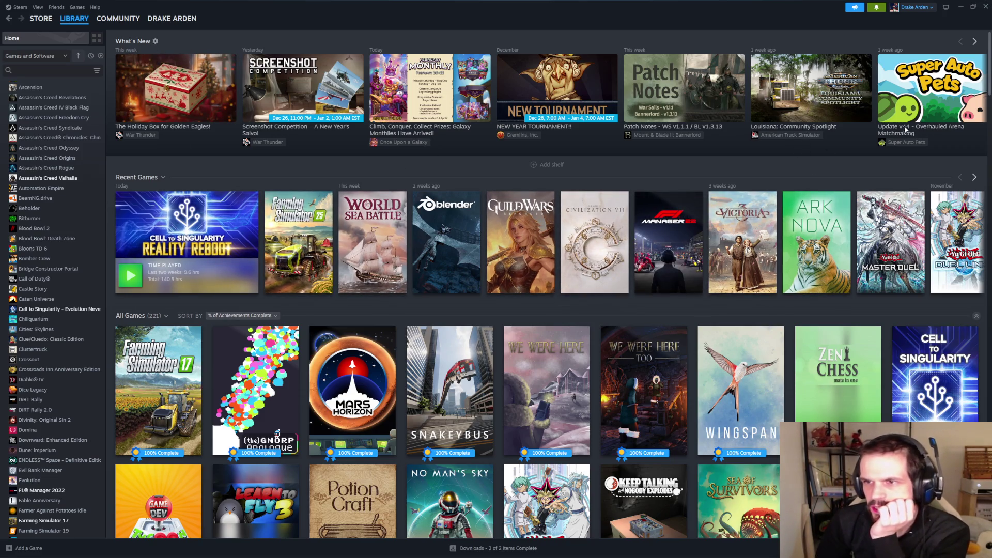
Page forward and back through the news items on Steam's What's New shelf.
left_click(975, 43)
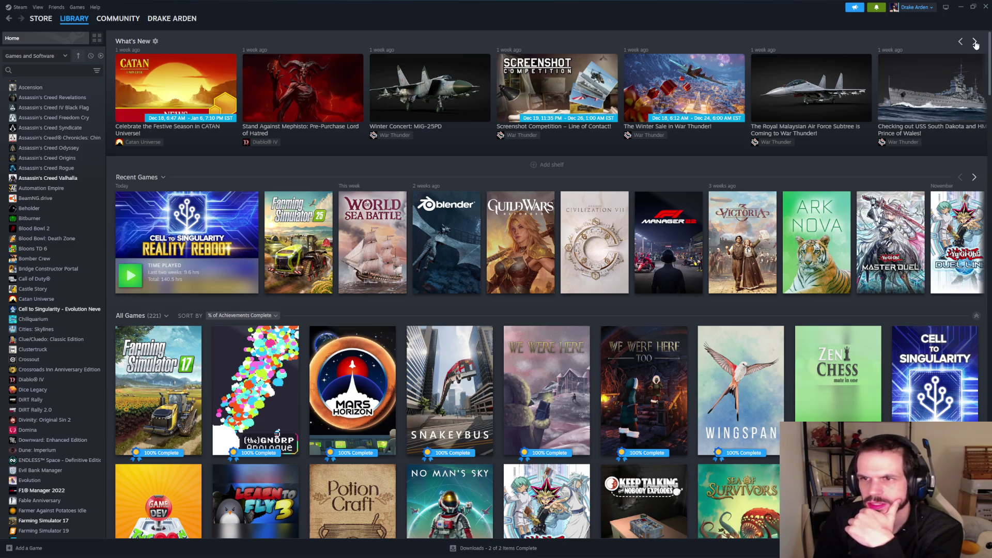
left_click(975, 42)
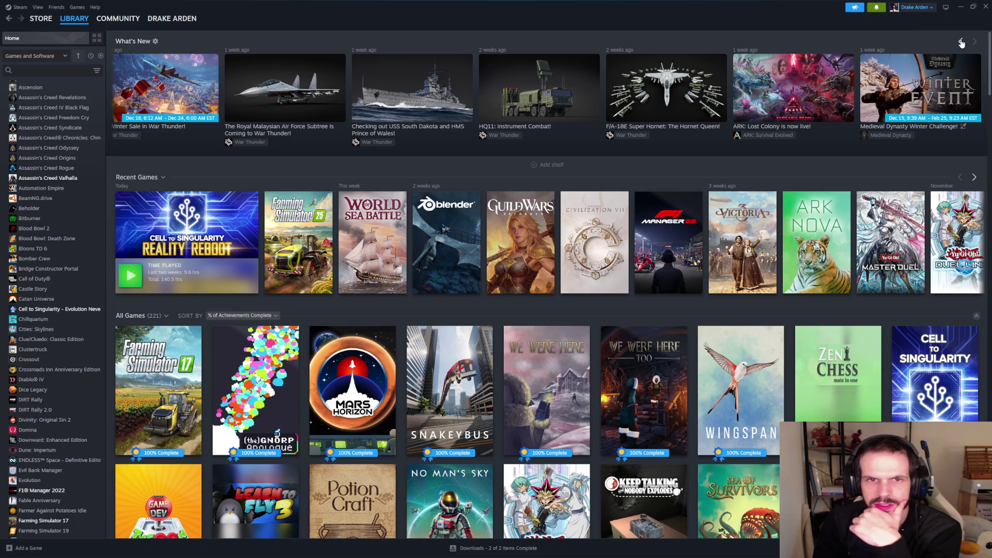
left_click(961, 41)
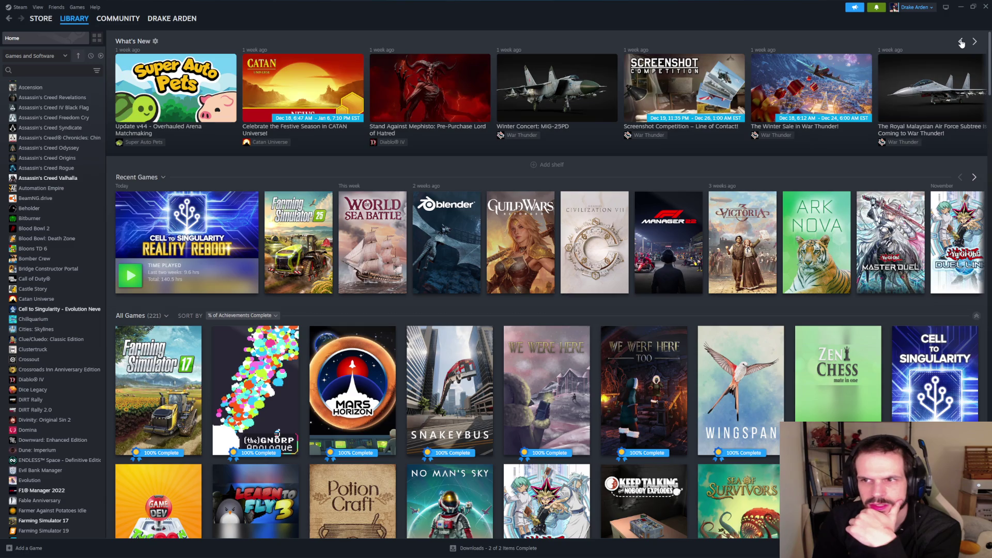
left_click(962, 41)
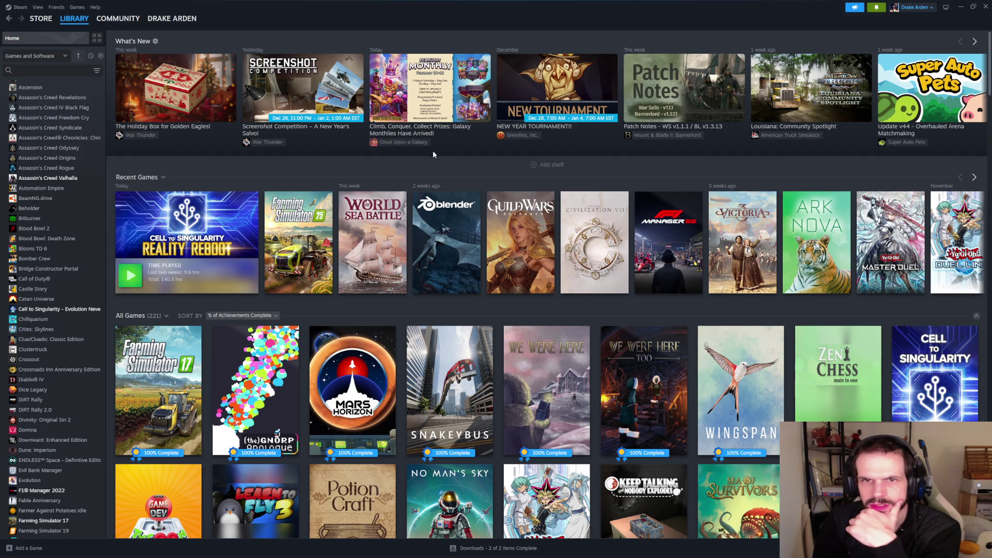
mouse_move(439, 116)
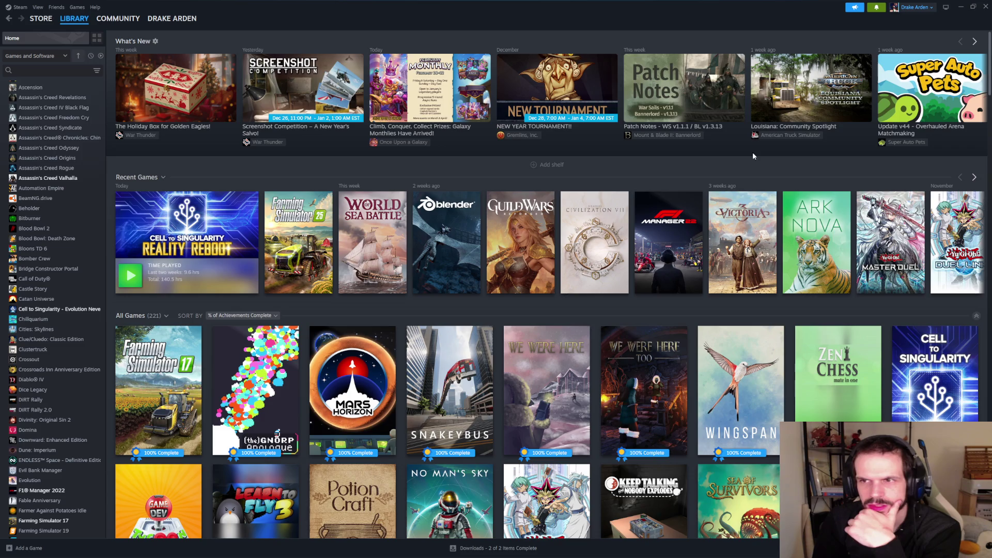
scroll(753, 155, "down", 3)
scroll(752, 155, "up", 3)
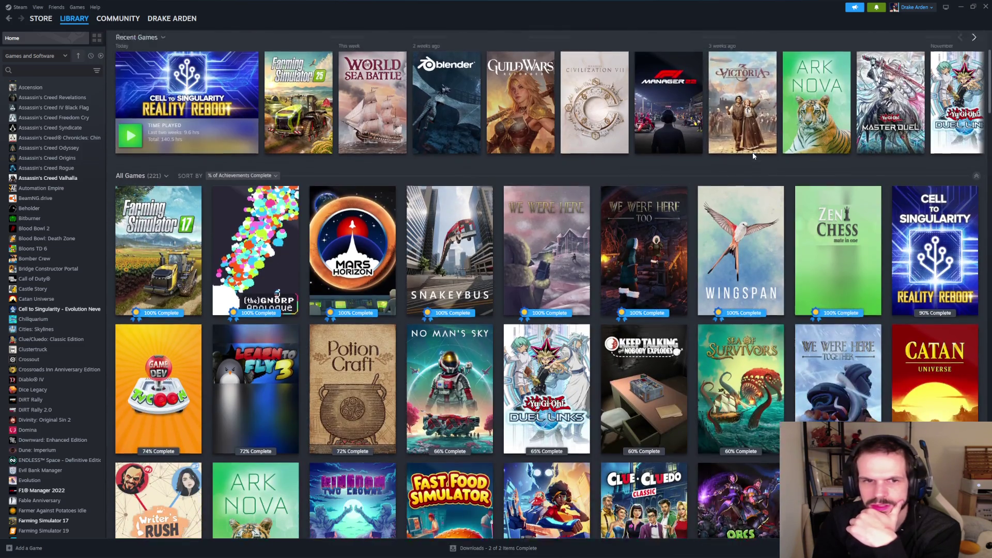
Minimize Steam and replace all of VisibilityService.gd with the copied new script.
mouse_move(102, 23)
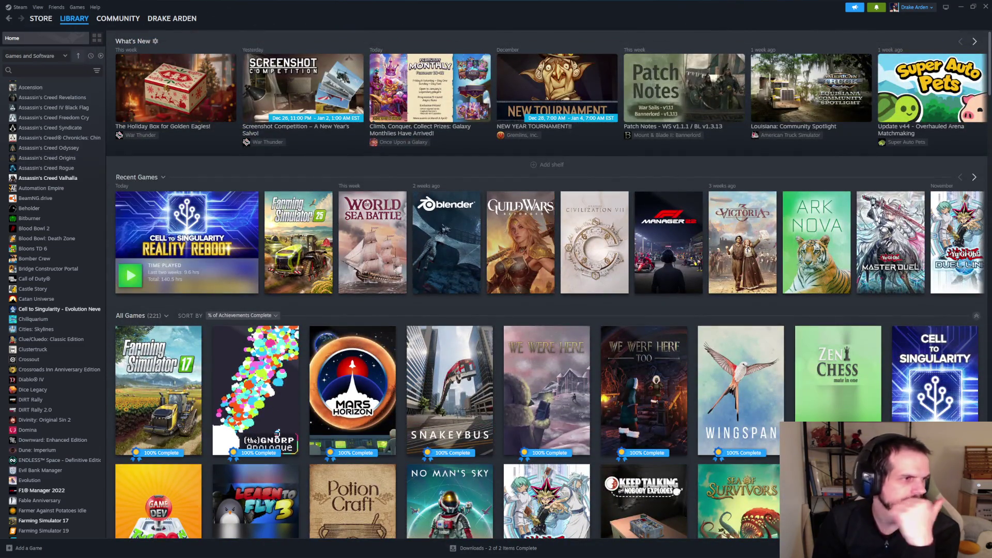
left_click(960, 7)
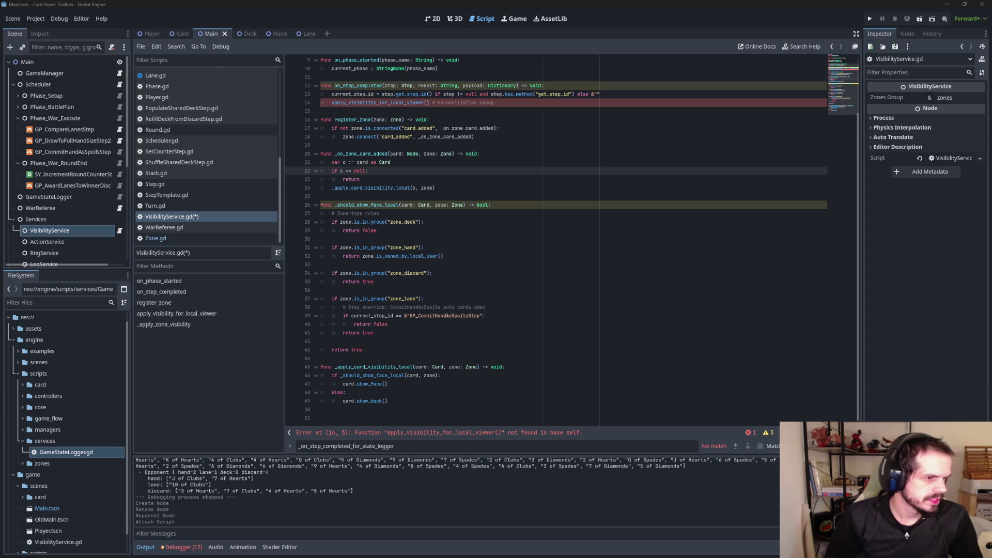
left_click(475, 247)
key("ctrl+a")
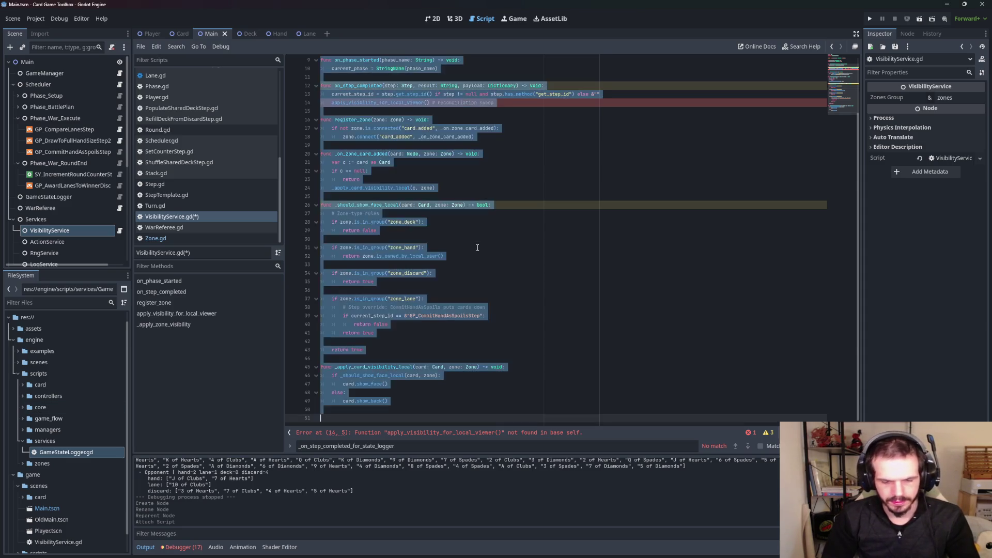
key("ctrl+v")
scroll(475, 248, "up", 20)
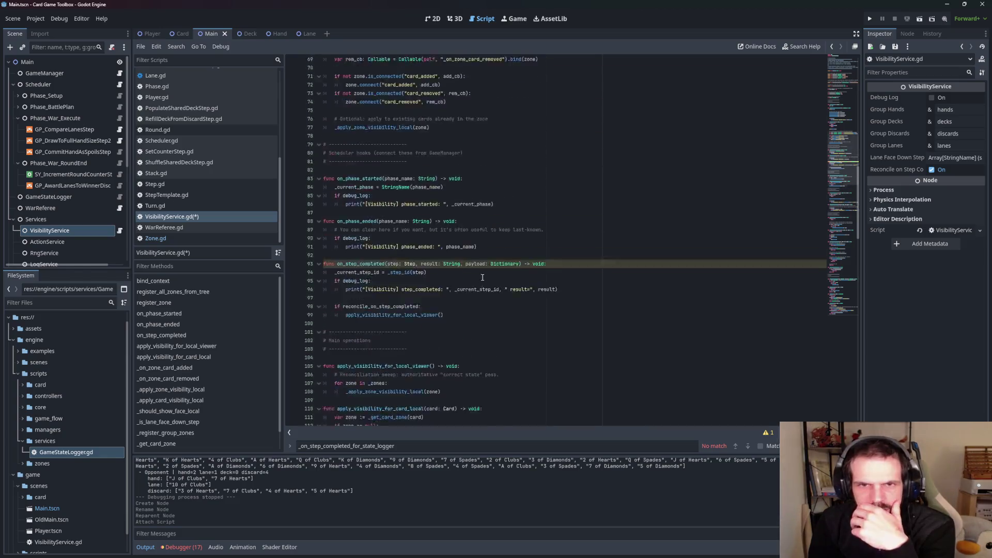
scroll(503, 243, "up", 10)
left_click(467, 170)
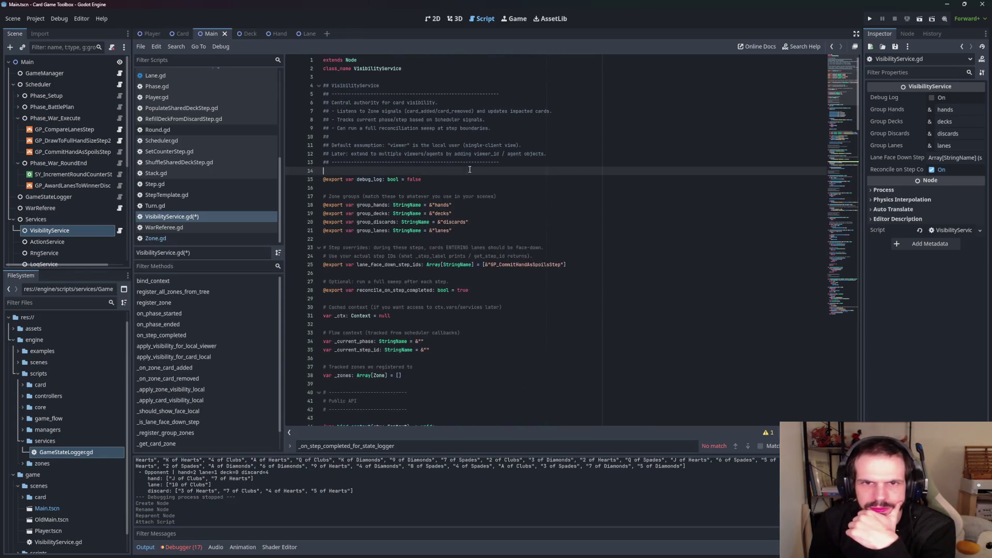
left_click(399, 100)
scroll(393, 111, "down", 2)
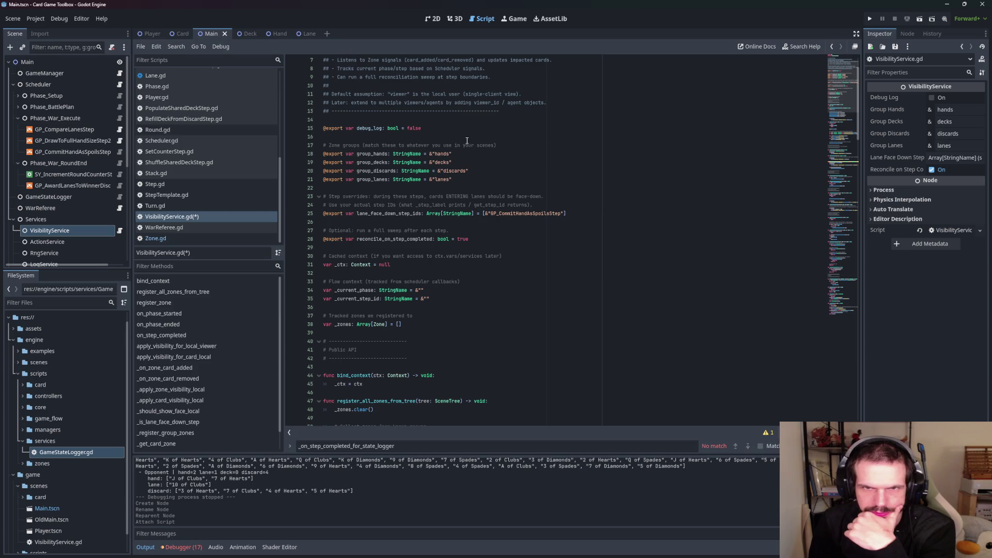
left_click(467, 163)
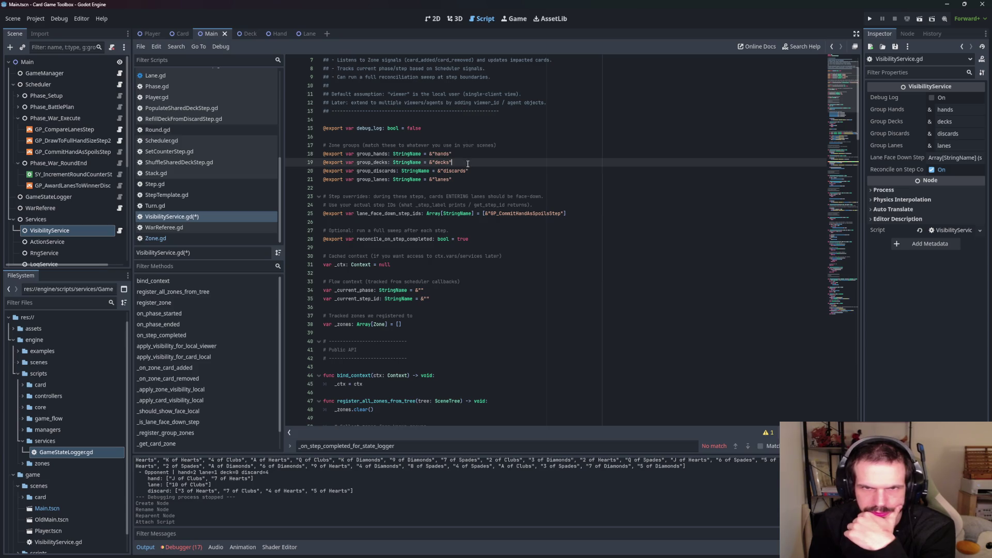
left_click(481, 190)
left_click(481, 180)
scroll(520, 192, "down", 2)
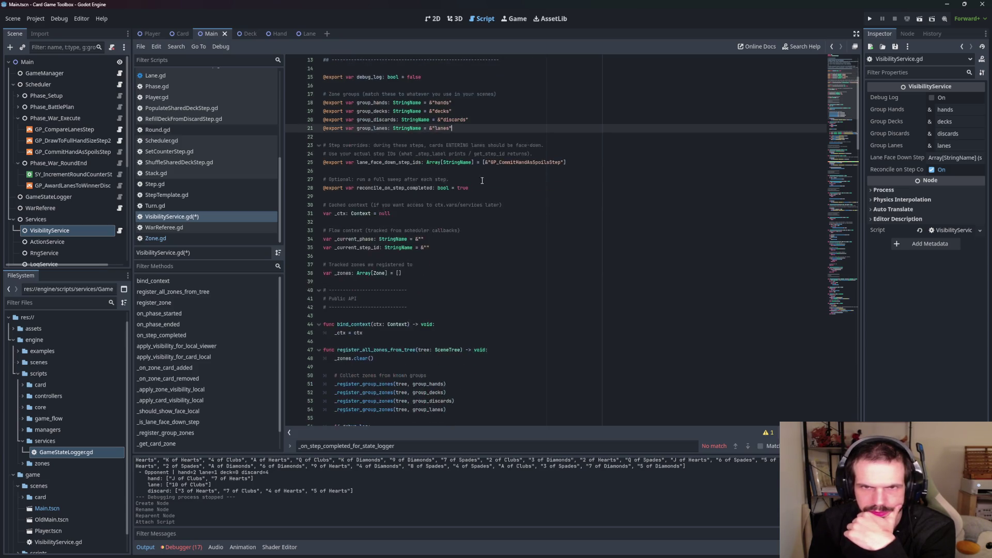
left_click(585, 172)
key("Up")
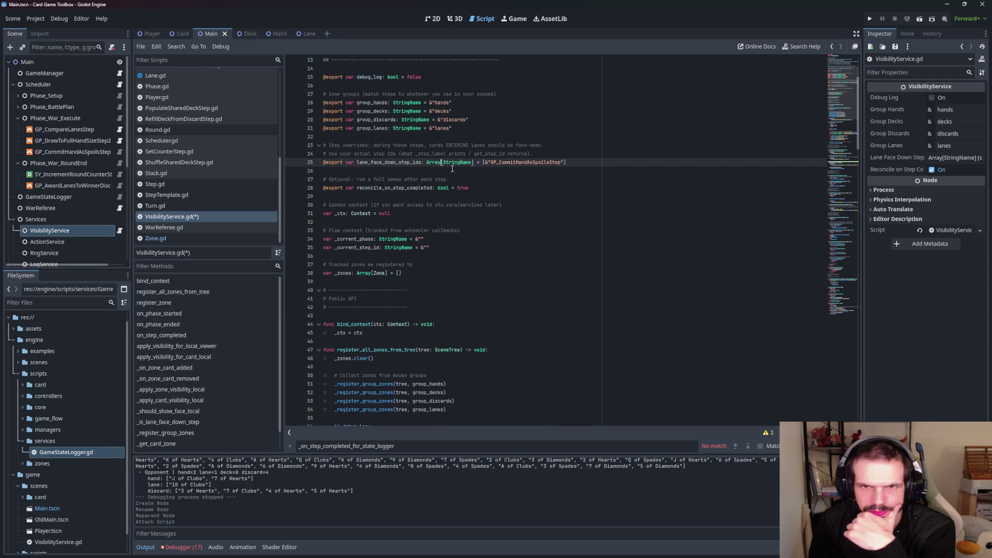
scroll(530, 178, "down", 1)
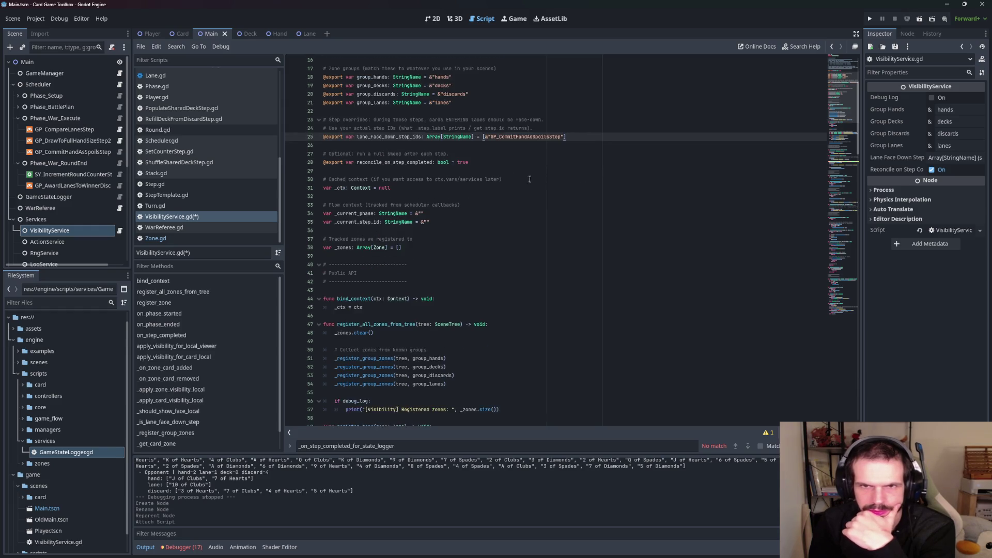
left_click(483, 163)
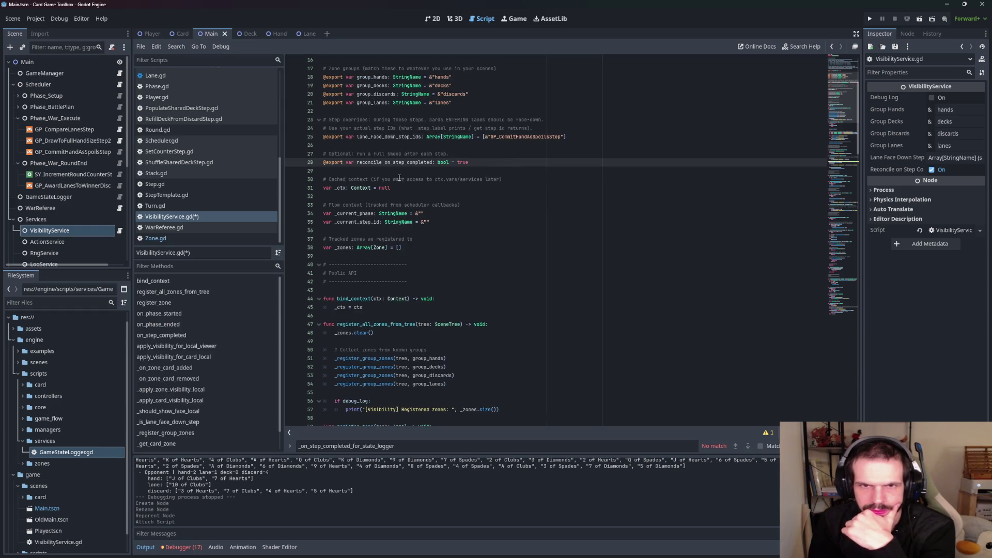
left_click(365, 162)
scroll(447, 163, "down", 2)
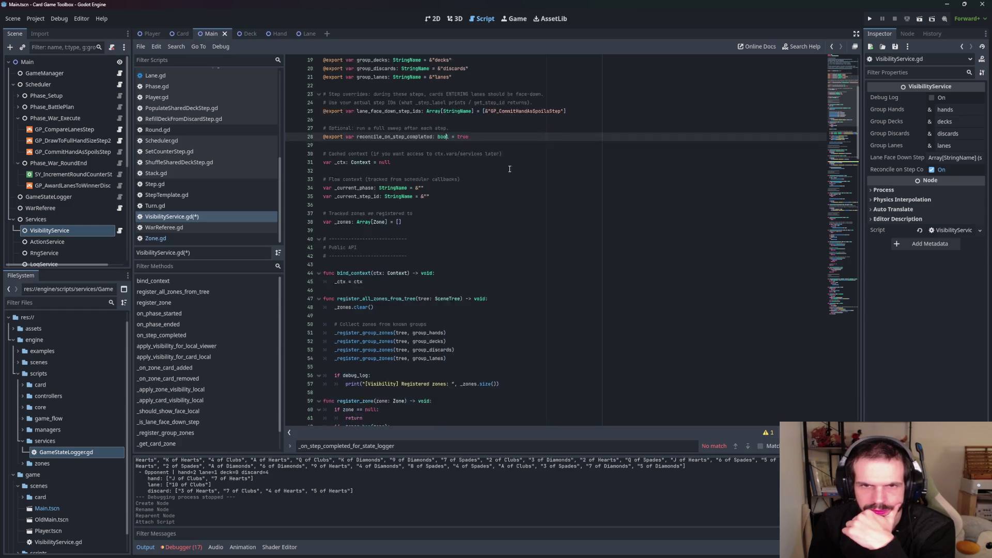
key("Down")
key("Down")
key("Down")
left_click(423, 167)
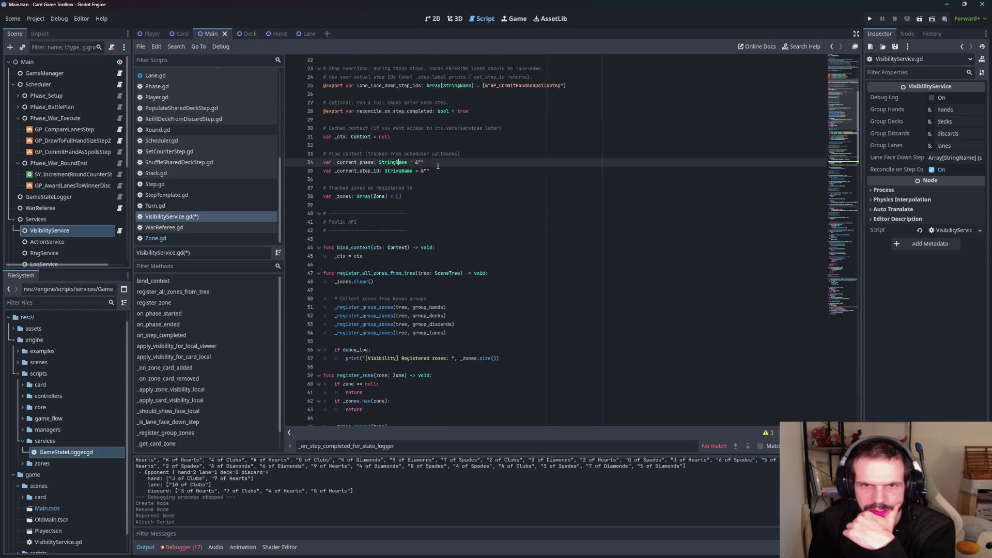
left_click(402, 171)
scroll(374, 149, "down", 2)
left_click(374, 150)
scroll(375, 150, "down", 1)
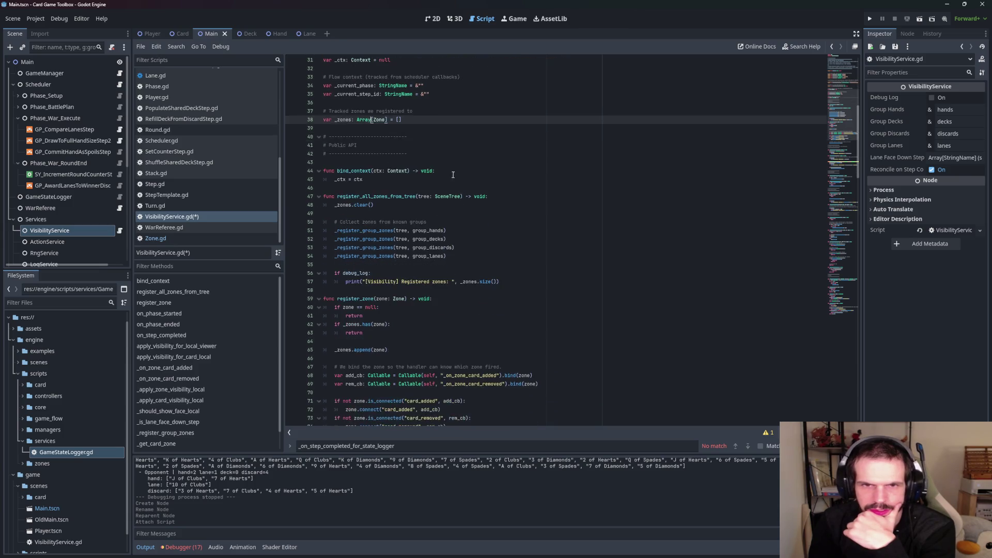
left_click(364, 171)
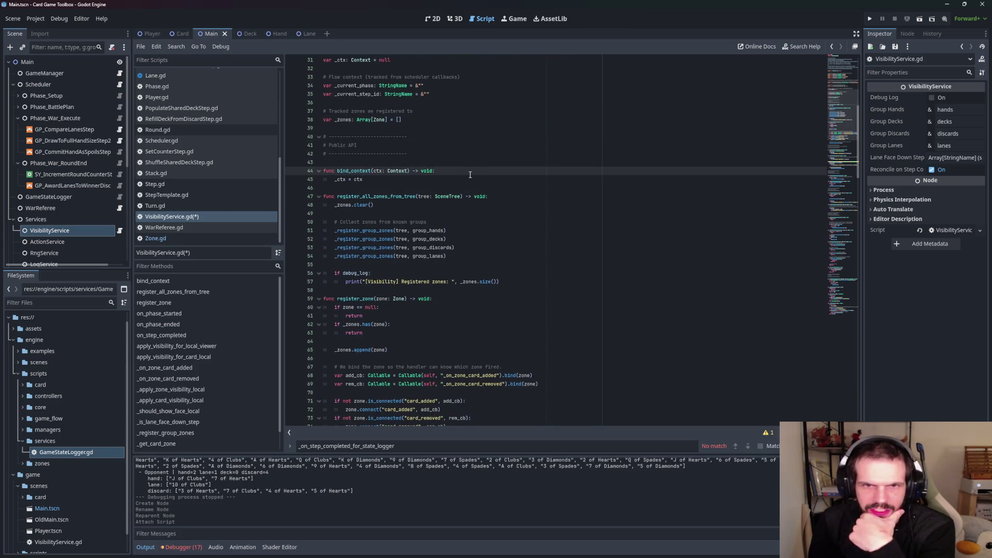
scroll(470, 174, "down", 1)
left_click(485, 155)
scroll(503, 170, "down", 2)
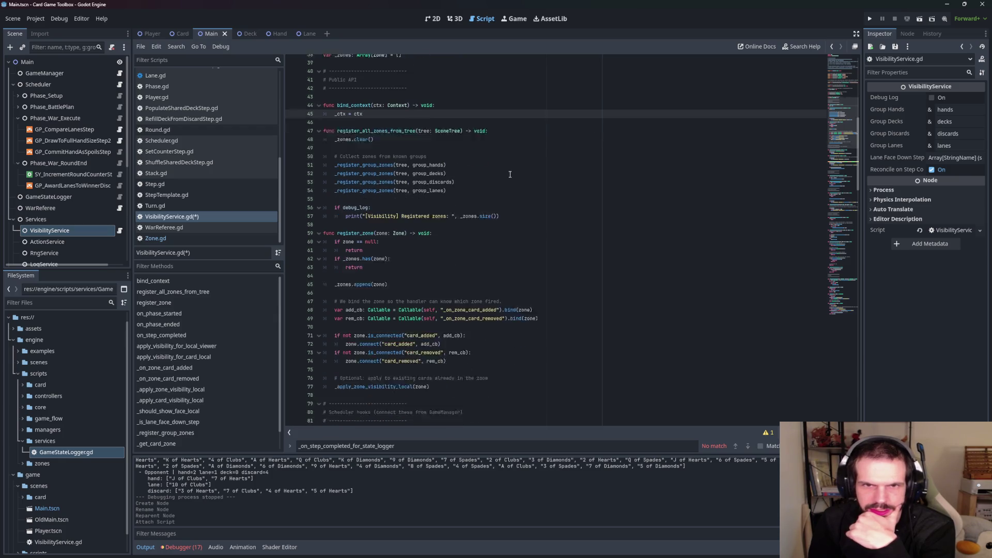
left_click(395, 115)
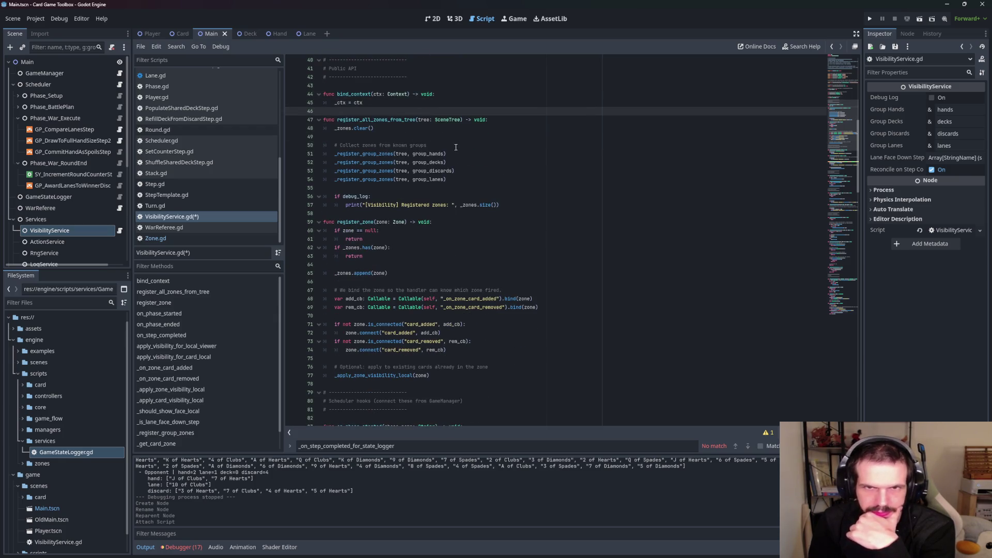
left_click(455, 147)
key("Up")
key("Up")
key("Up")
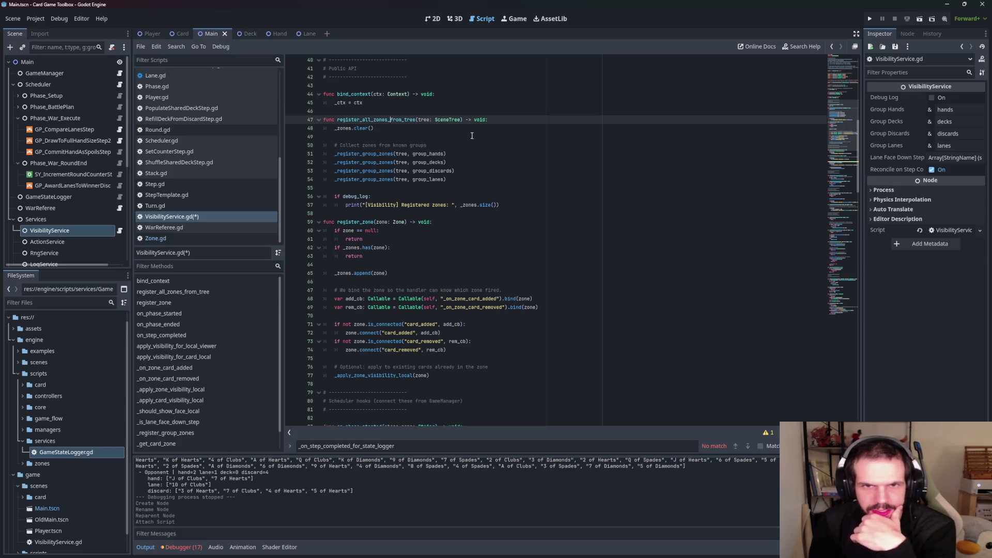
scroll(471, 136, "down", 2)
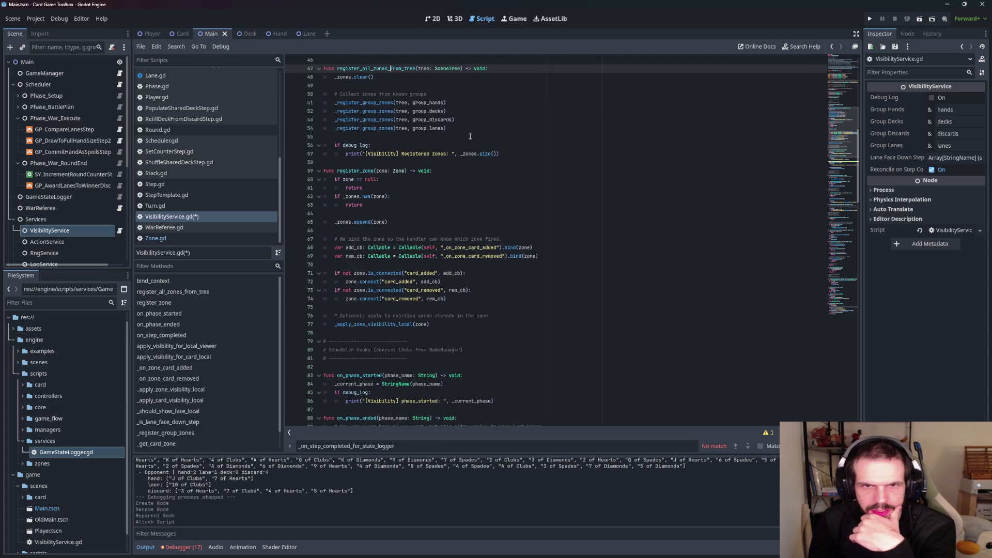
scroll(470, 136, "down", 2)
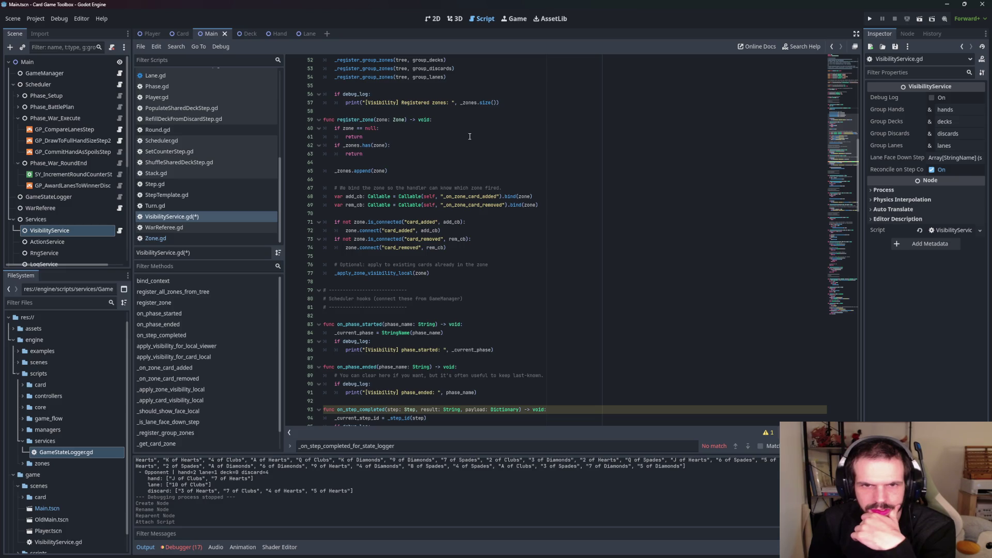
scroll(520, 188, "down", 1)
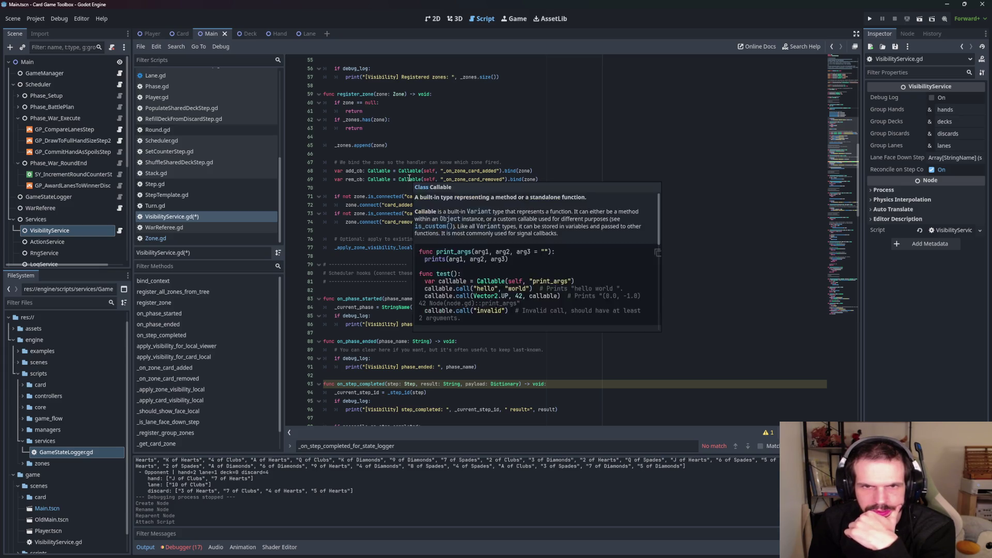
left_click(548, 169)
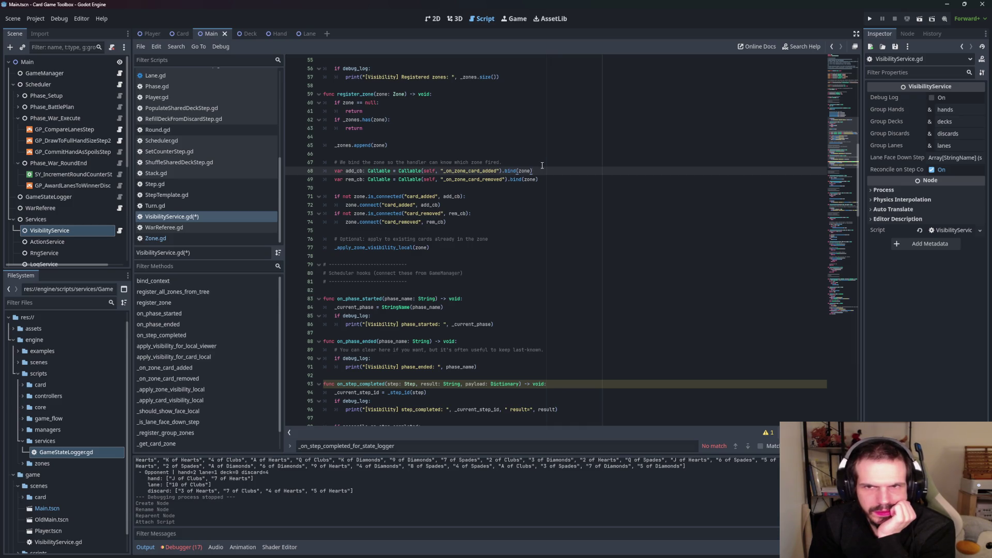
scroll(542, 165, "down", 1)
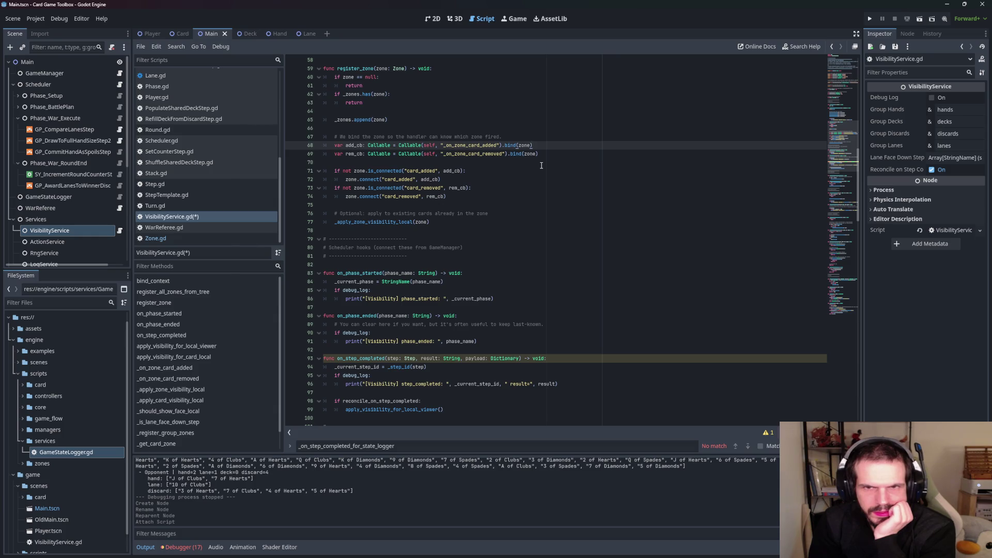
scroll(541, 165, "down", 2)
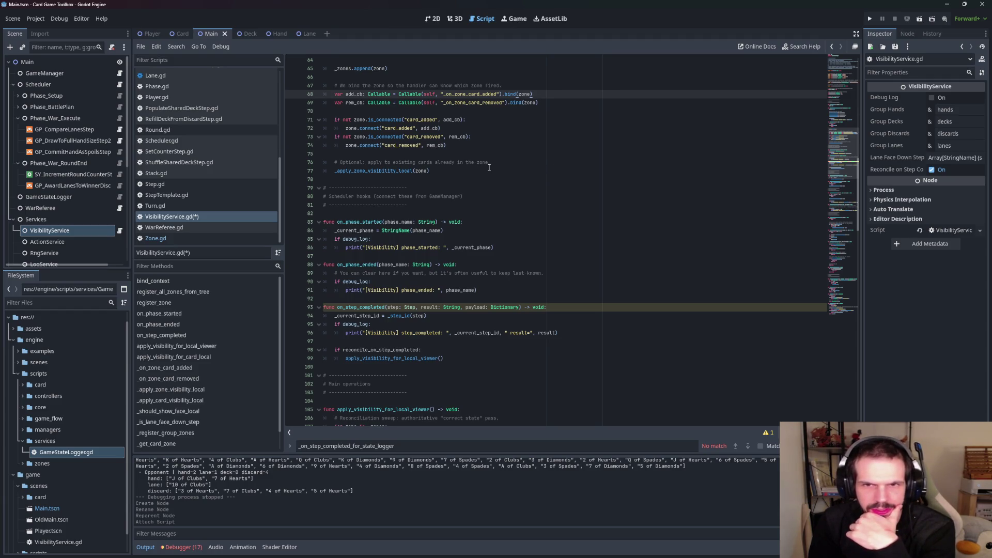
scroll(488, 167, "down", 1)
scroll(489, 167, "down", 1)
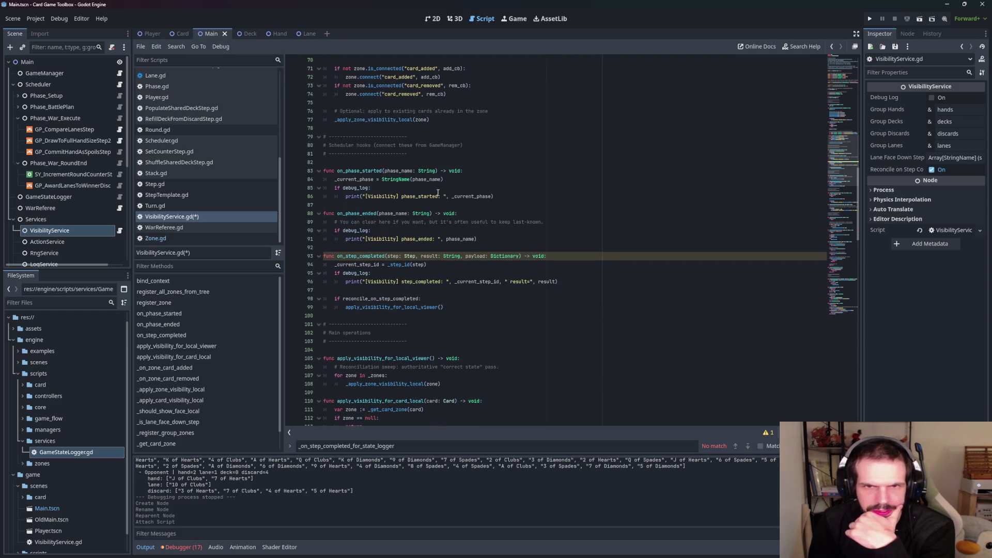
scroll(416, 207, "down", 1)
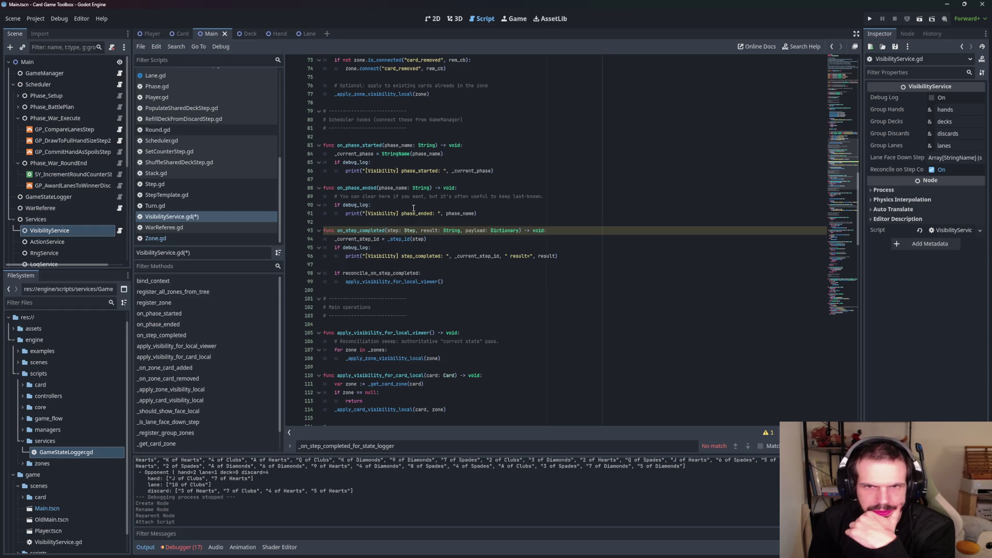
scroll(412, 207, "down", 3)
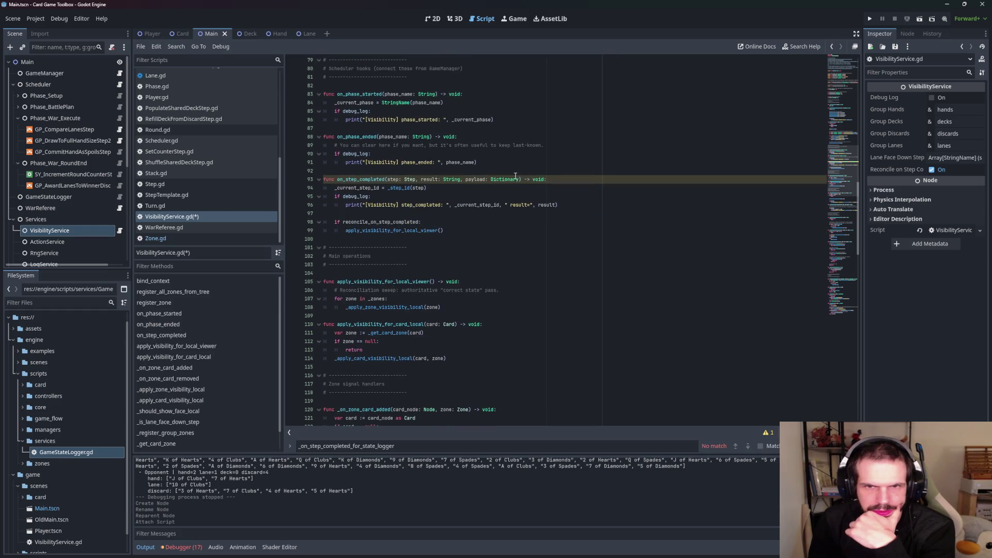
scroll(506, 178, "down", 1)
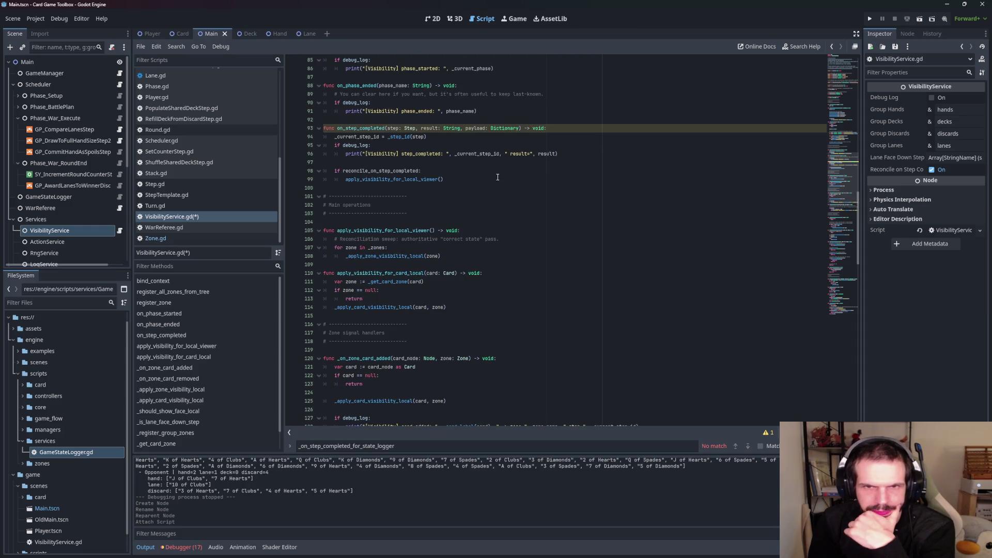
scroll(496, 177, "down", 3)
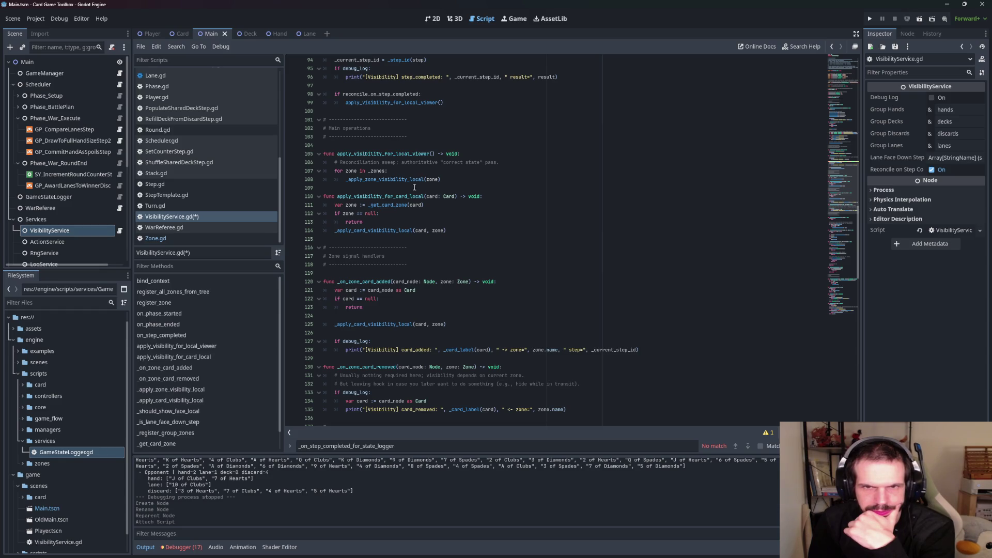
left_click(495, 179)
left_click(450, 196)
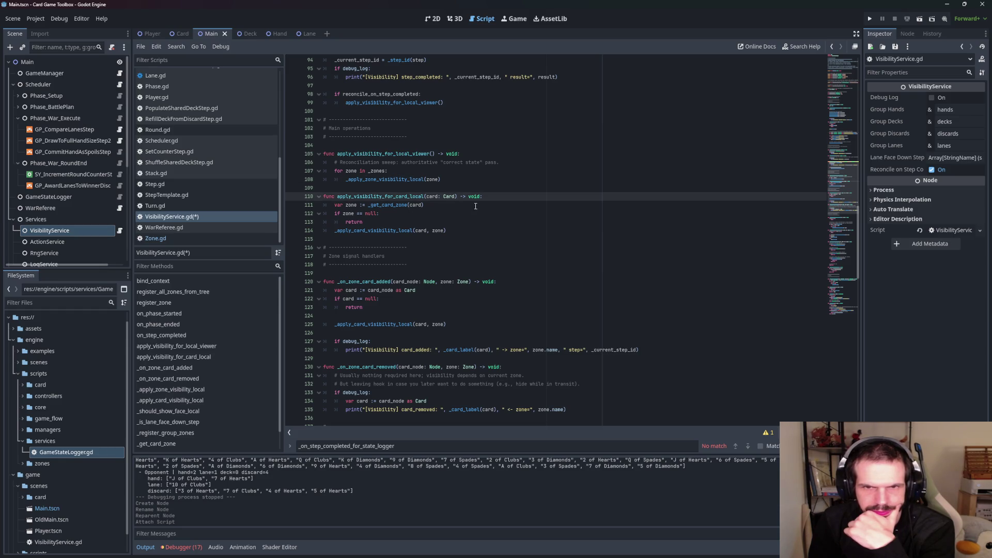
left_click(460, 230)
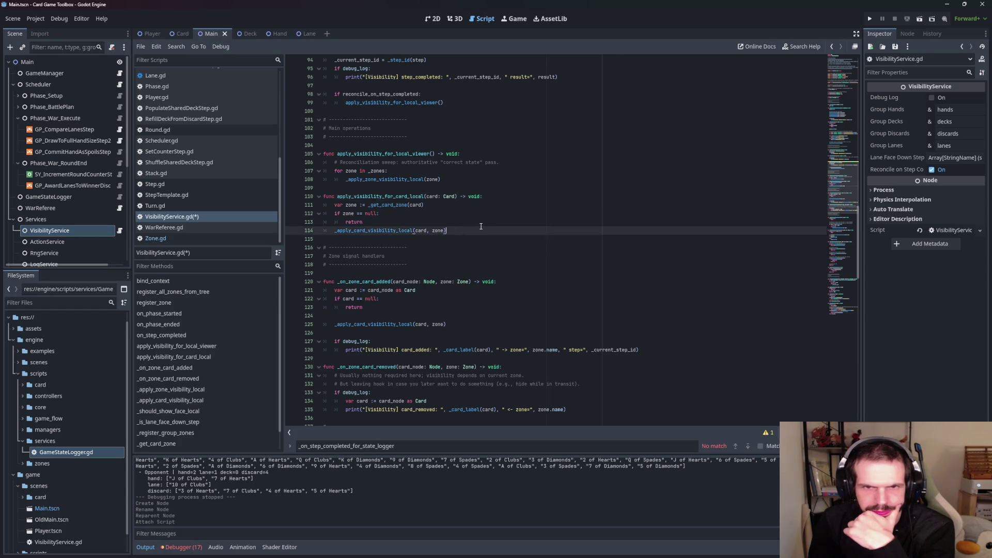
scroll(480, 226, "down", 3)
left_click(483, 205)
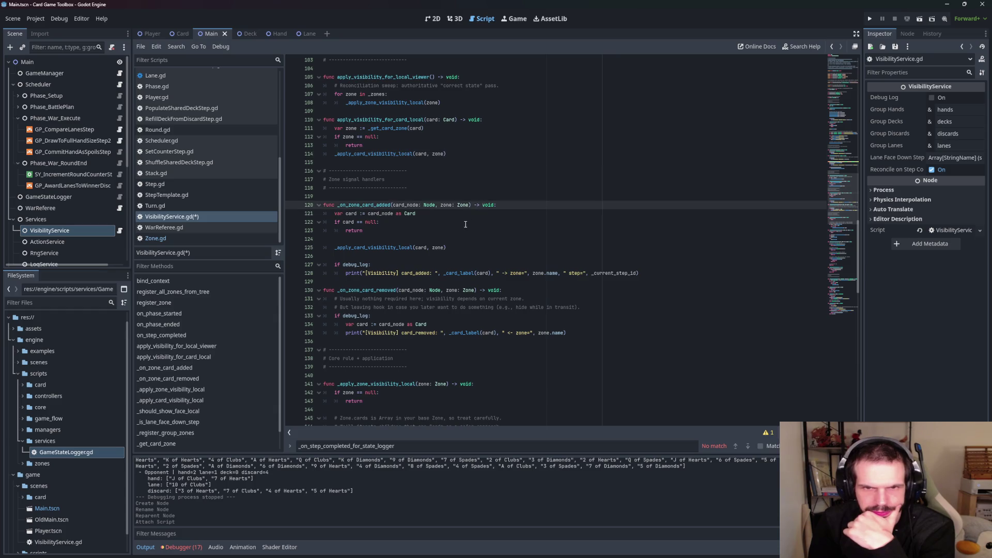
scroll(465, 224, "down", 4)
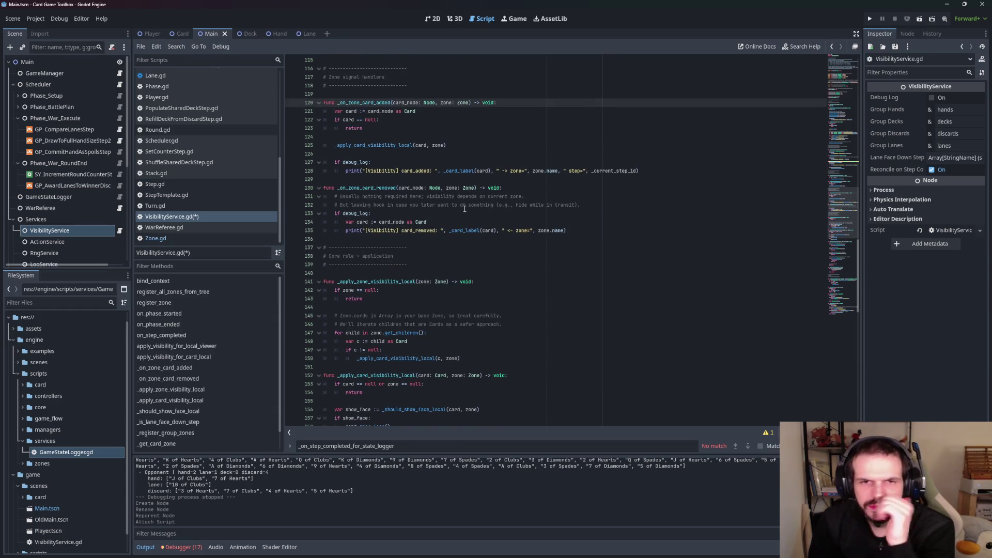
left_click_drag(474, 103, 477, 108)
left_click(453, 122)
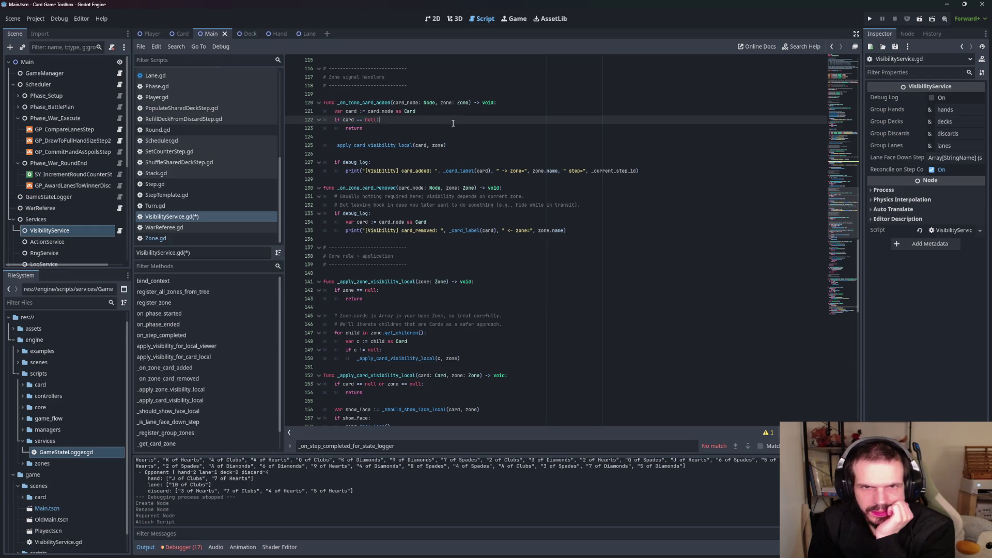
scroll(453, 126, "down", 2)
scroll(452, 129, "down", 4)
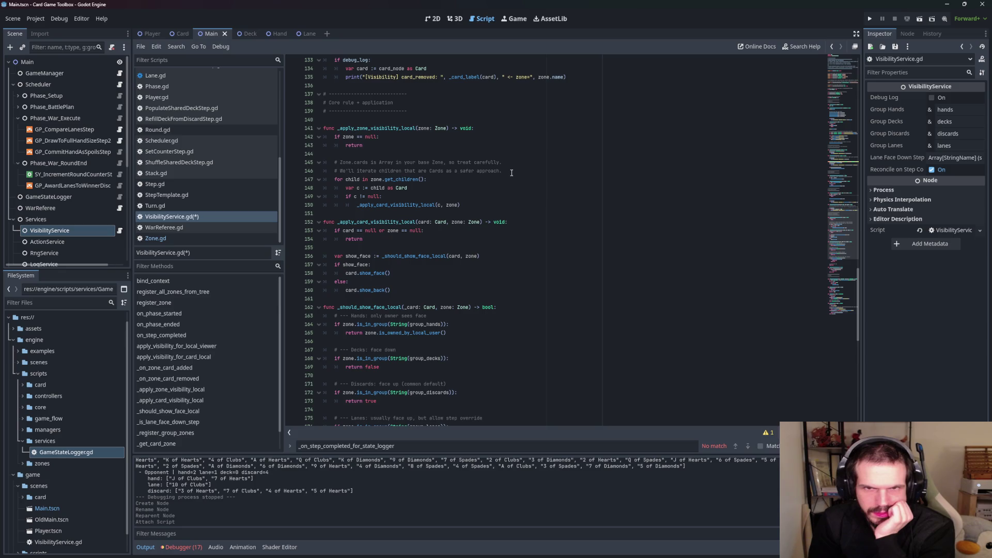
scroll(512, 173, "down", 1)
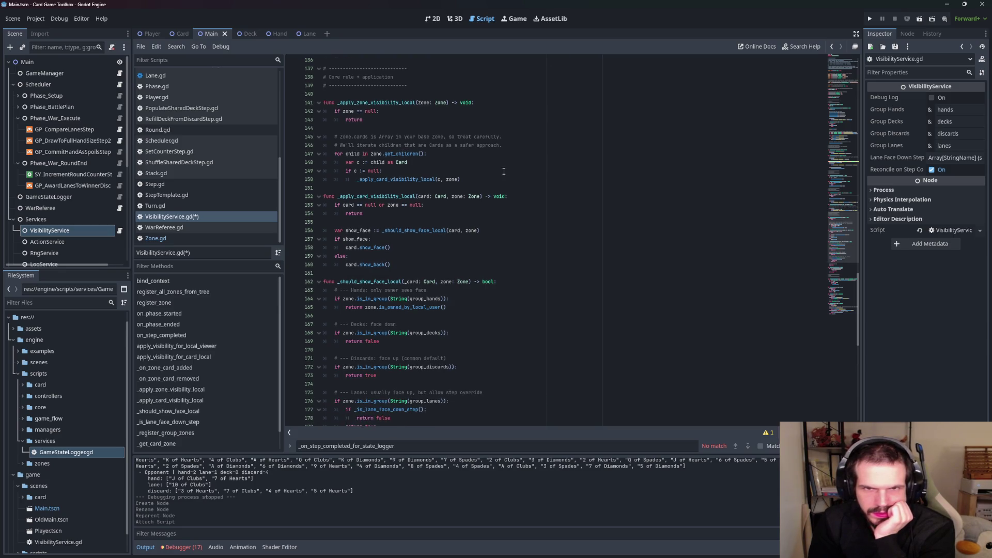
scroll(502, 171, "down", 2)
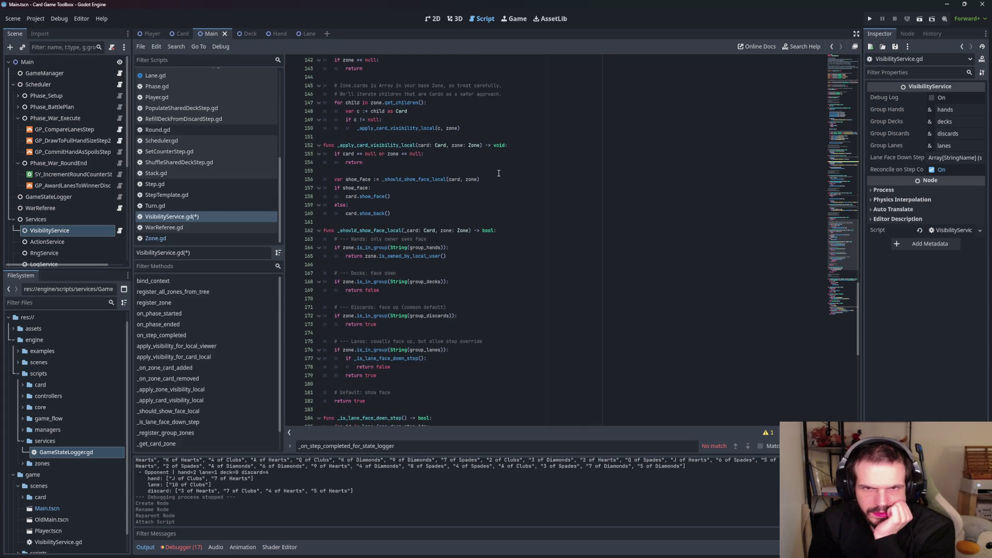
left_click(418, 161)
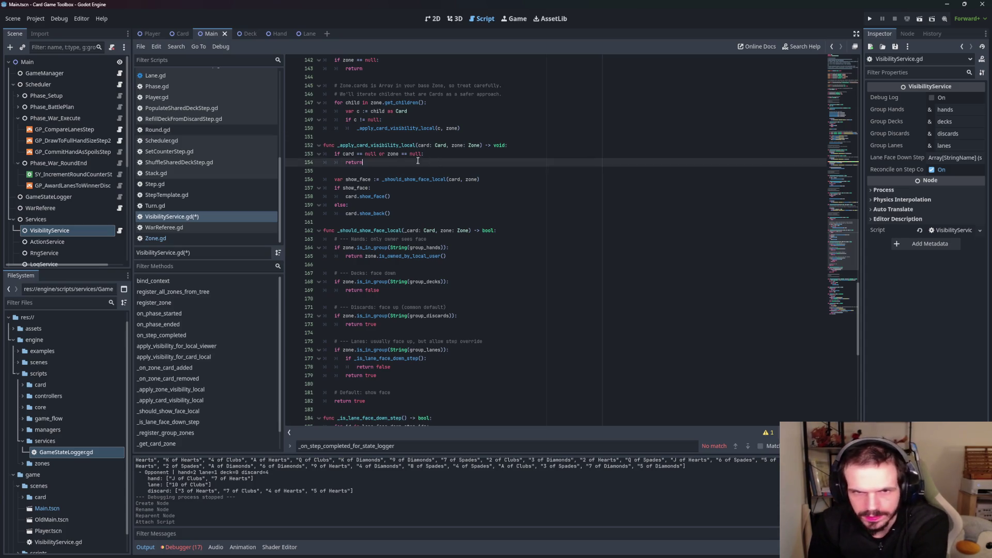
left_click_drag(334, 180, 480, 179)
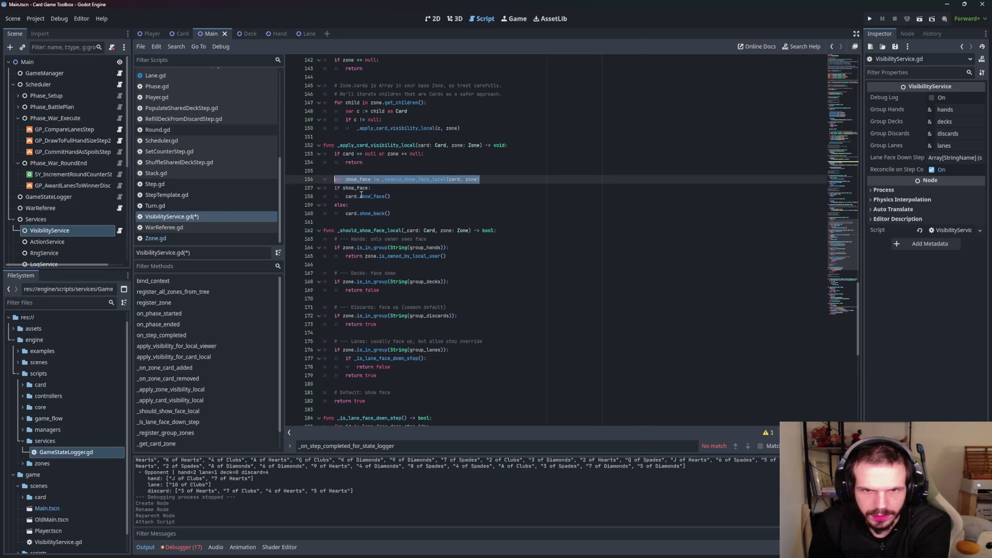
left_click_drag(352, 234, 325, 232)
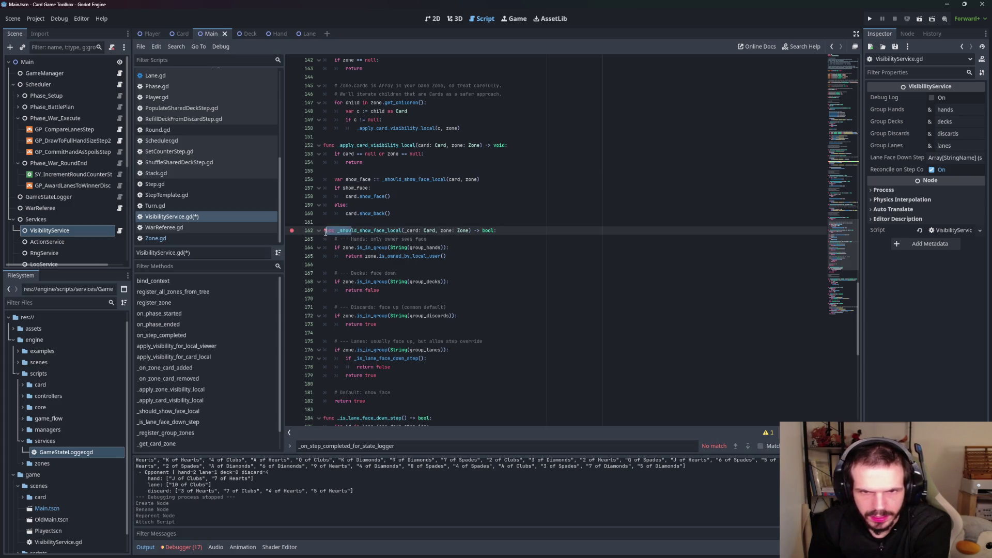
key("alt+f")
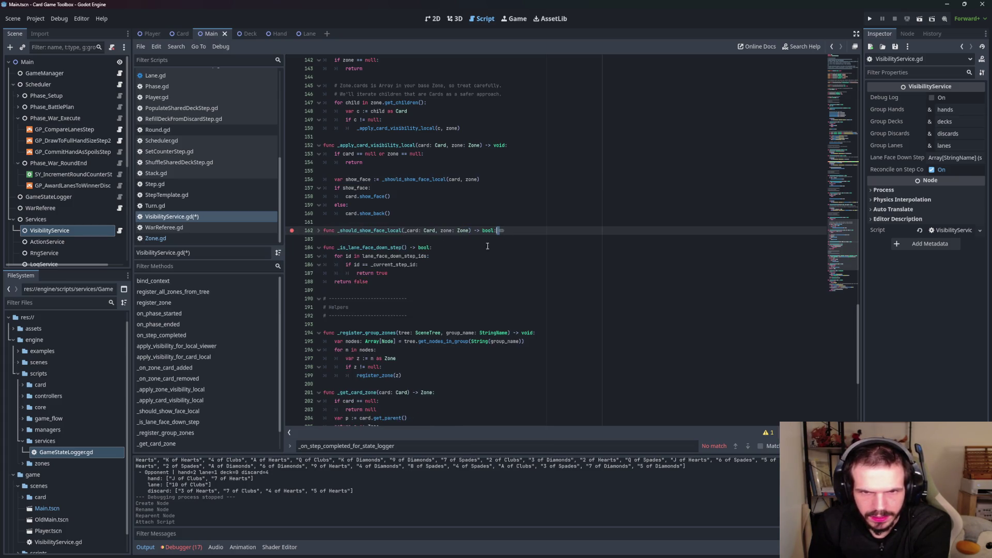
left_click(556, 253)
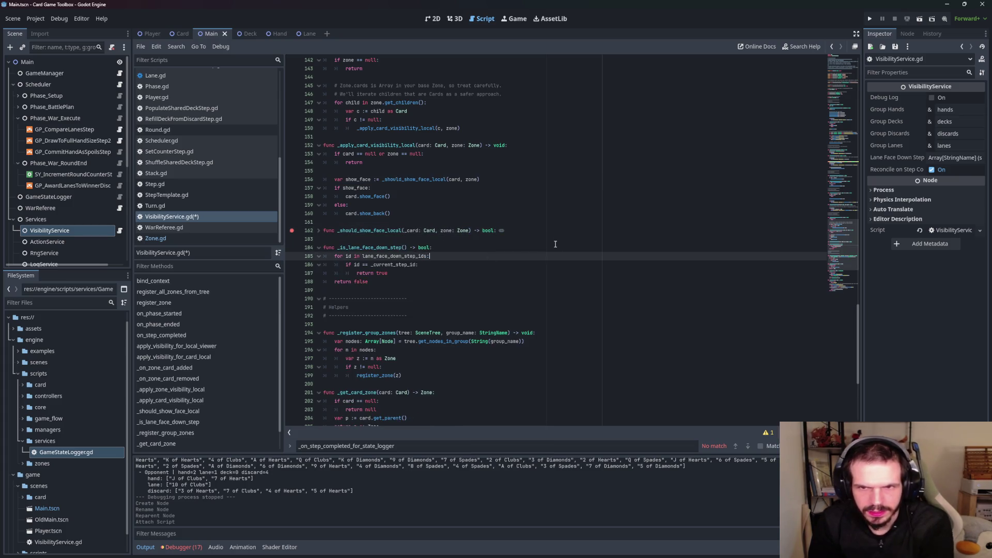
left_click(319, 231)
left_click(431, 242)
key("Down")
key("Down")
key("Down")
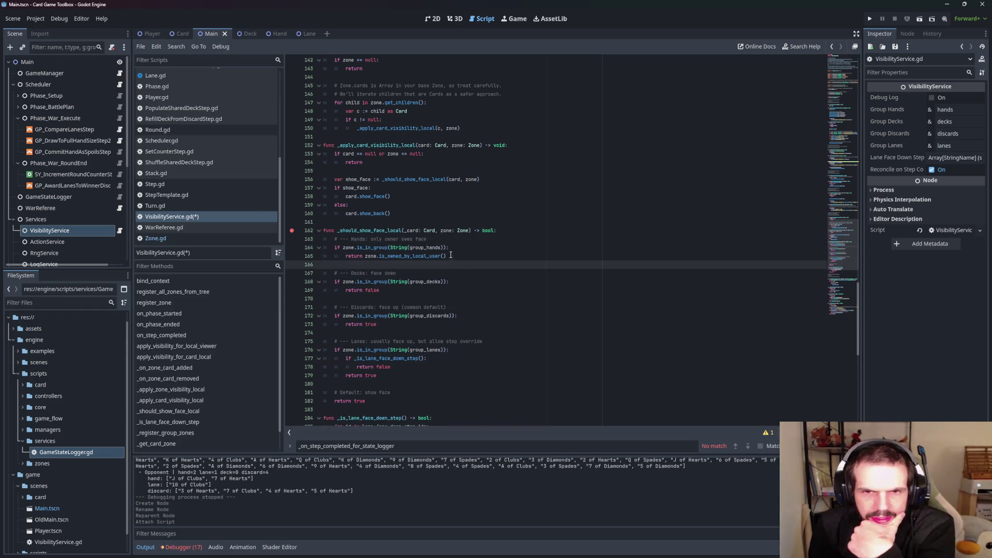
left_click(451, 238)
scroll(455, 246, "down", 1)
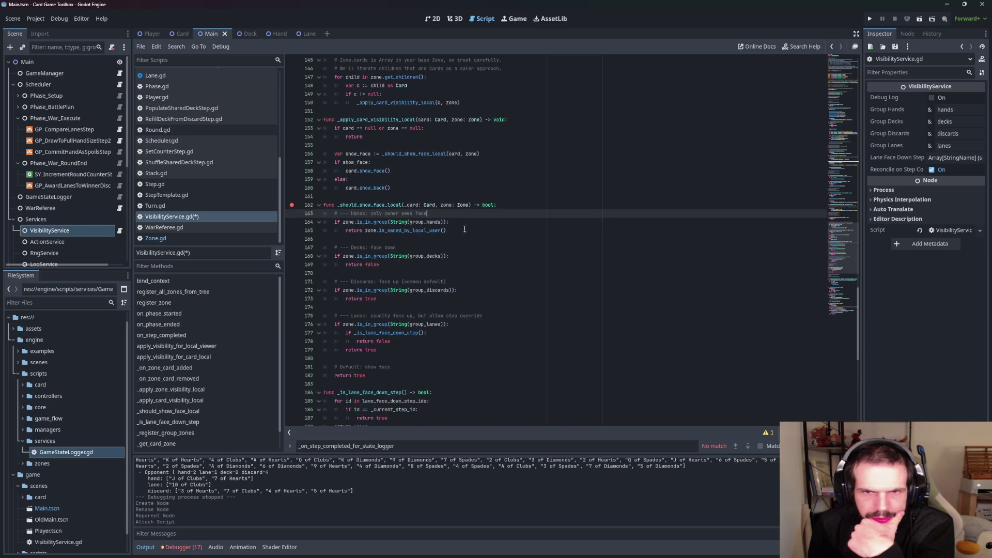
left_click(459, 225)
left_click(460, 232)
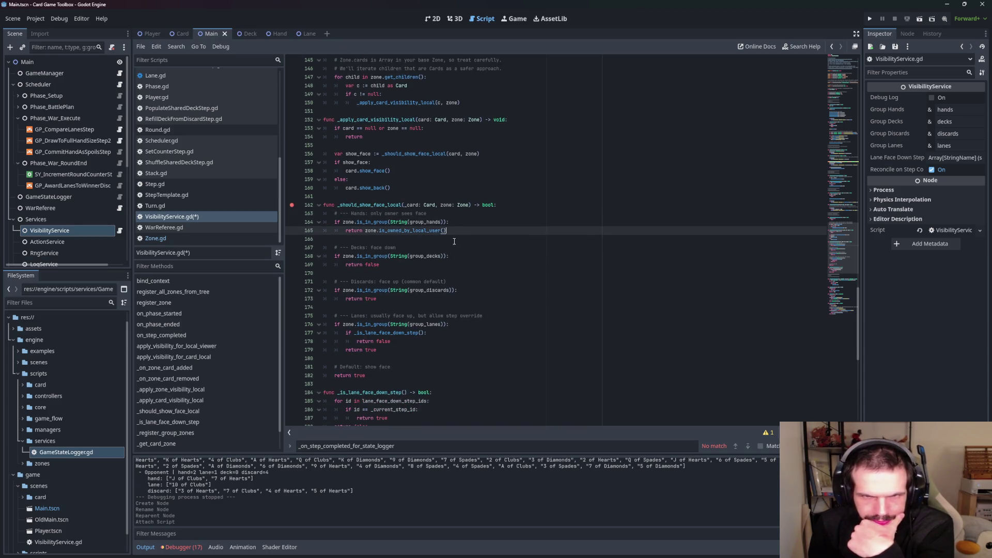
scroll(454, 241, "down", 1)
key("Down")
key("Down")
key("Down")
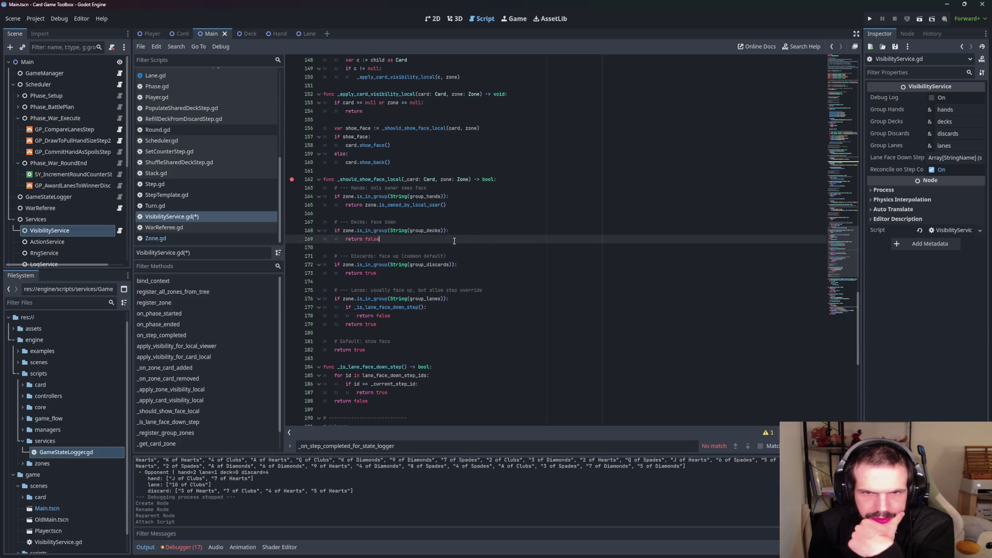
scroll(455, 240, "down", 1)
left_click(467, 237)
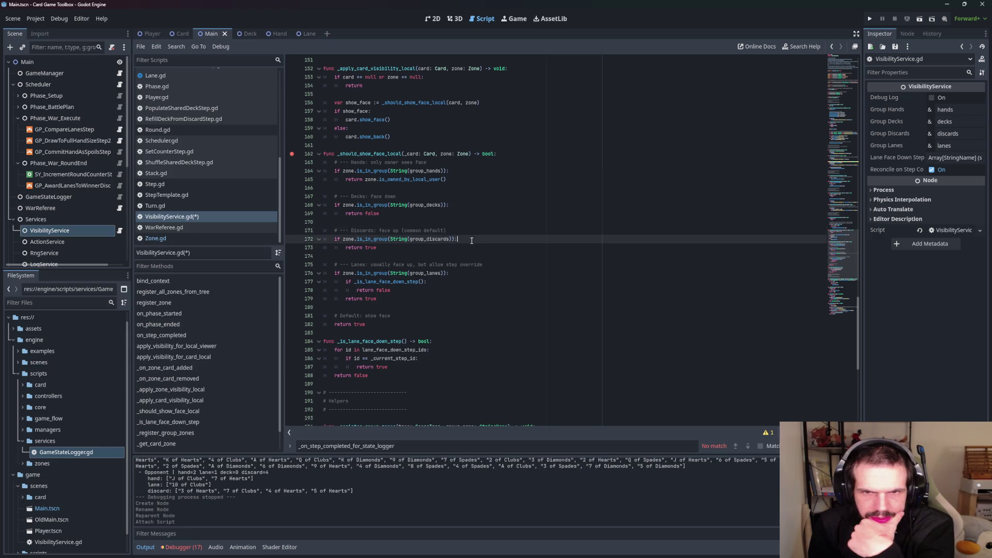
left_click(471, 247)
scroll(472, 248, "down", 1)
left_click(472, 249)
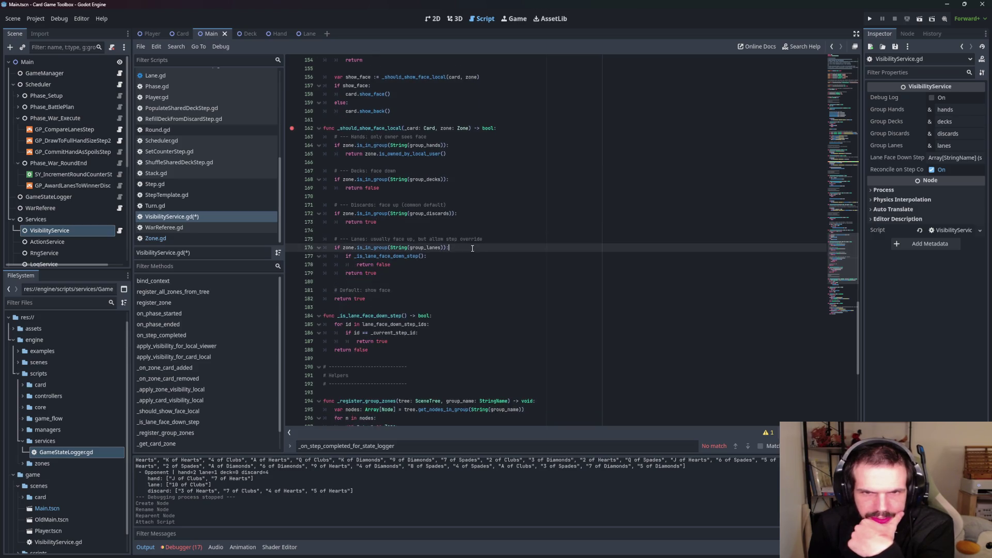
left_click(441, 258)
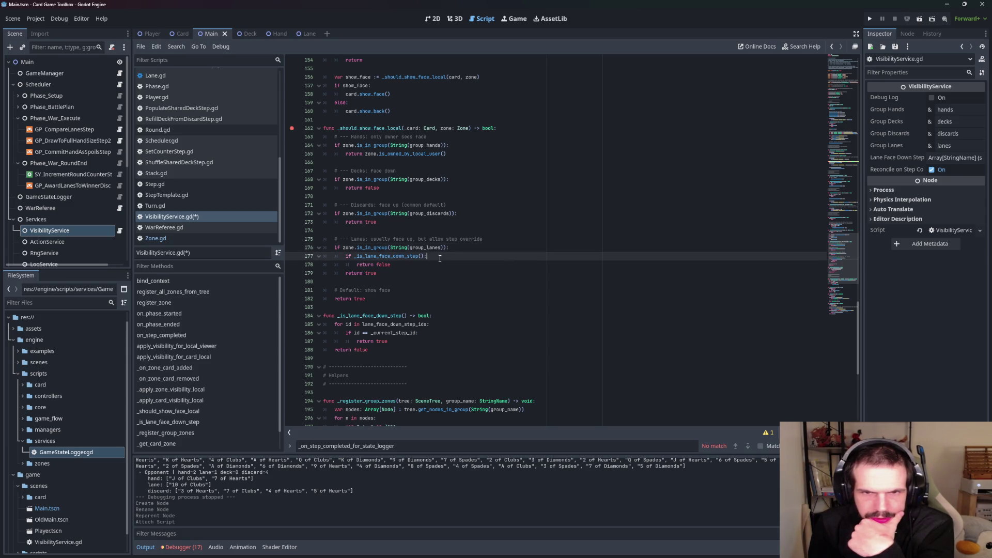
scroll(439, 258, "down", 1)
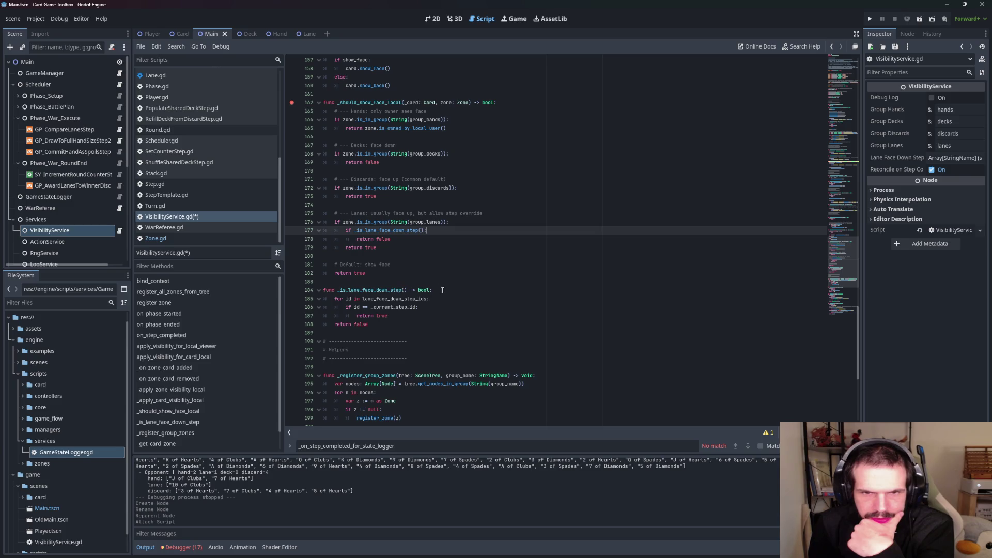
scroll(434, 290, "down", 1)
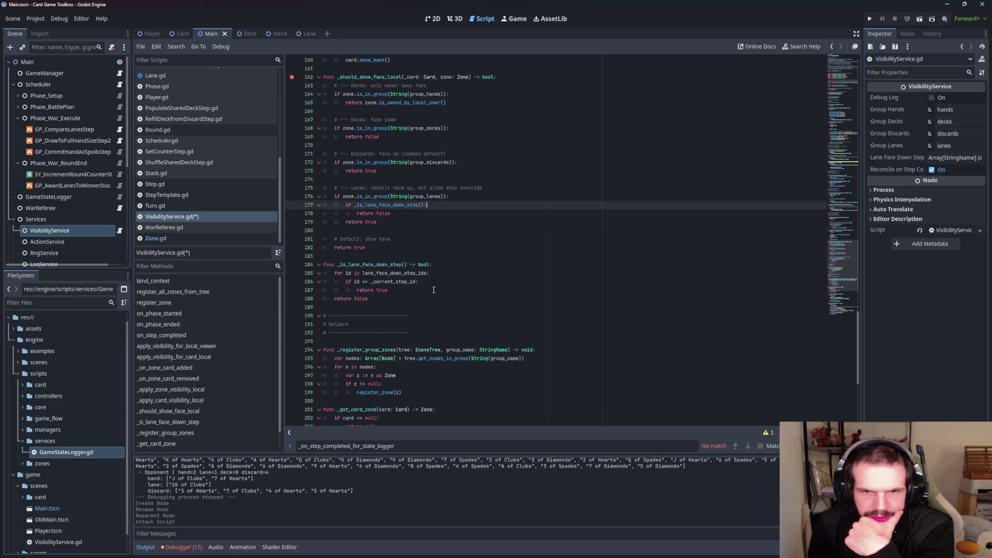
scroll(433, 289, "up", 1)
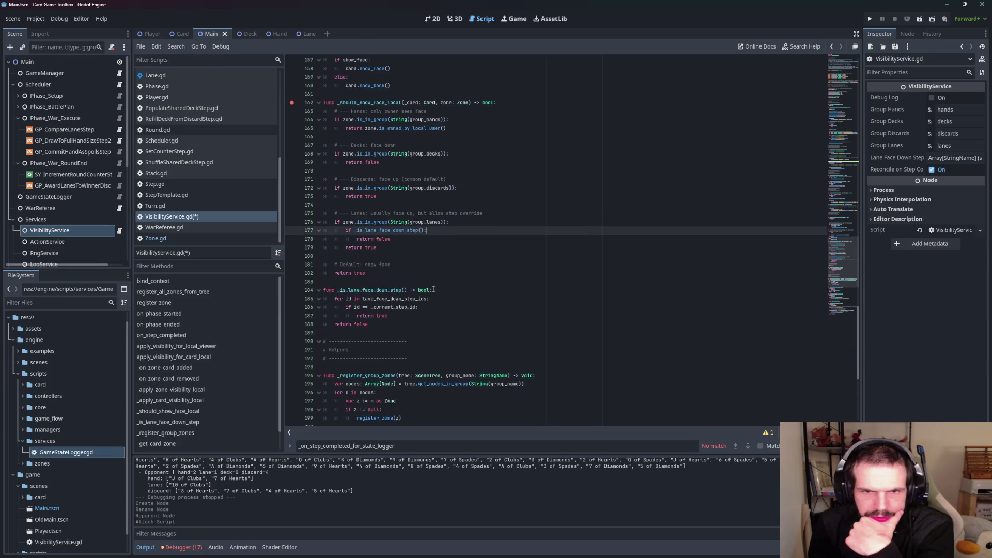
left_click(361, 300)
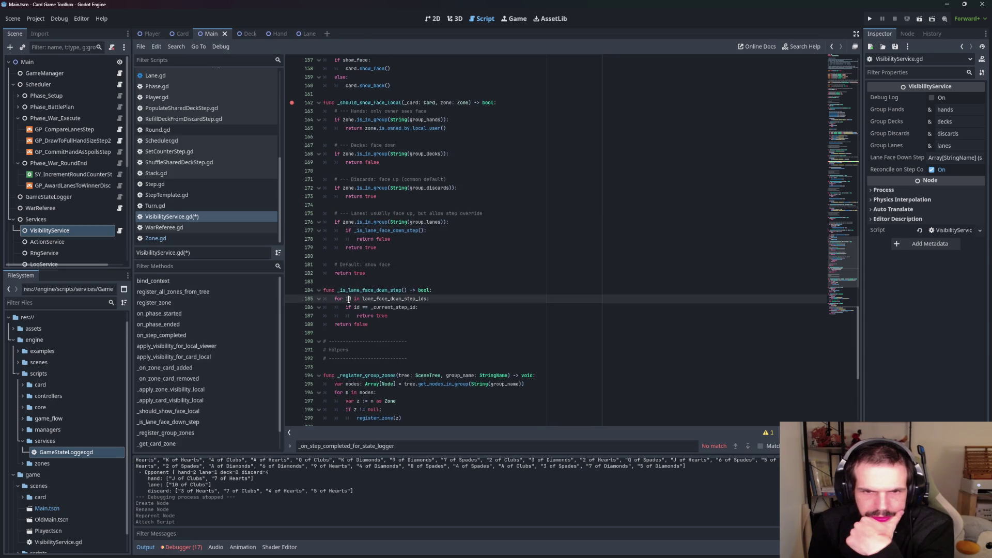
left_click(440, 309)
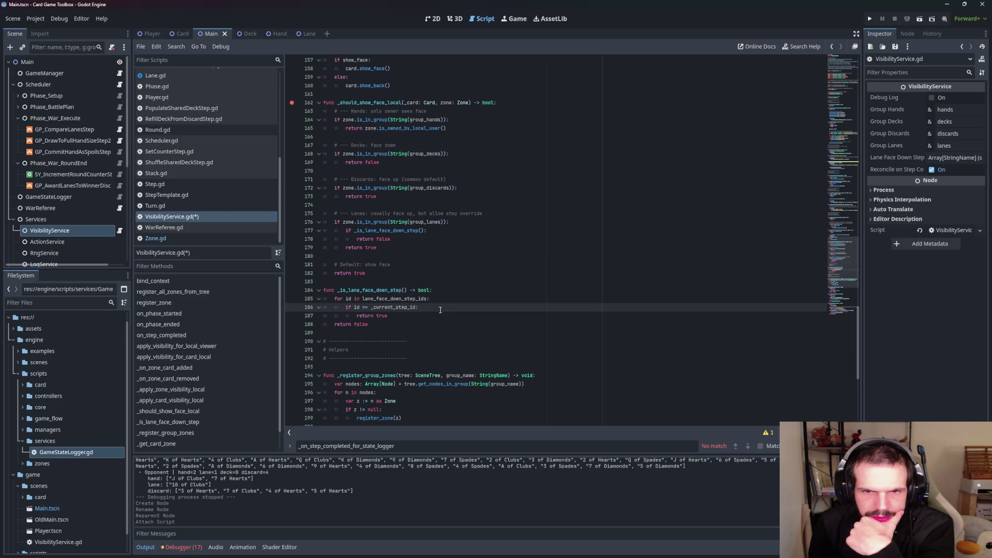
scroll(441, 309, "down", 4)
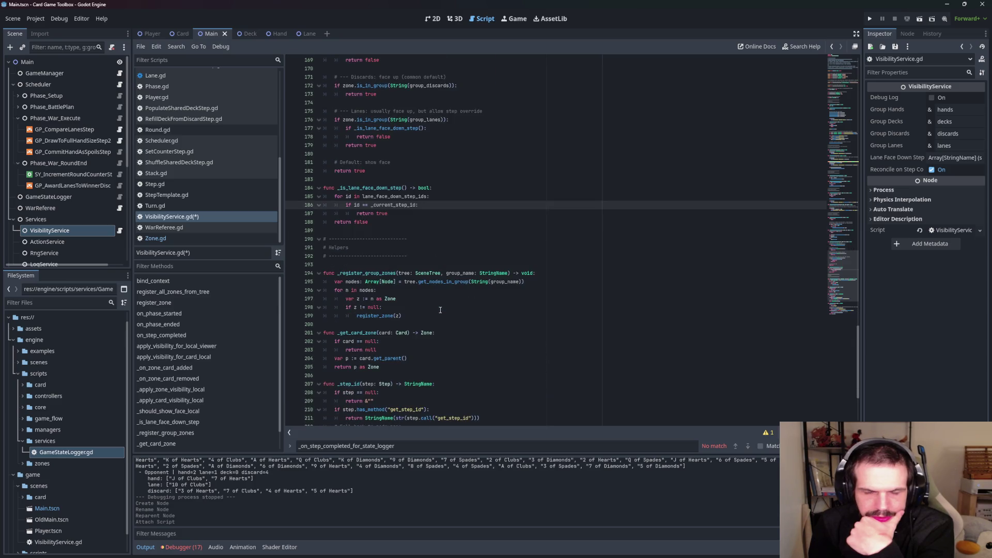
scroll(441, 309, "down", 2)
scroll(440, 310, "down", 2)
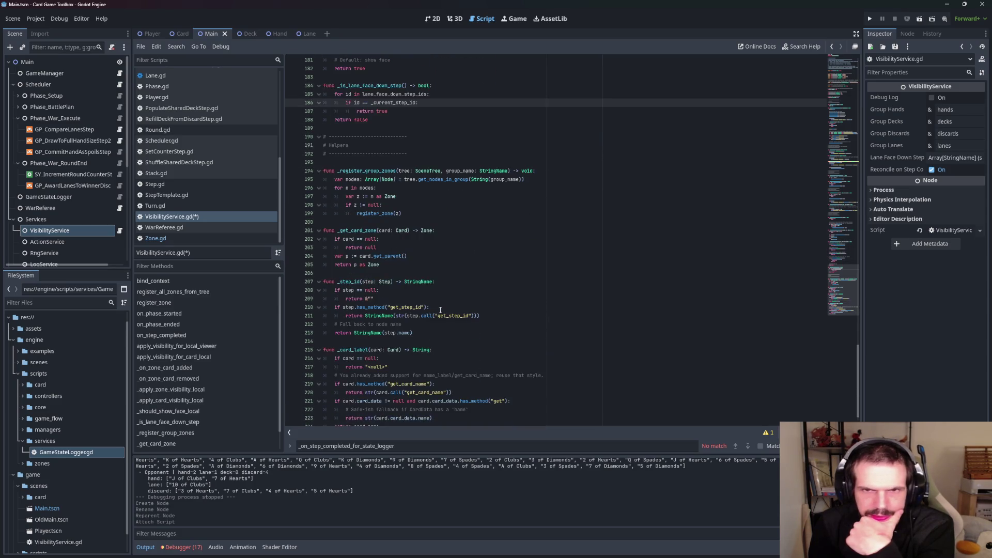
scroll(473, 251, "down", 1)
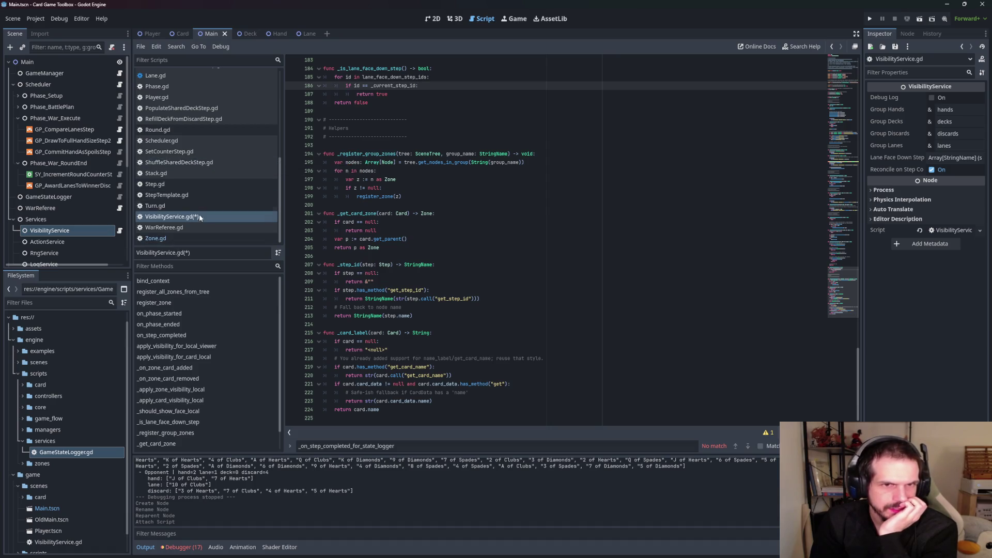
scroll(196, 219, "up", 5)
scroll(196, 222, "up", 1)
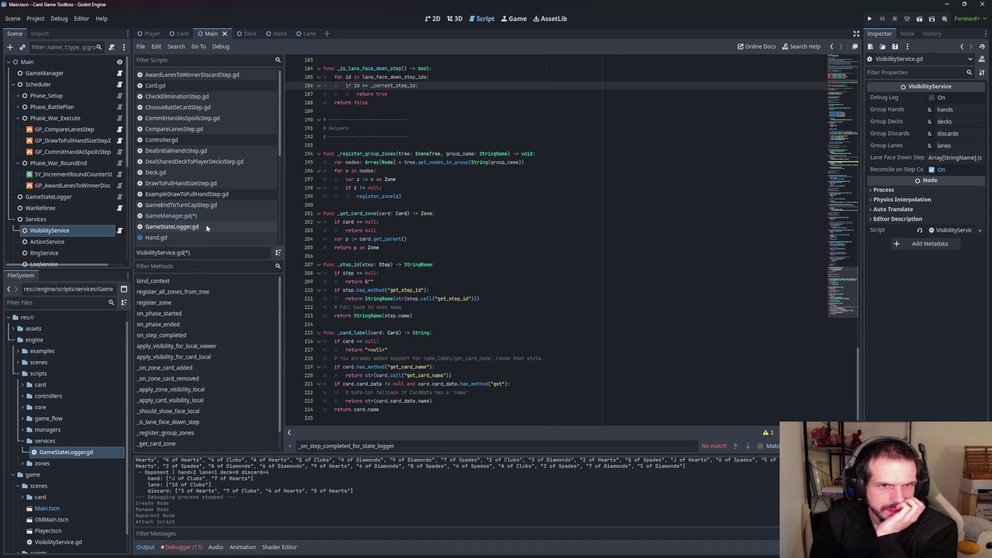
Open GameManager.gd, dismiss the _referee popup, and add a blank line after line 44.
left_click(194, 217)
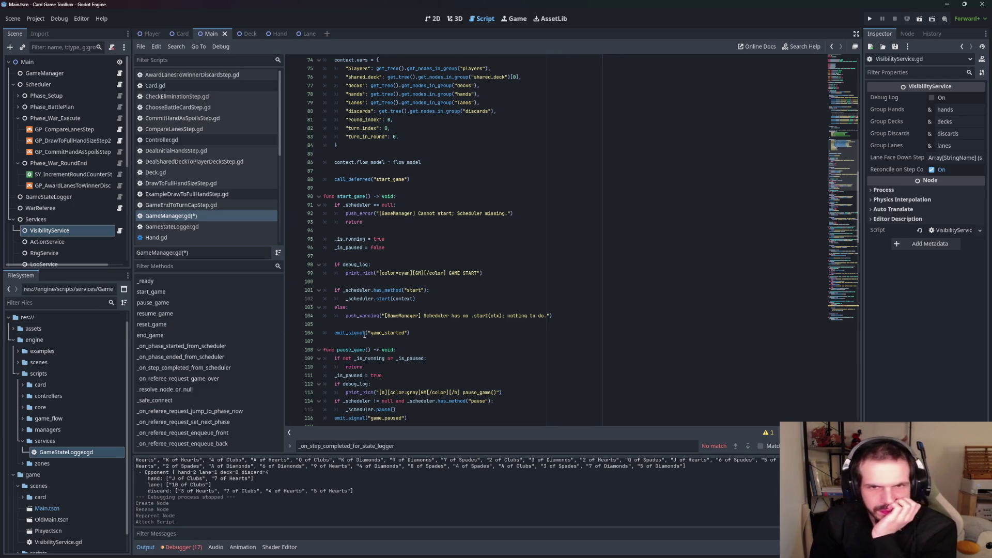
scroll(397, 267, "up", 7)
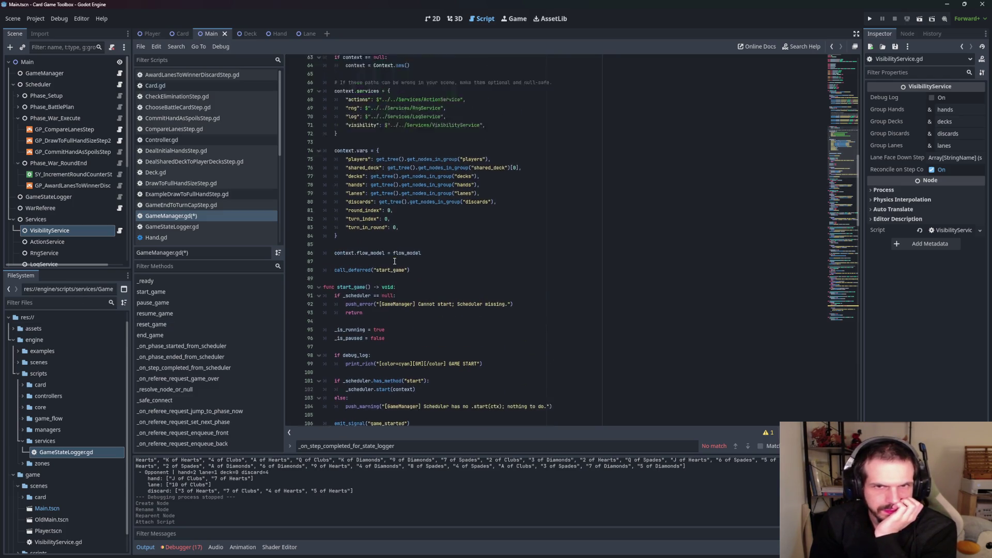
scroll(395, 261, "up", 2)
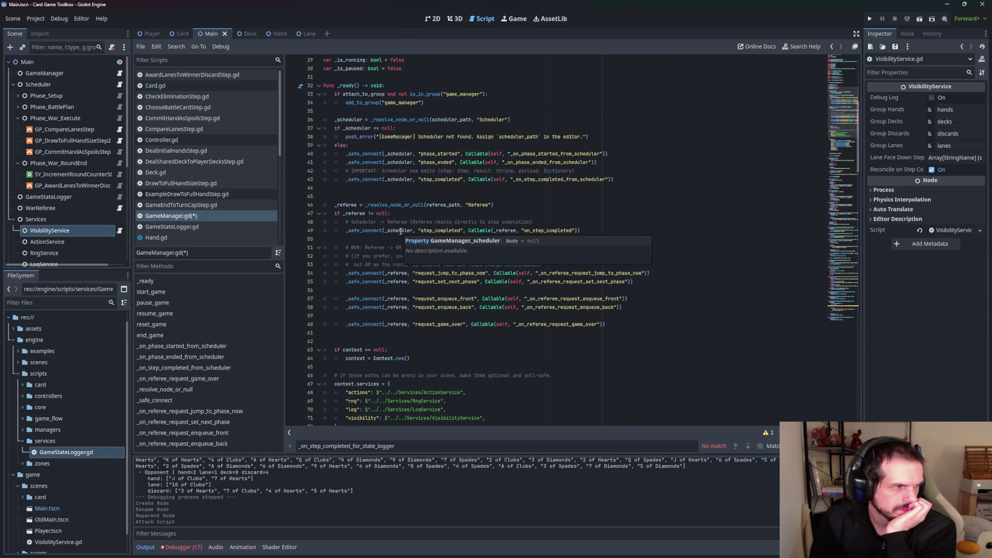
mouse_move(389, 279)
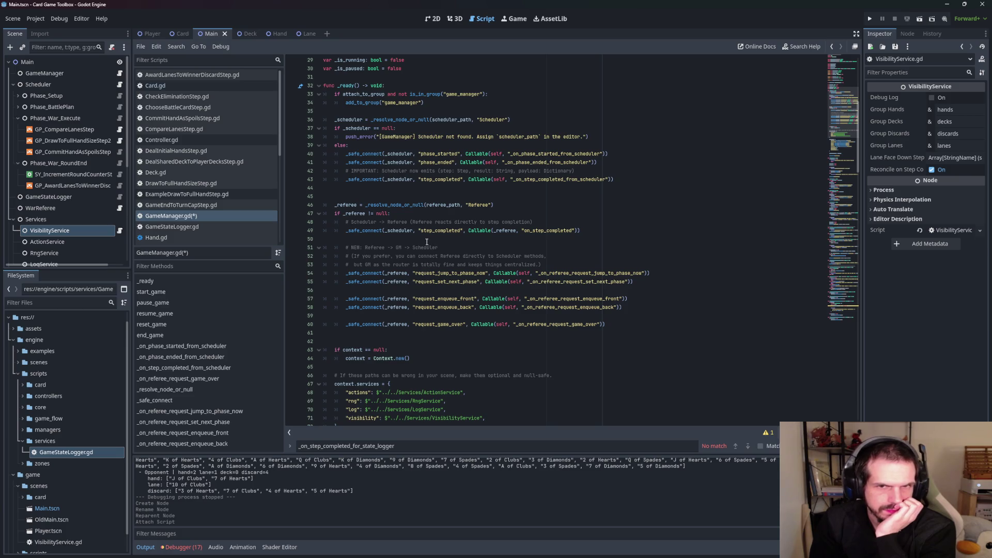
left_click(382, 334)
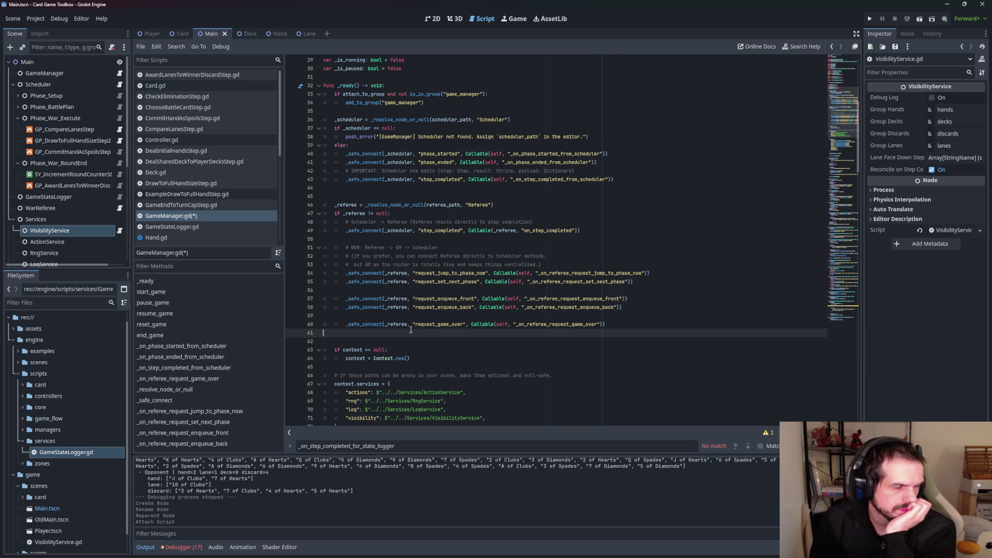
left_click(345, 187)
key("Return")
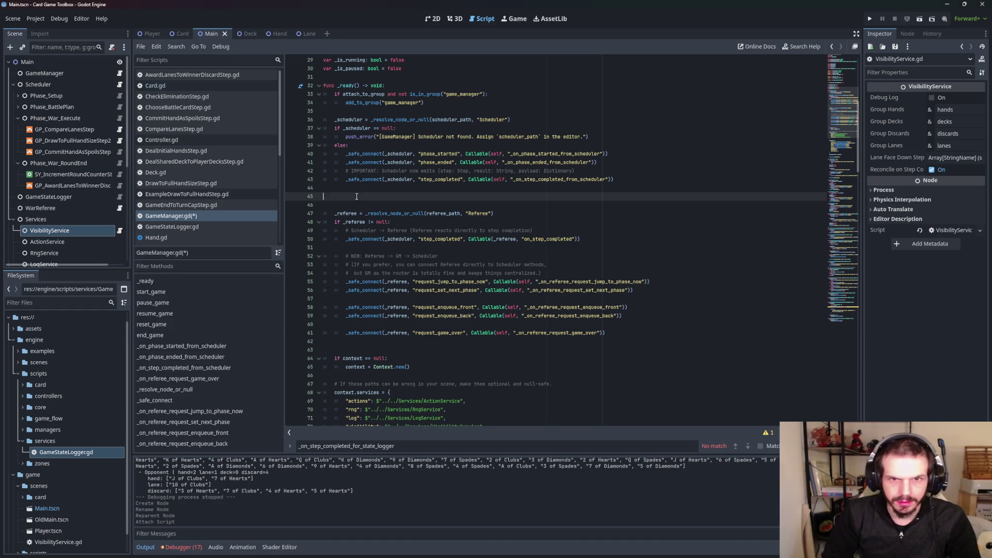
Paste the VisibilityService hookup block into _ready and indent it with Tab.
key("ctrl+v")
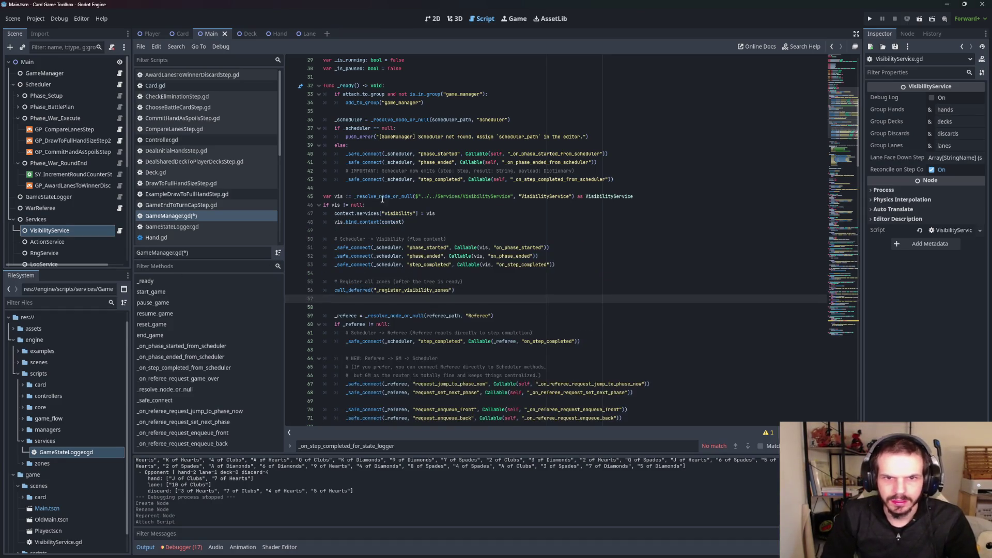
left_click(301, 222, "shift")
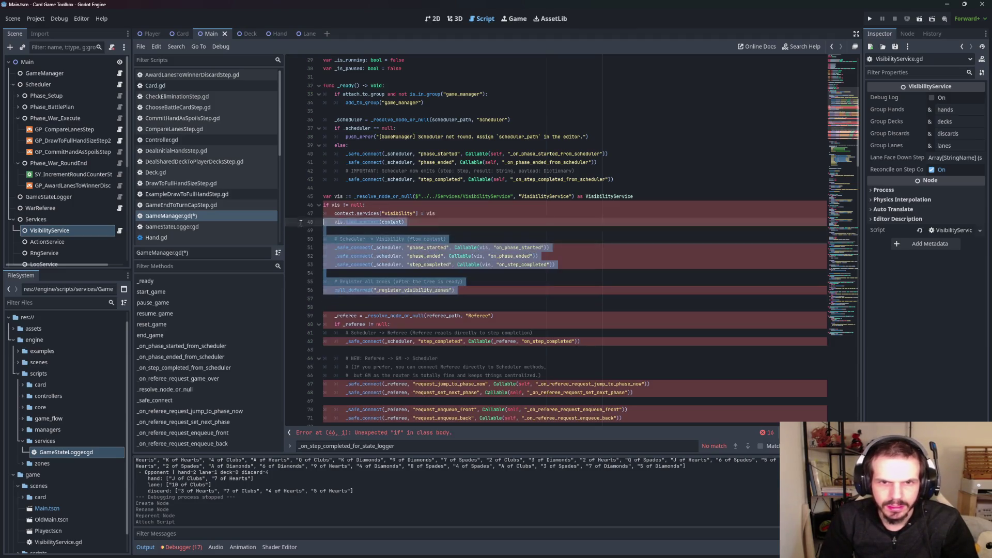
left_click(299, 196, "shift")
key("Tab")
left_click(464, 223)
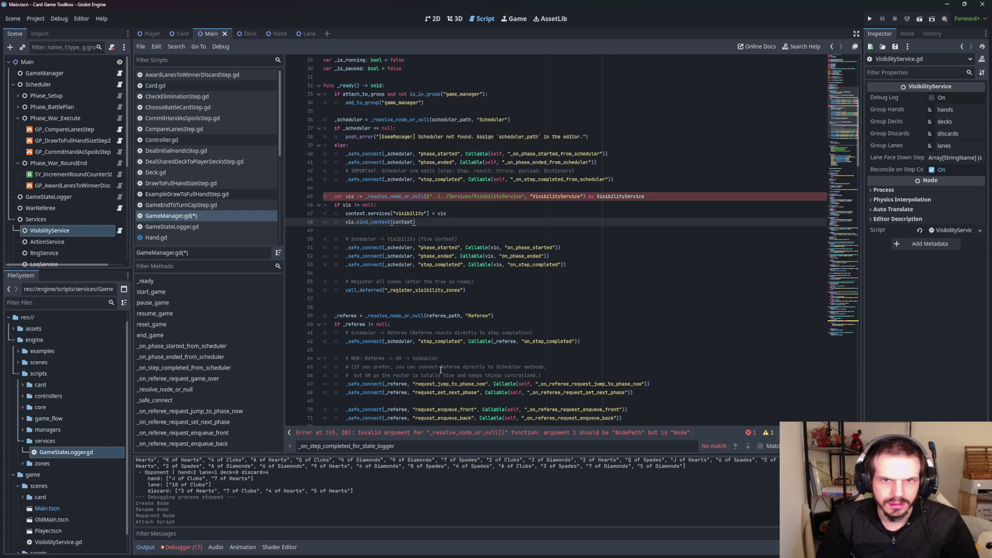
Move the var vis lookup line out of _ready to an unindented class-level variable.
scroll(468, 321, "up", 3)
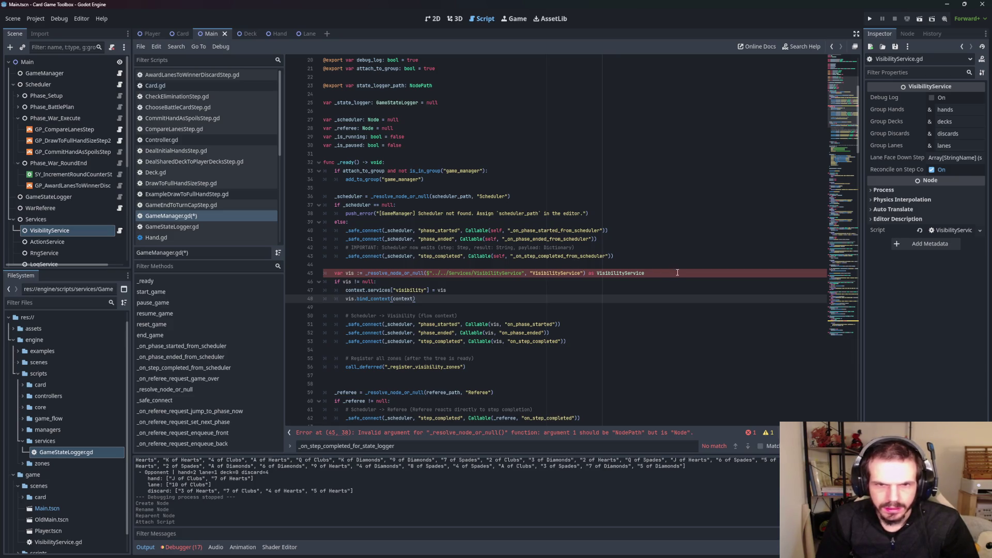
left_click_drag(678, 273, 279, 271)
key("ctrl+c")
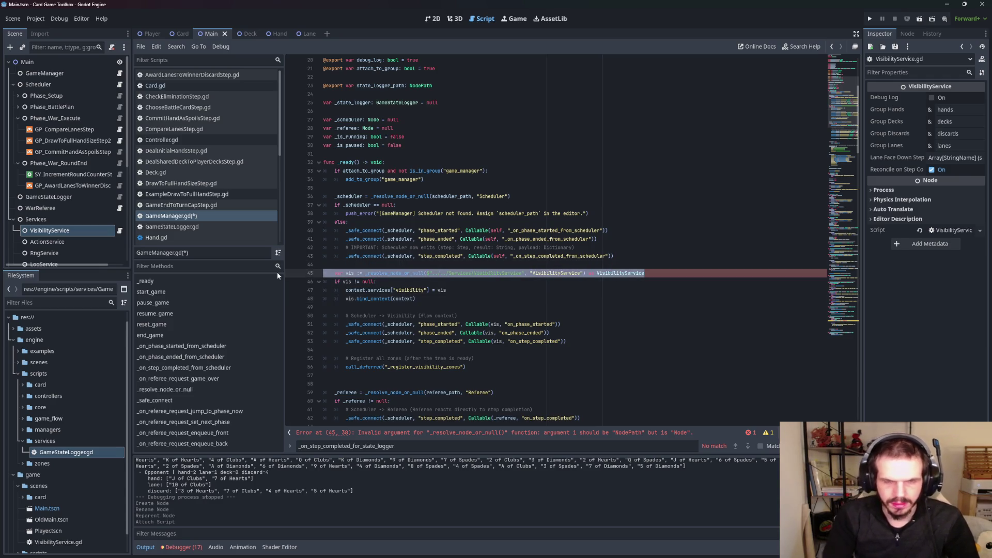
key("BackSpace")
key("BackSpace")
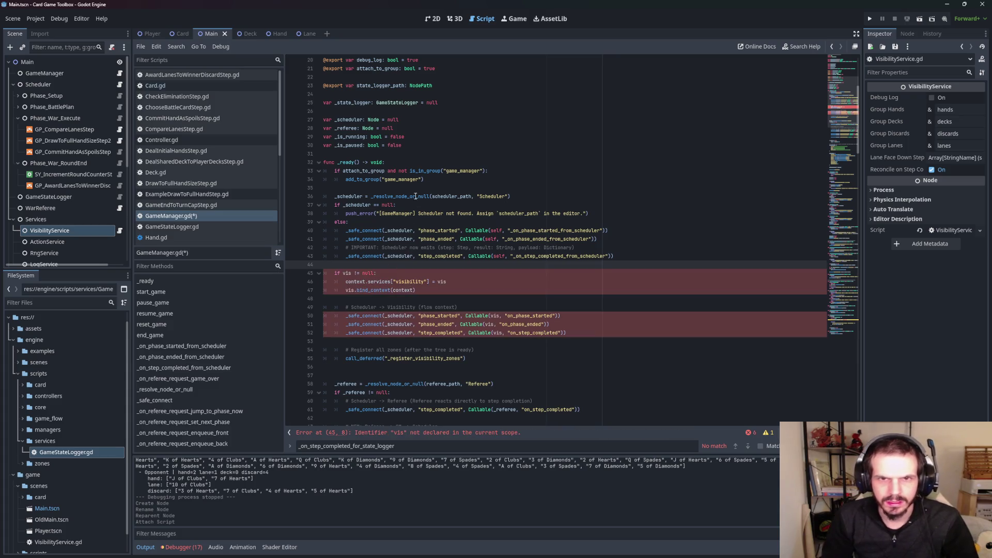
left_click(424, 149)
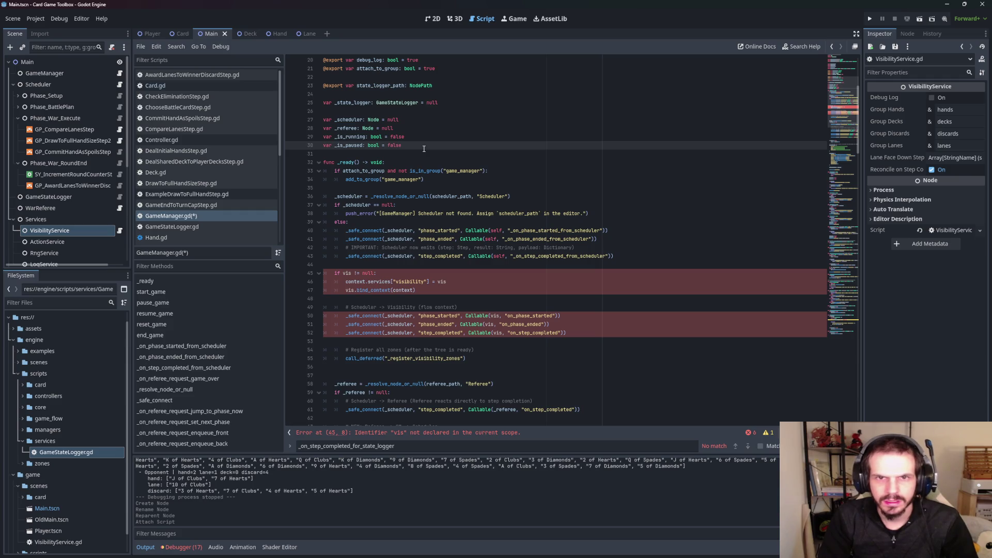
key("Return")
key("Return")
key("ctrl+v")
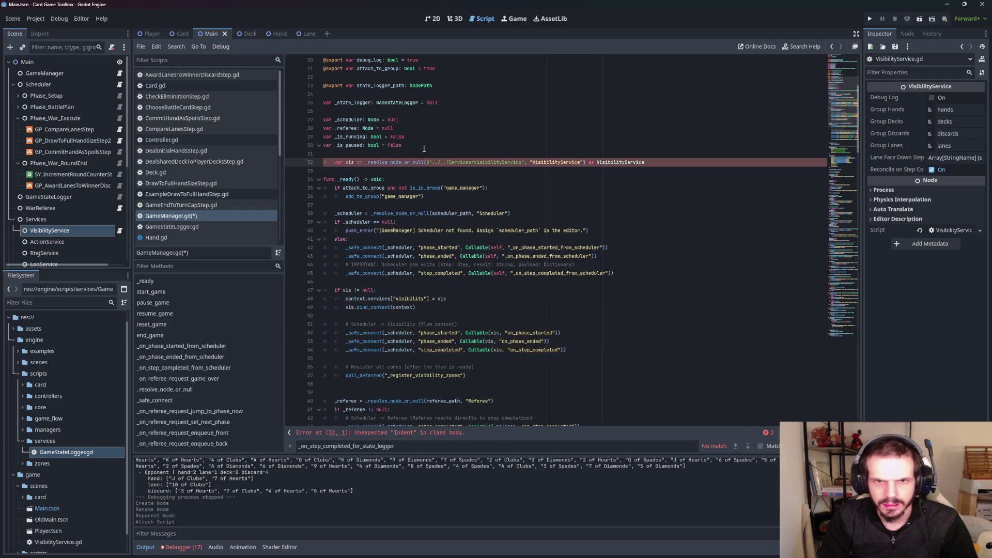
left_click(336, 163)
key("BackSpace")
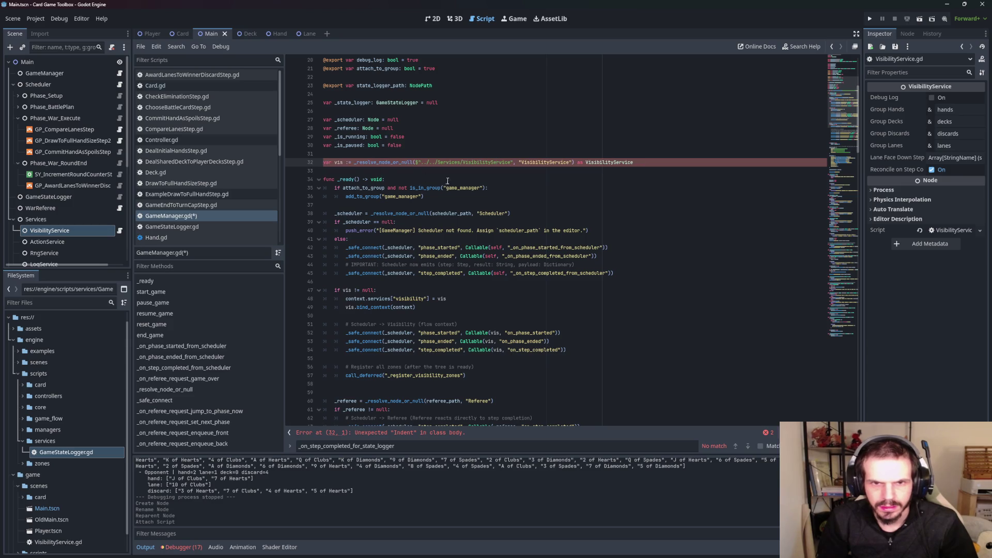
left_click(516, 189)
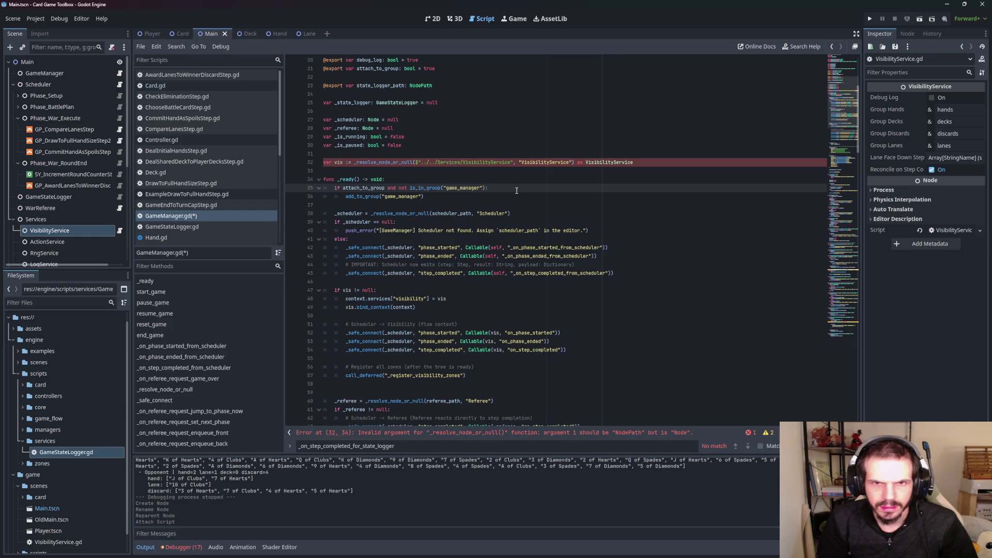
scroll(516, 191, "up", 2)
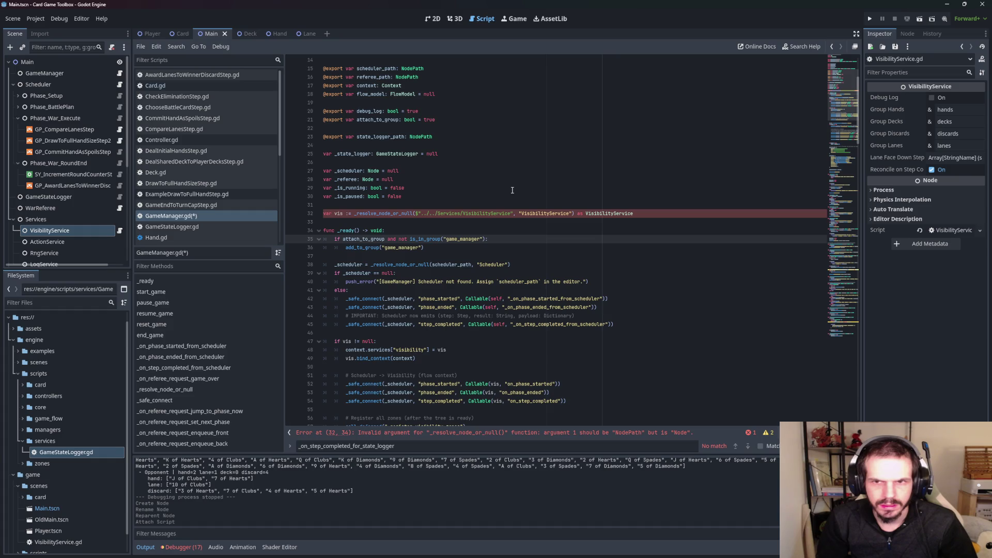
left_click_drag(660, 213, 324, 213)
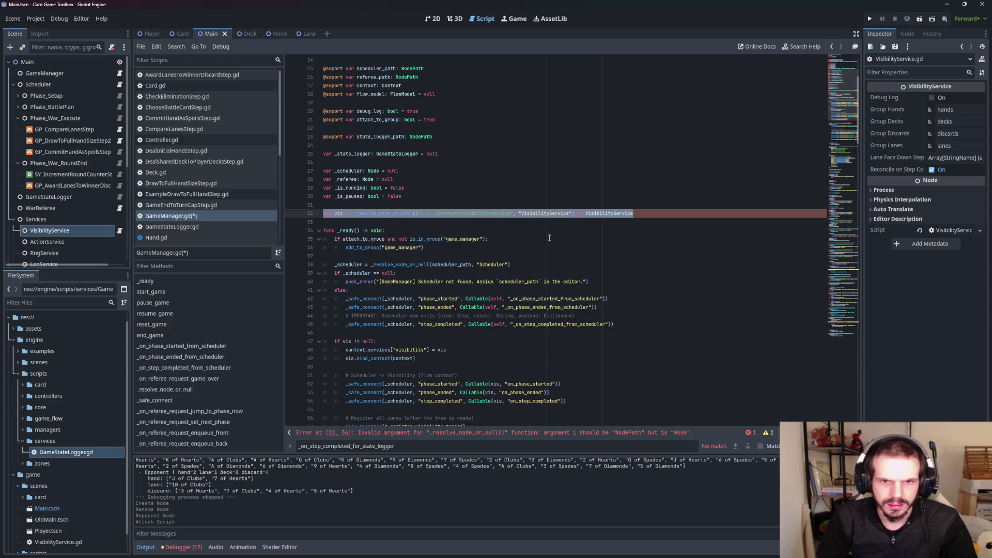
Delete the class-level vis line and declare 'var _visibility: Node = null' below _scheduler.
key("BackSpace")
key("BackSpace")
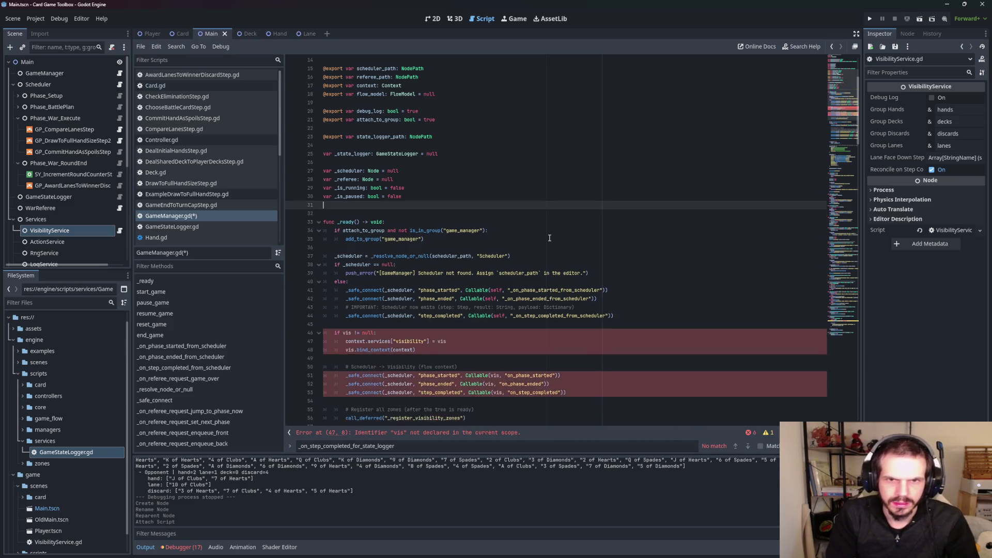
key("BackSpace")
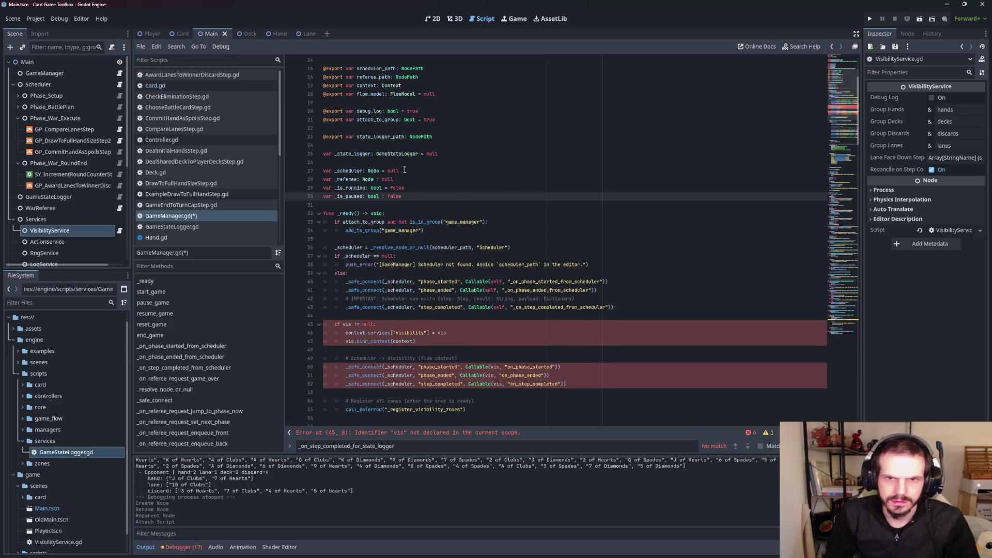
left_click(414, 171)
key("Return")
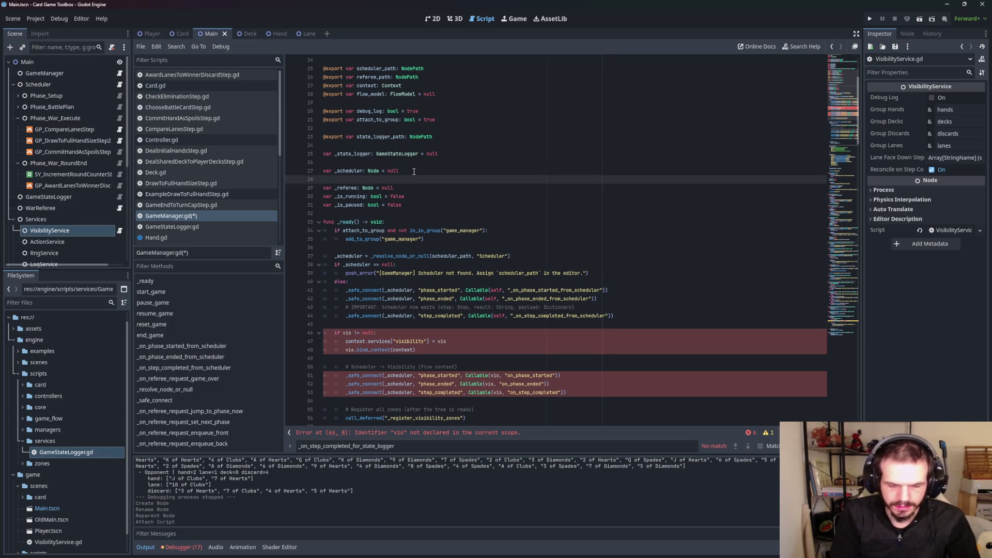
type("var _v")
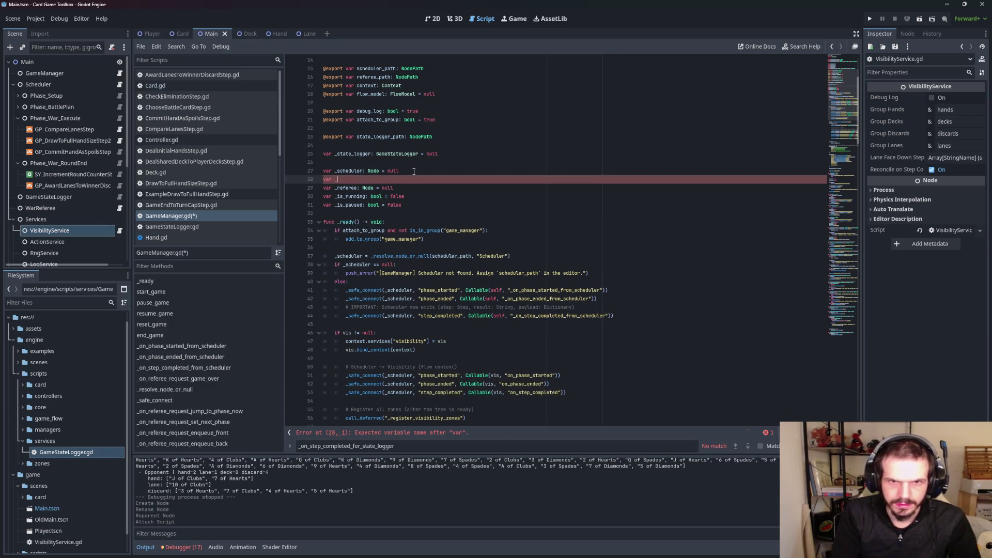
type("isibili")
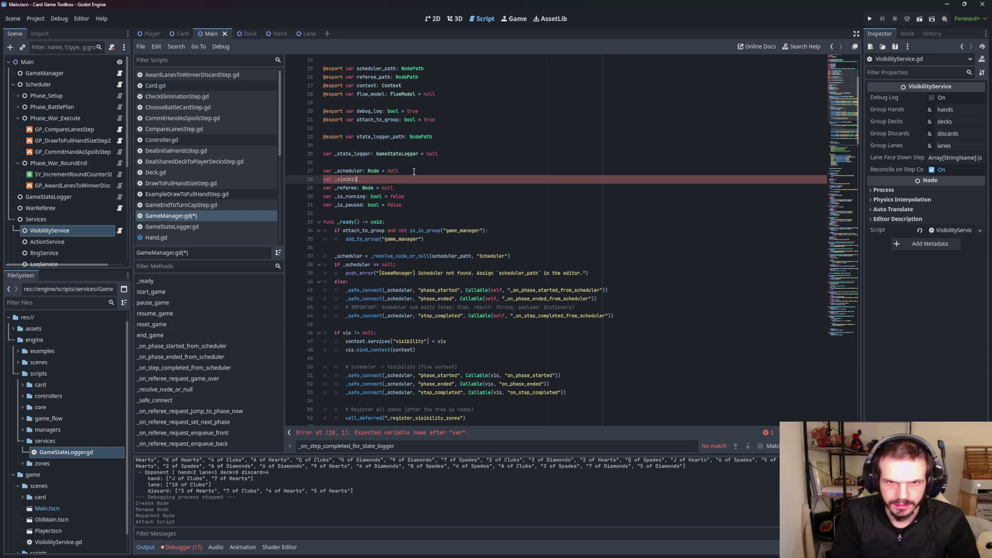
type("ty:")
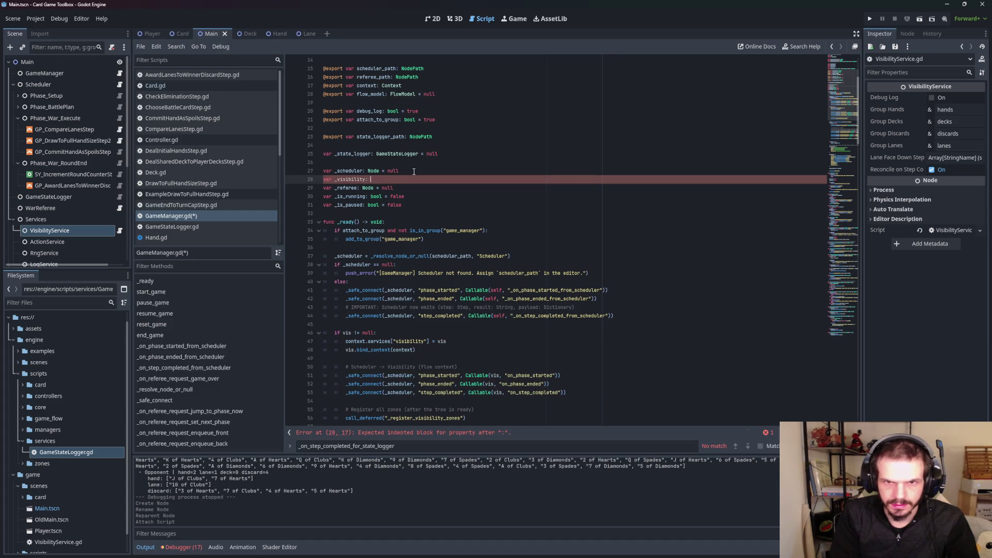
type(" Node = ")
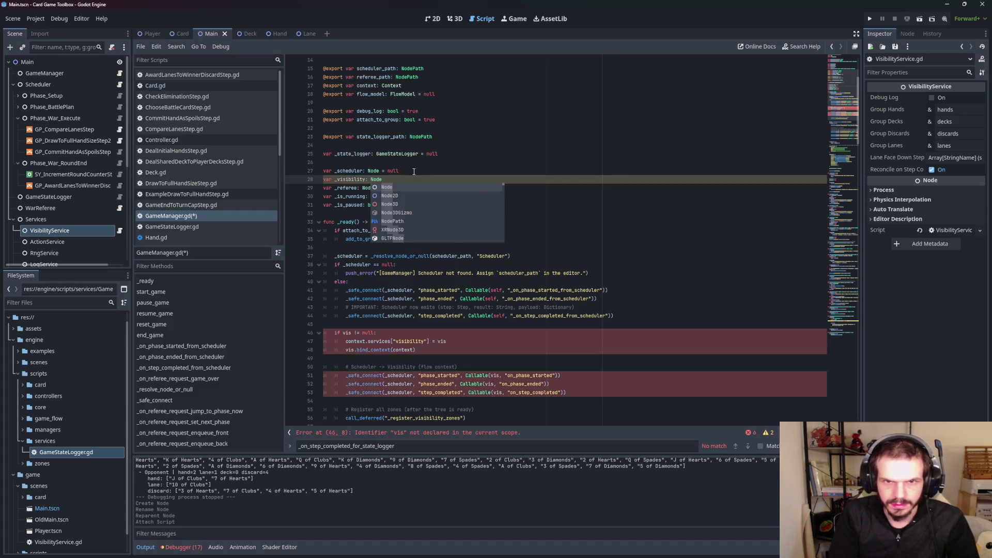
type("null")
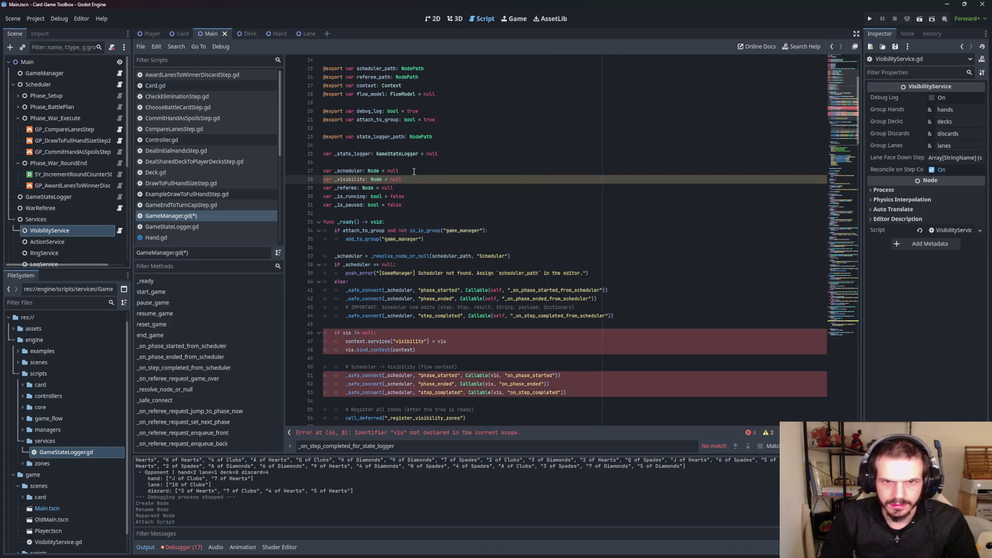
left_click(429, 207)
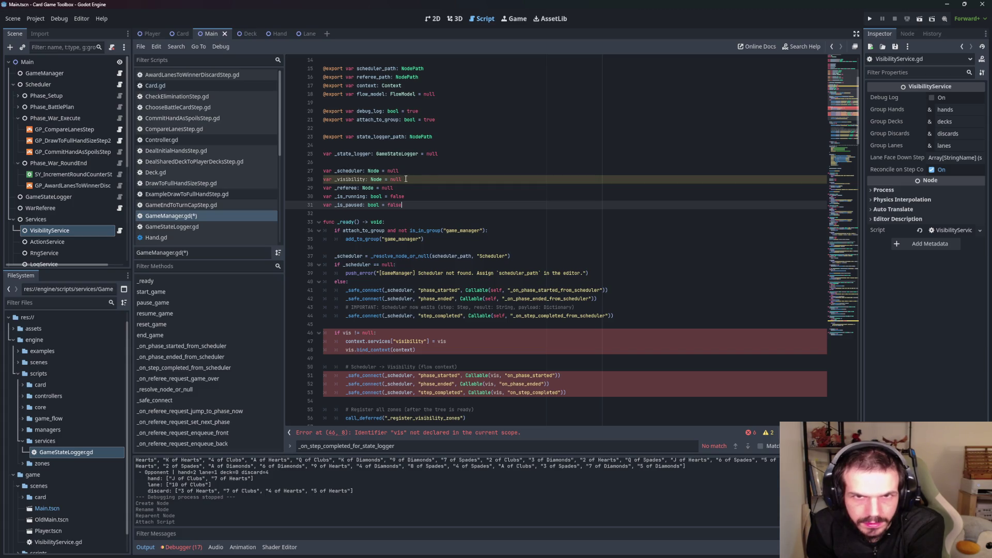
scroll(443, 184, "up", 2)
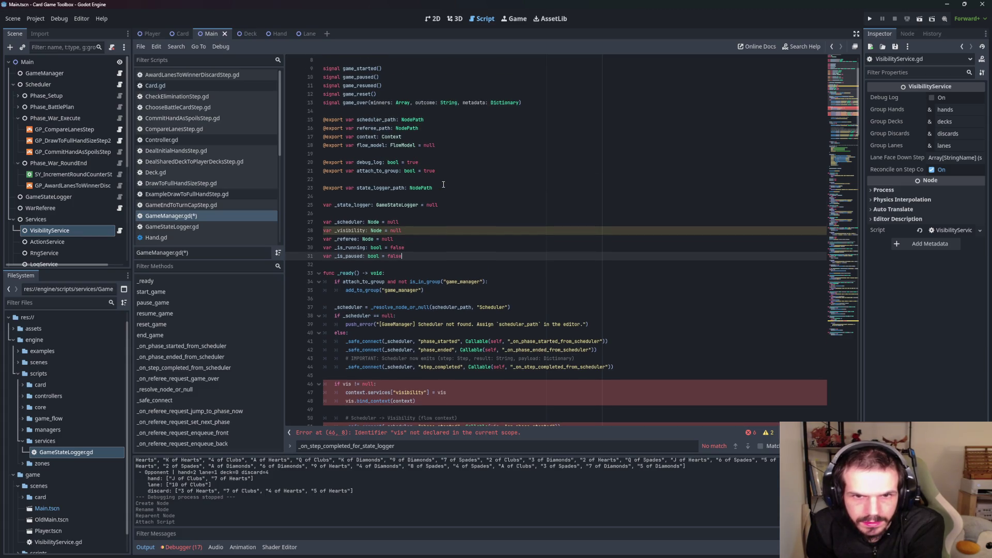
scroll(443, 185, "down", 1)
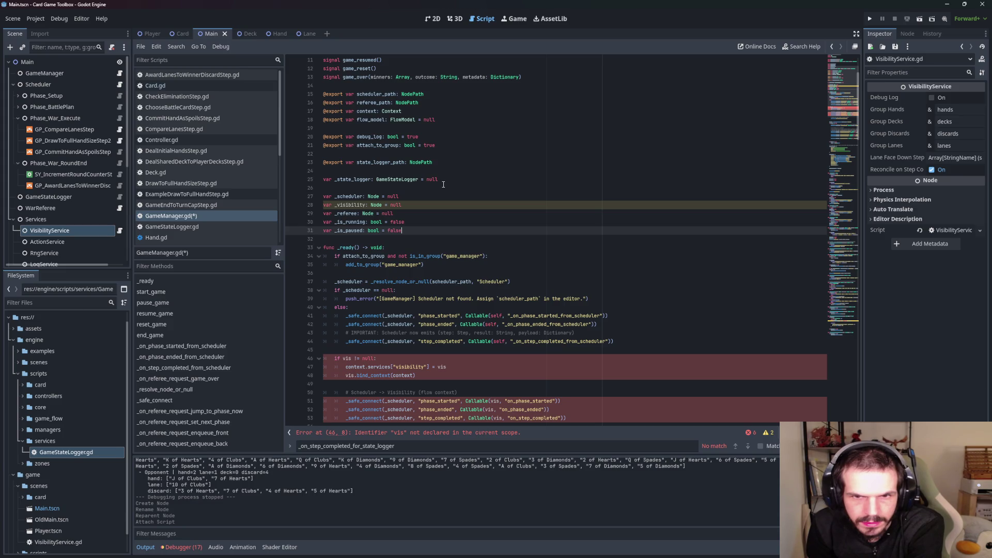
scroll(443, 185, "down", 1)
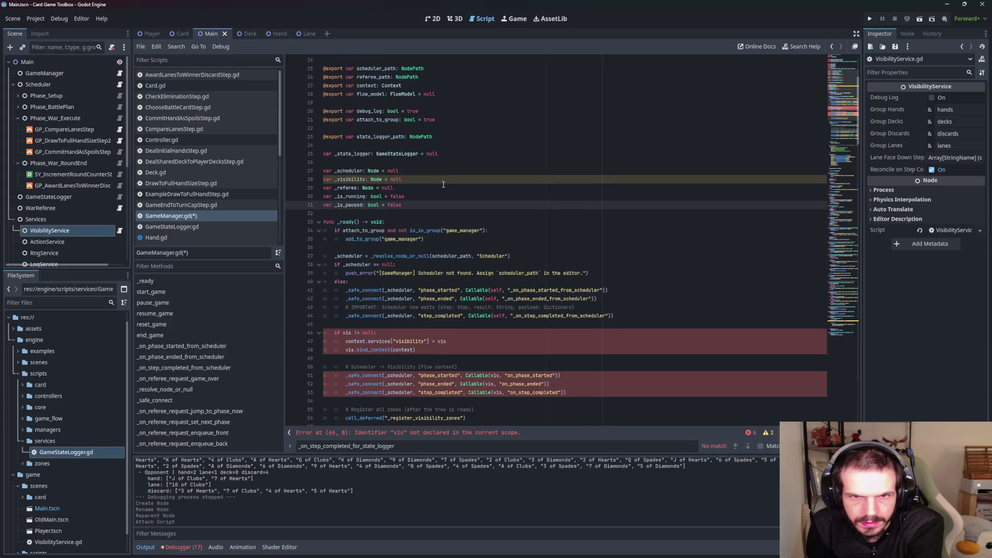
double_click(350, 171)
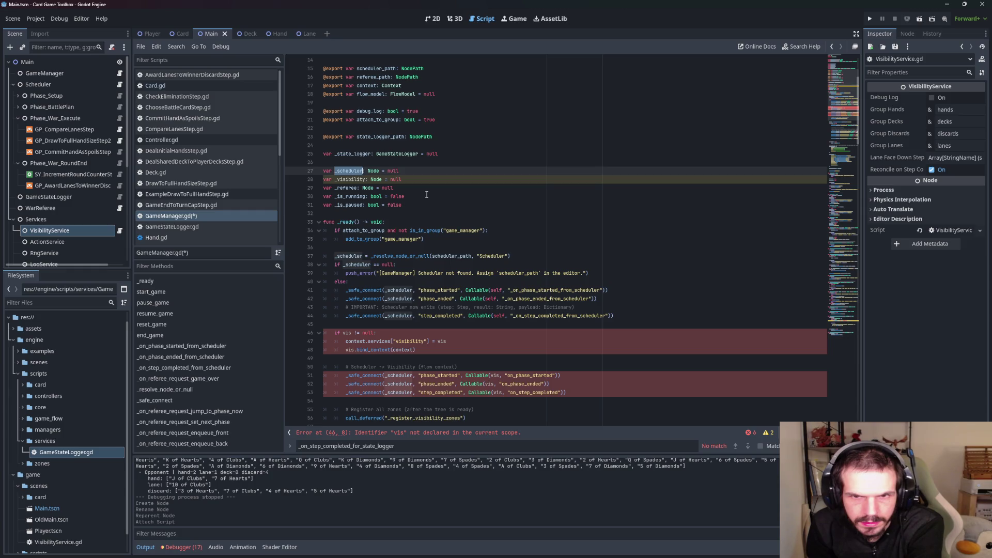
scroll(427, 194, "down", 1)
scroll(427, 194, "up", 2)
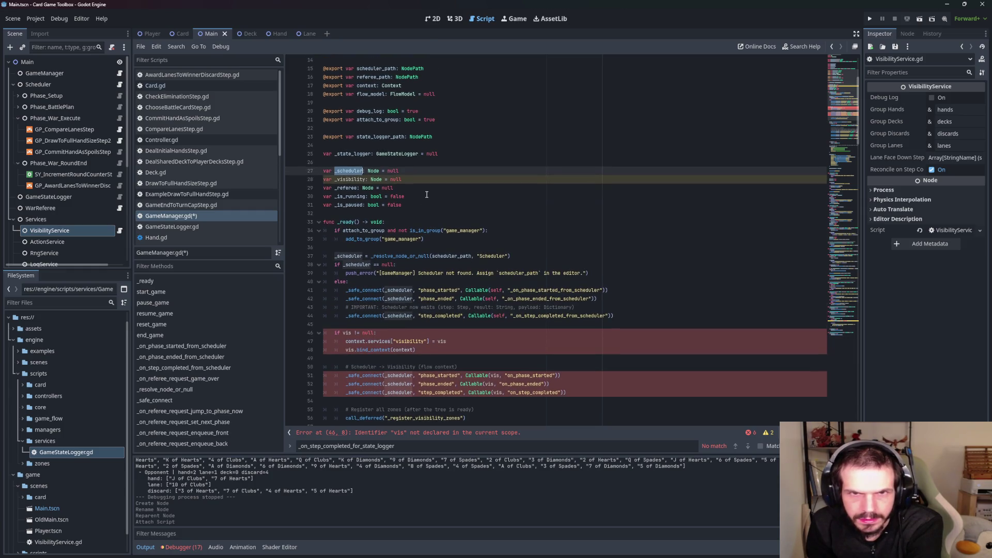
left_click(435, 97)
left_click(442, 103)
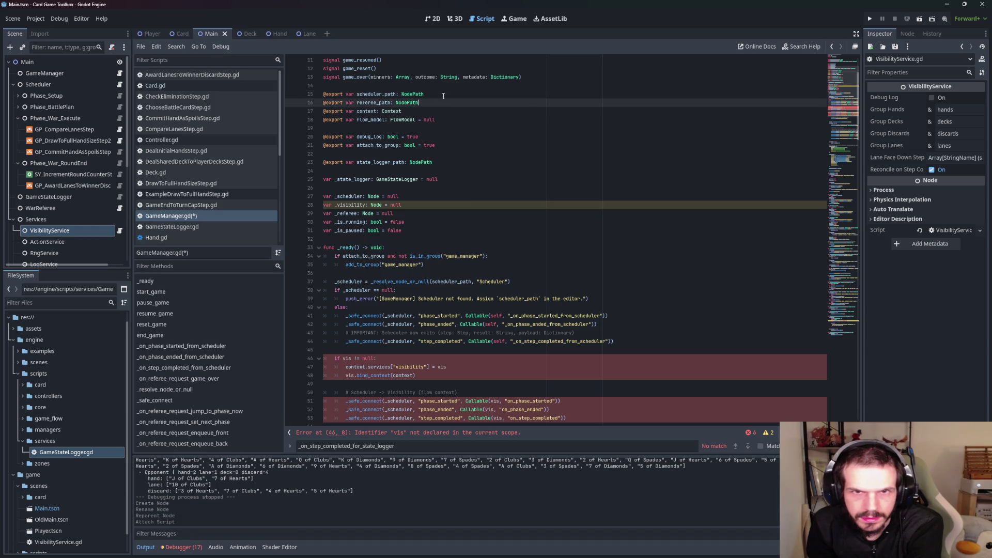
left_click(443, 96)
key("Return")
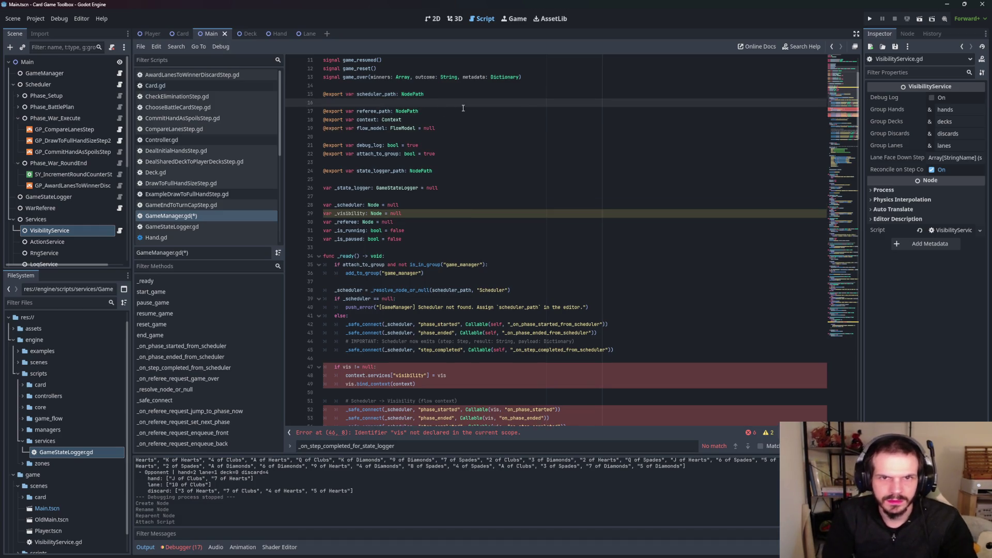
type("@export")
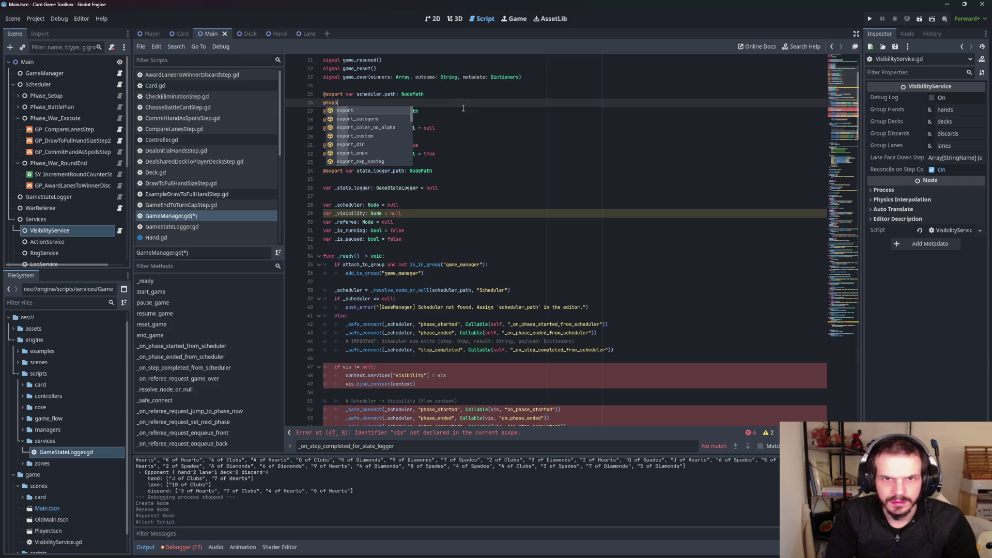
type(" var visibili")
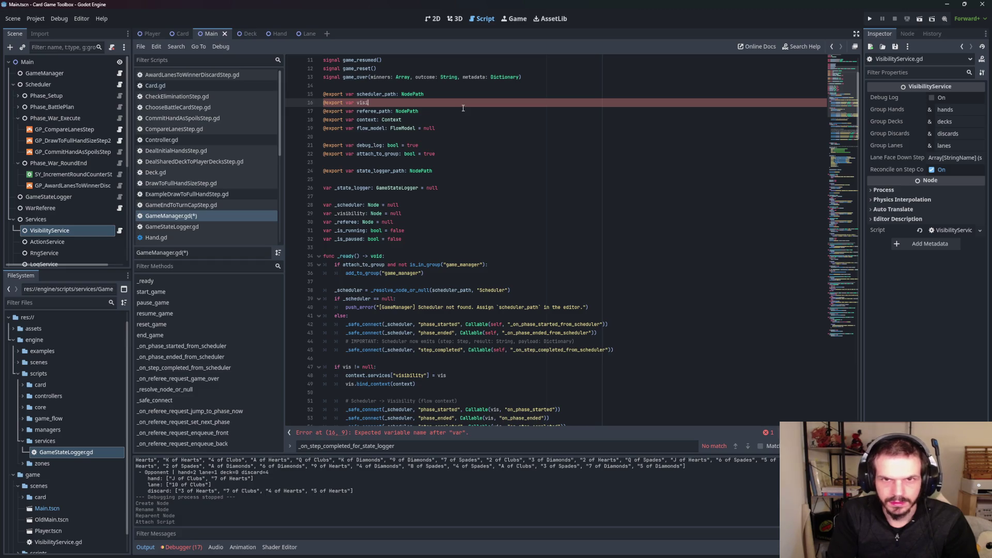
type("ty_path: ")
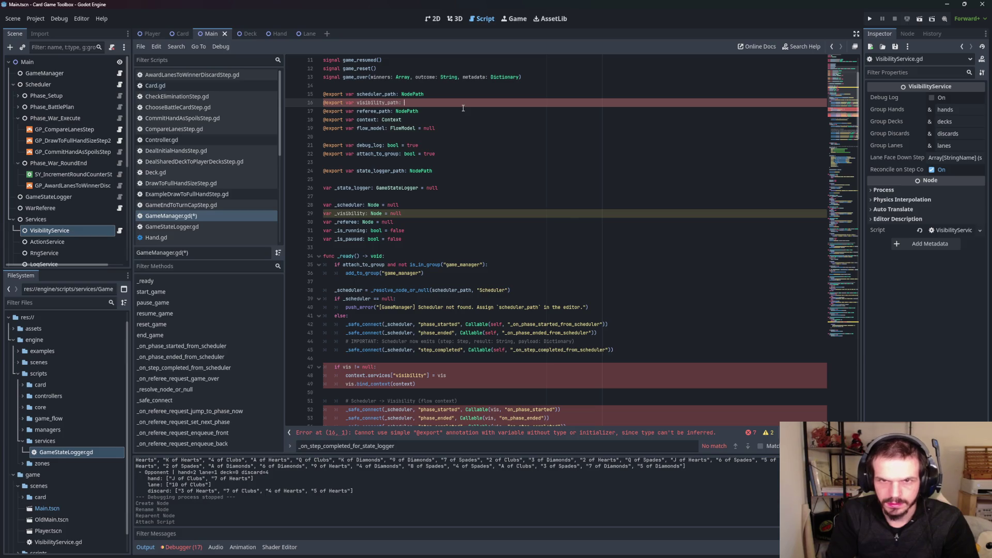
type("Nodep")
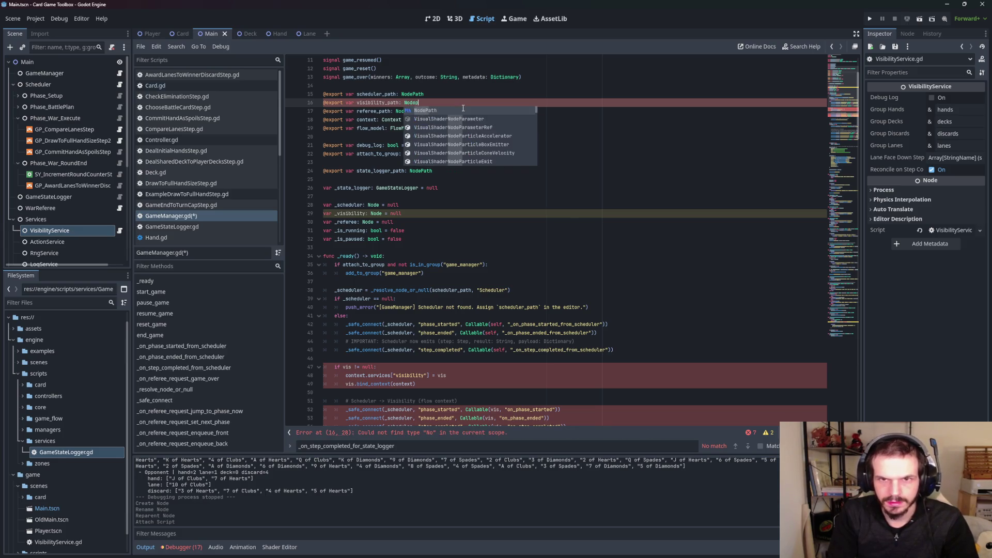
left_click(437, 110)
left_click(455, 137)
scroll(434, 233, "down", 5)
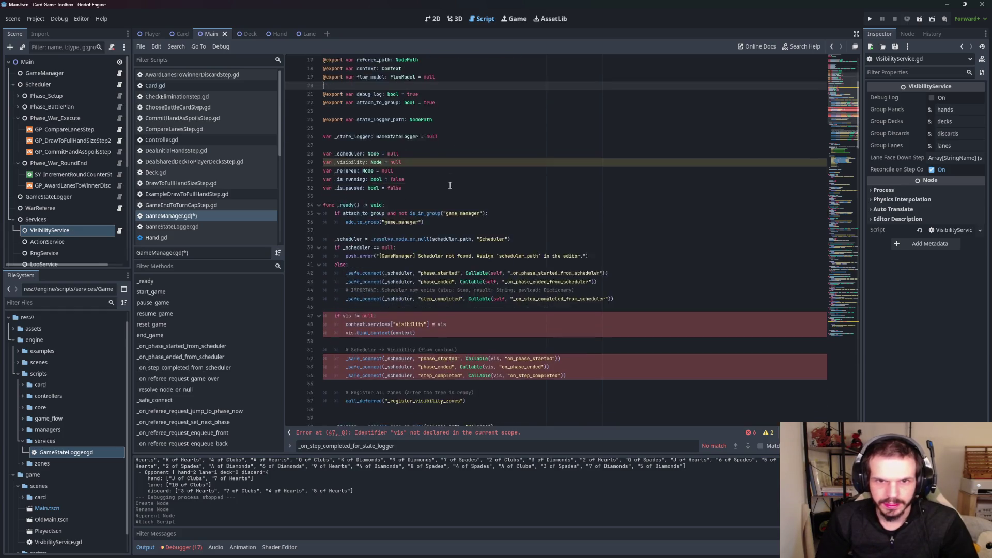
Add '_visibility = _resolve_node_or_null(visibility_path, "Visibility")' above the vis block in _ready.
left_click(372, 231)
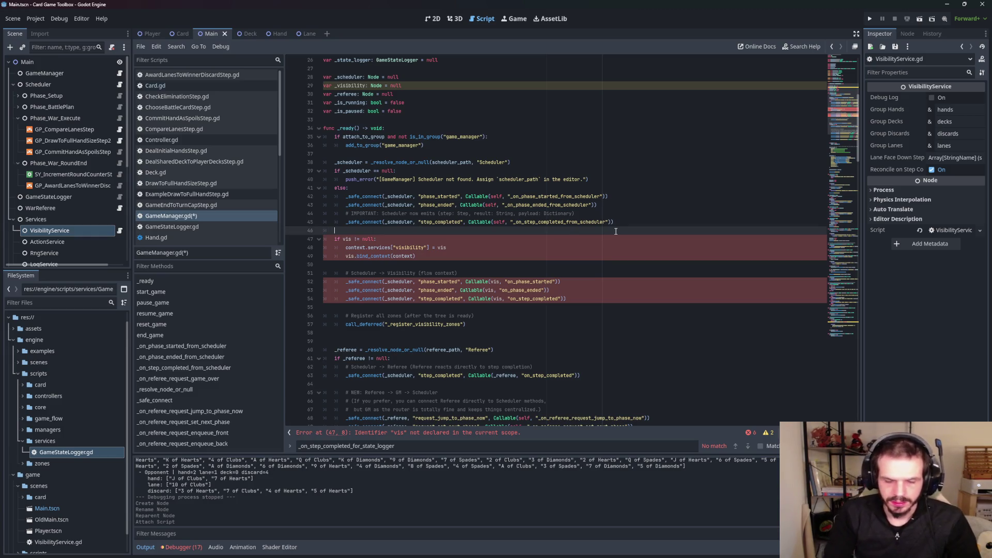
type("_visibility = ")
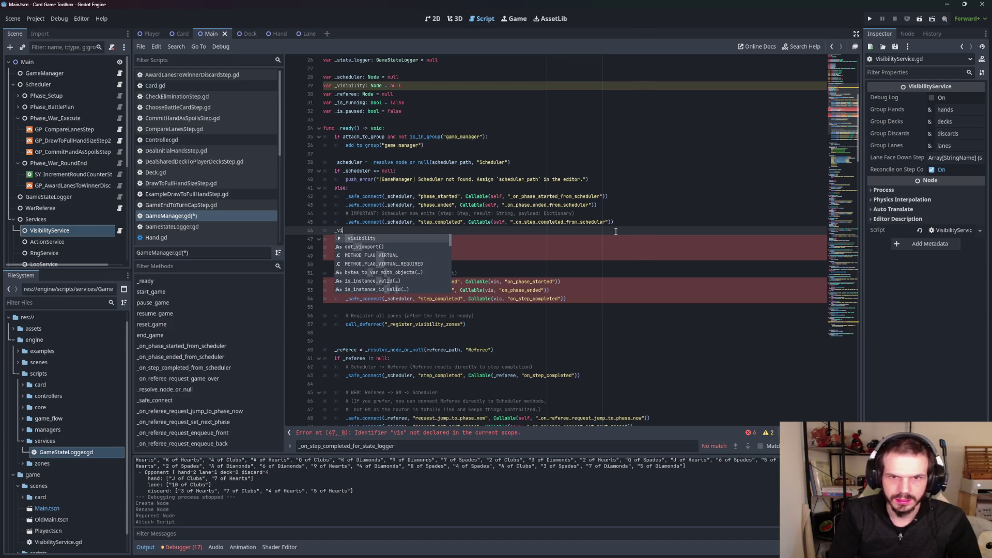
type("_reso")
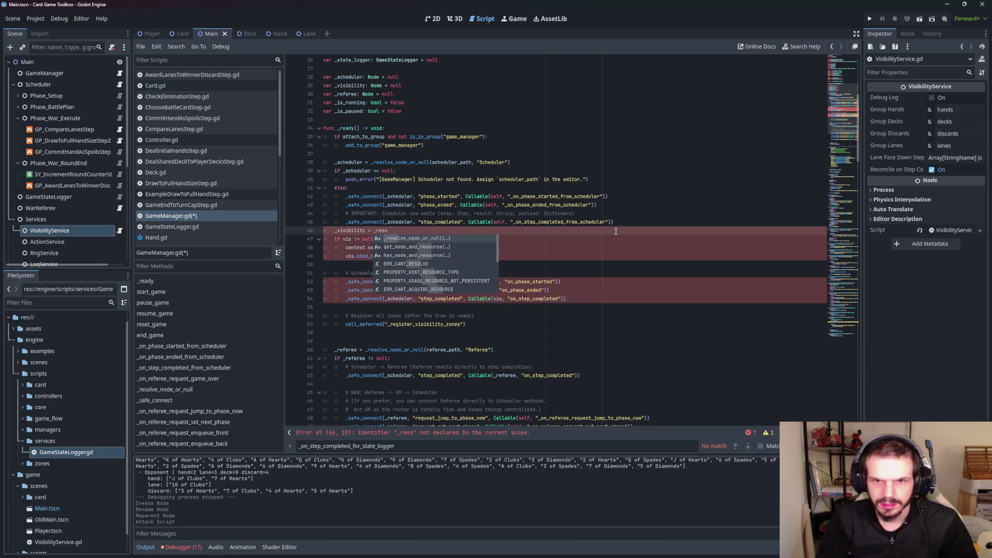
key("Return")
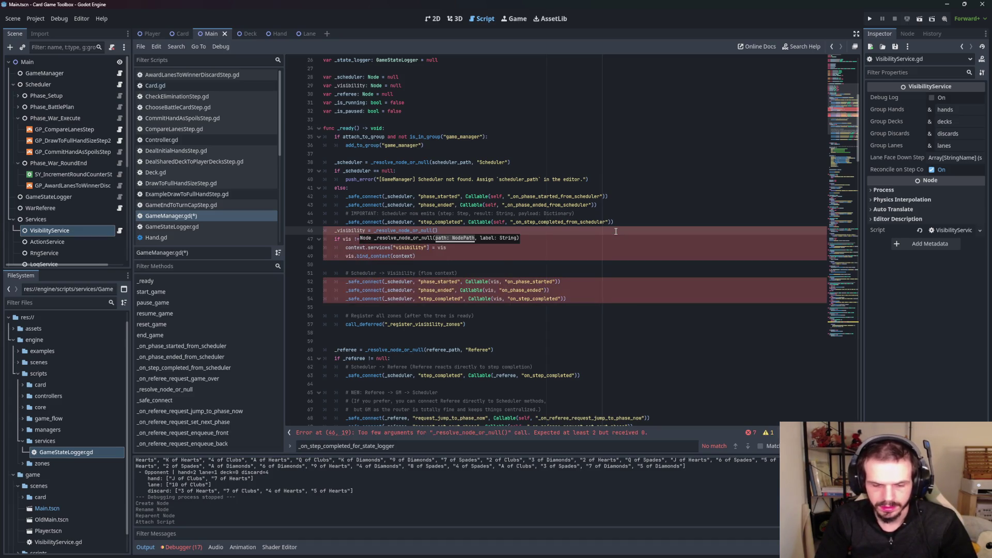
type("vis")
key("Return")
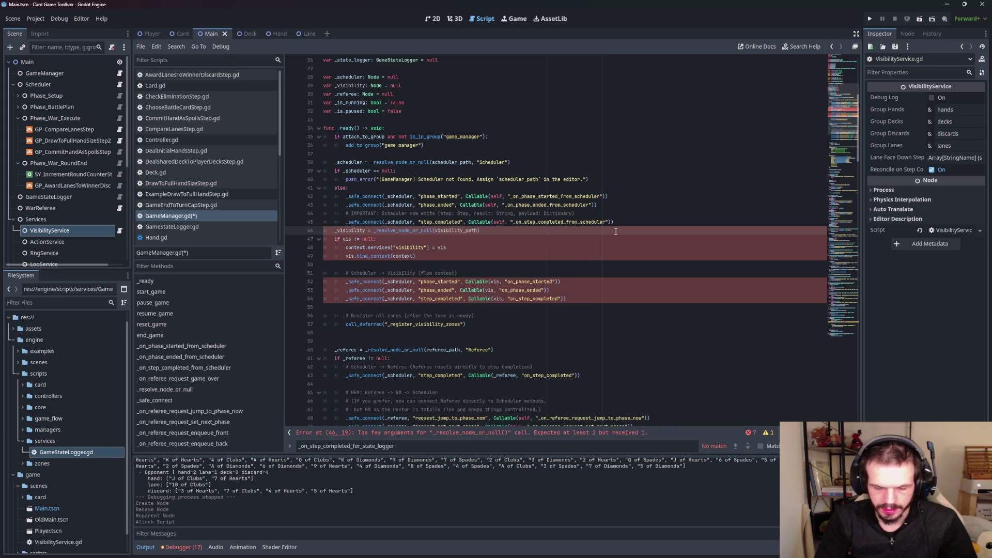
type(", \"\"")
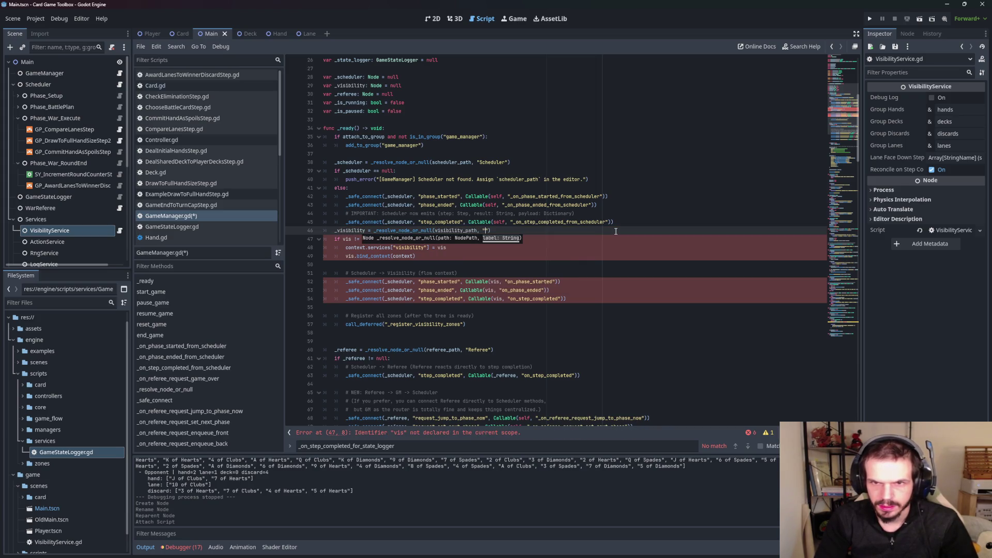
type("Visi")
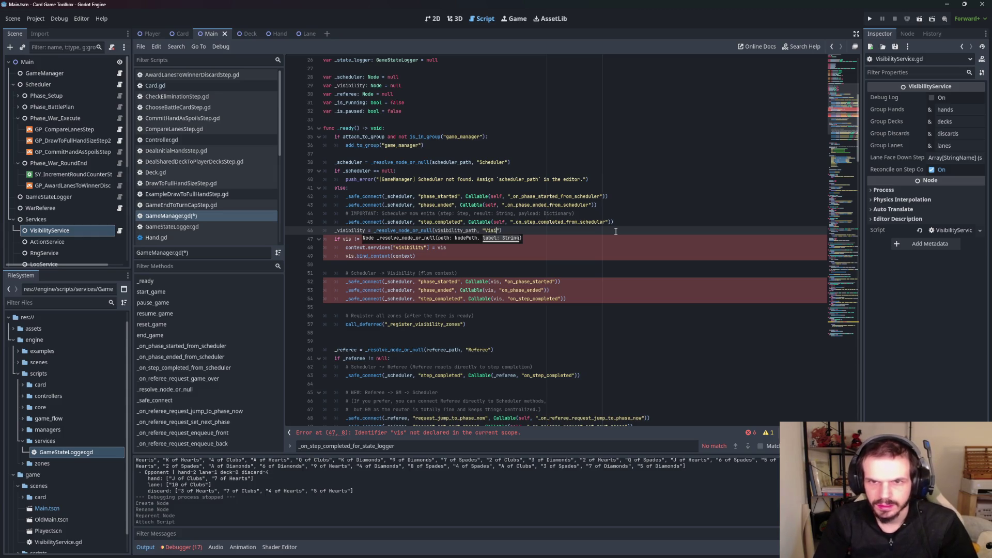
type("bility")
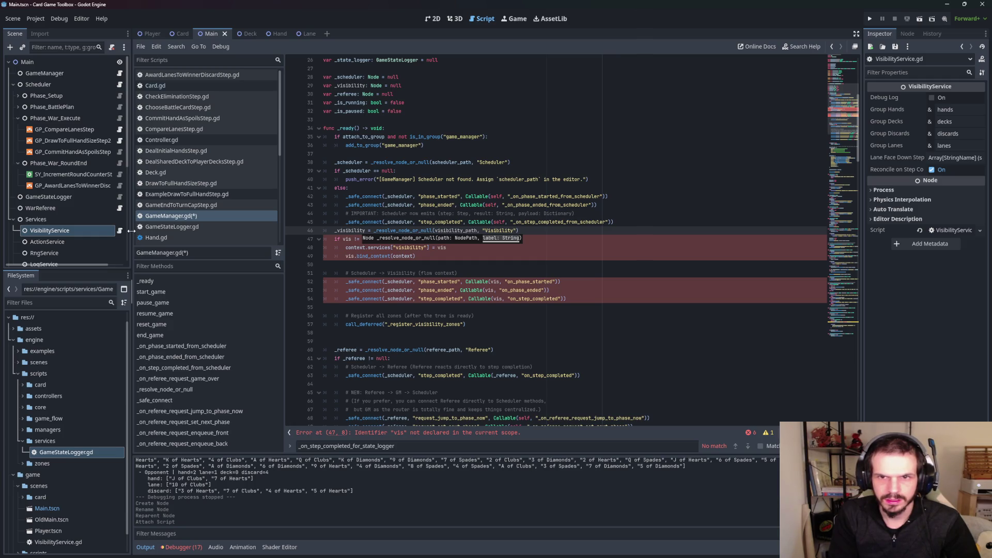
type("Serv")
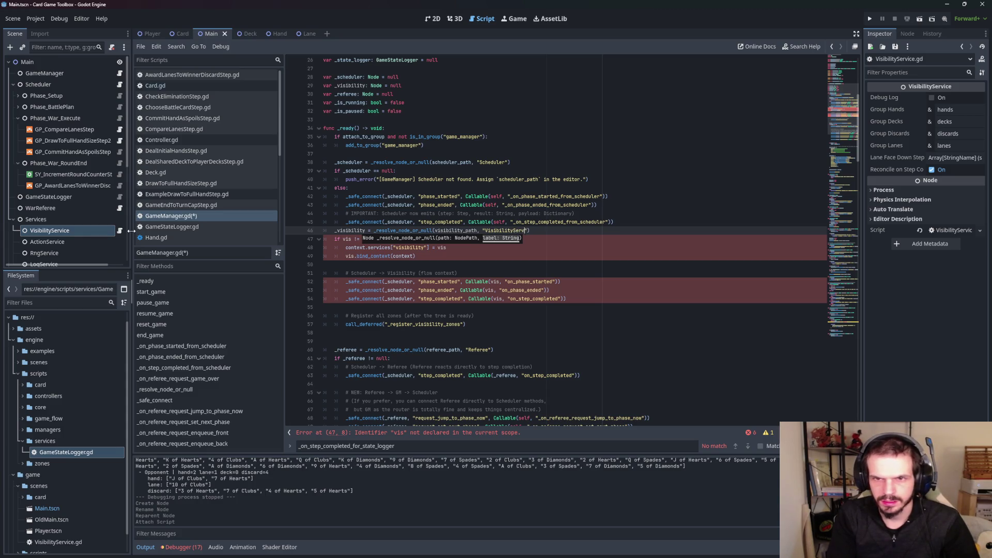
type("ice")
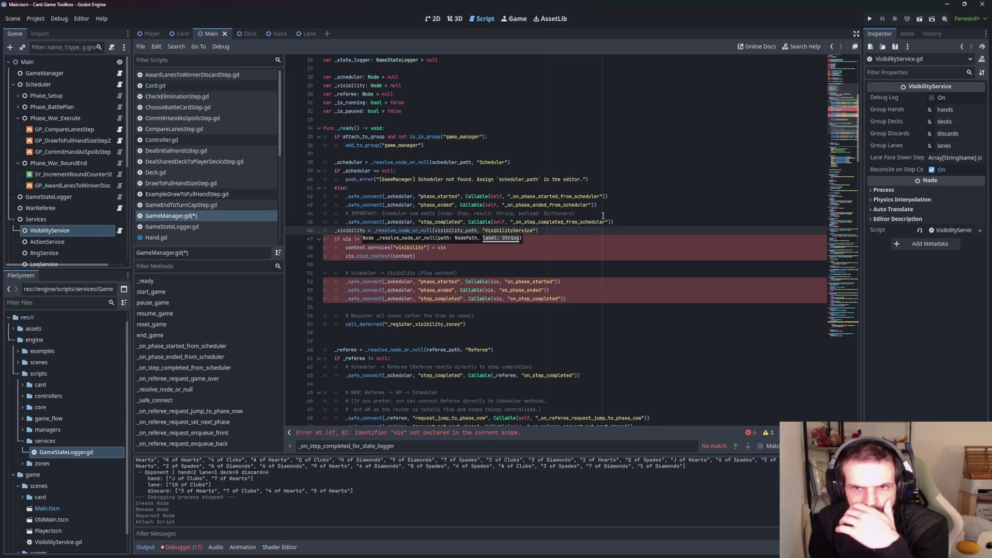
left_click(603, 216)
left_click(549, 229)
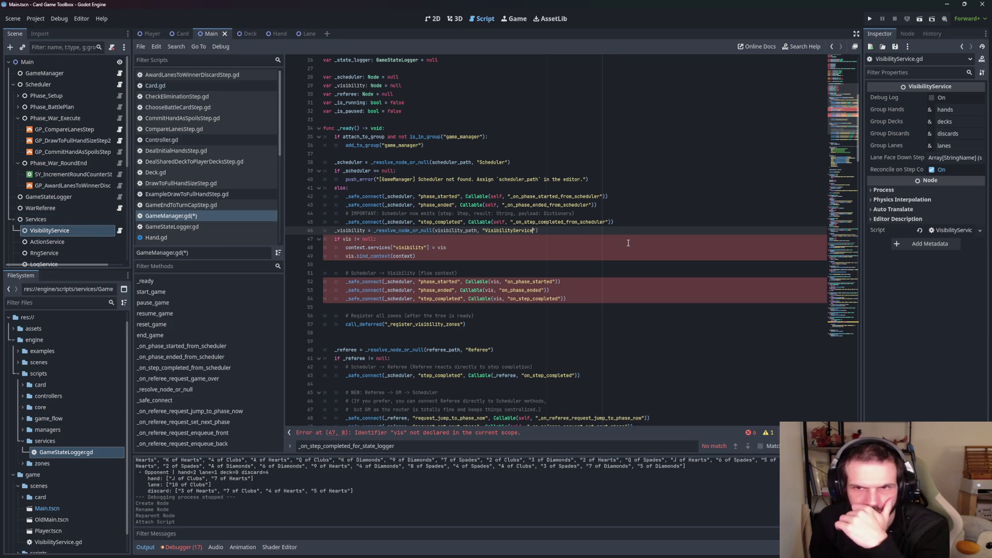
key("BackSpace")
key("BackSpace")
key("BackSpace")
key("BackSpace")
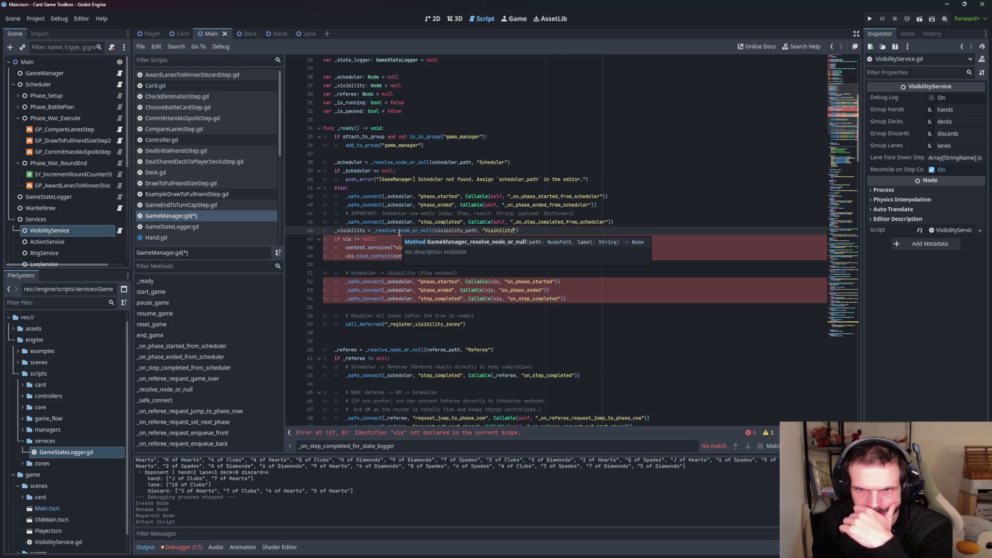
Inspect the WarReferee node's settings, then return to the vis check on line 47.
left_click(525, 257)
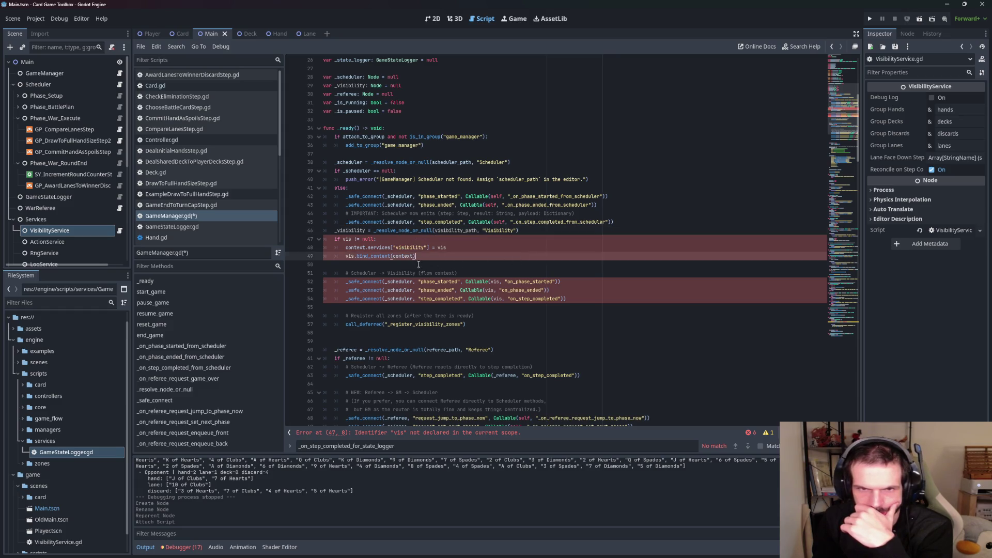
left_click(398, 241)
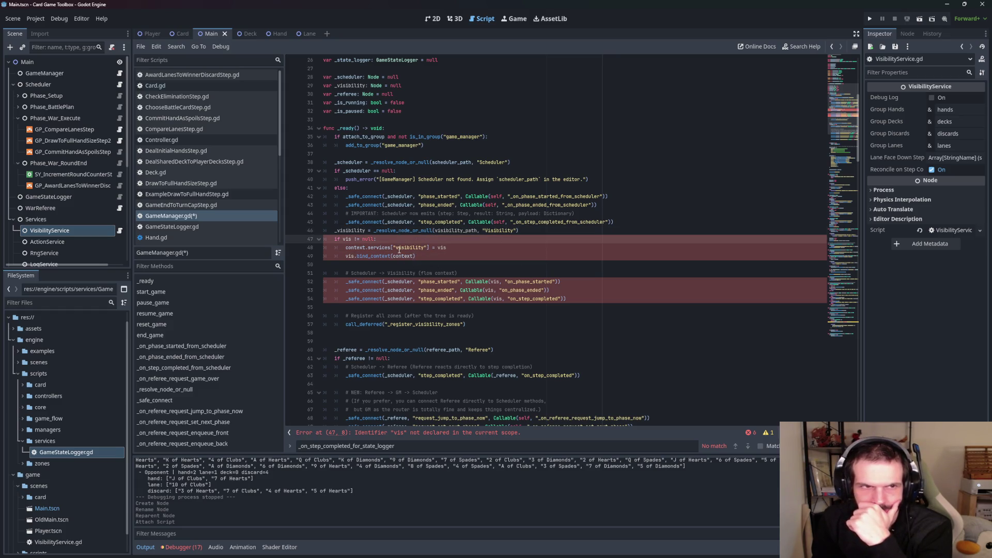
left_click(49, 213)
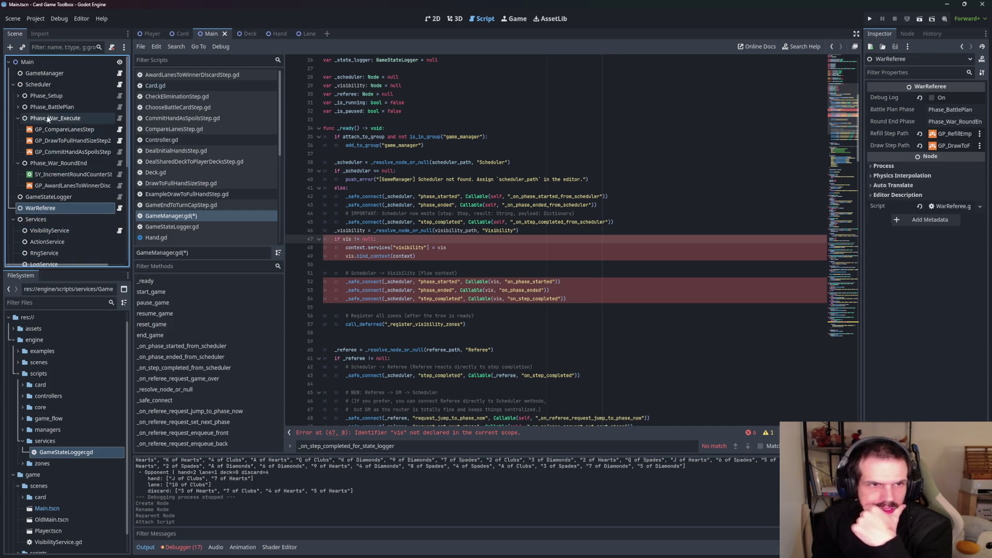
left_click(349, 240)
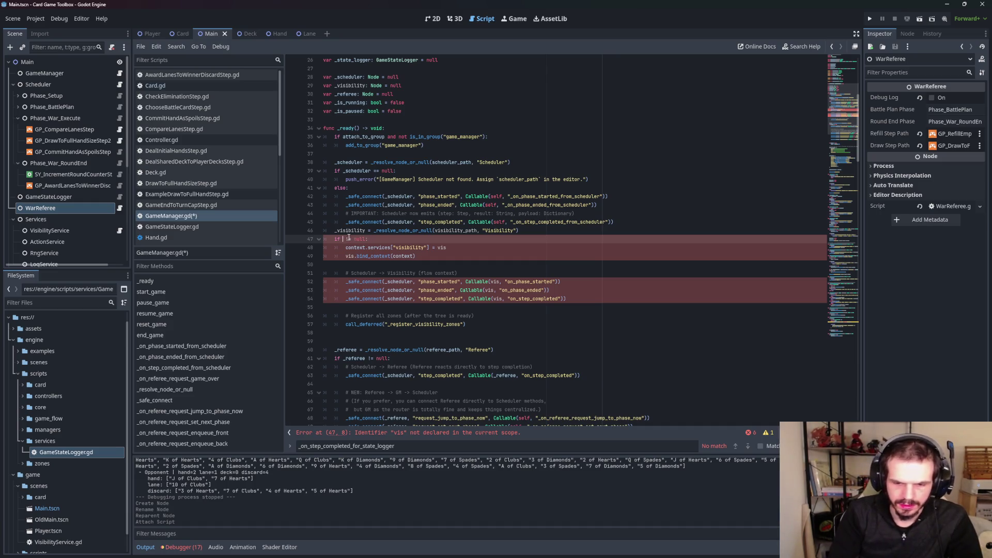
Replace vis with _visibility on lines 47, 48 and 49.
double_click(347, 240)
type("_vis")
key("Return")
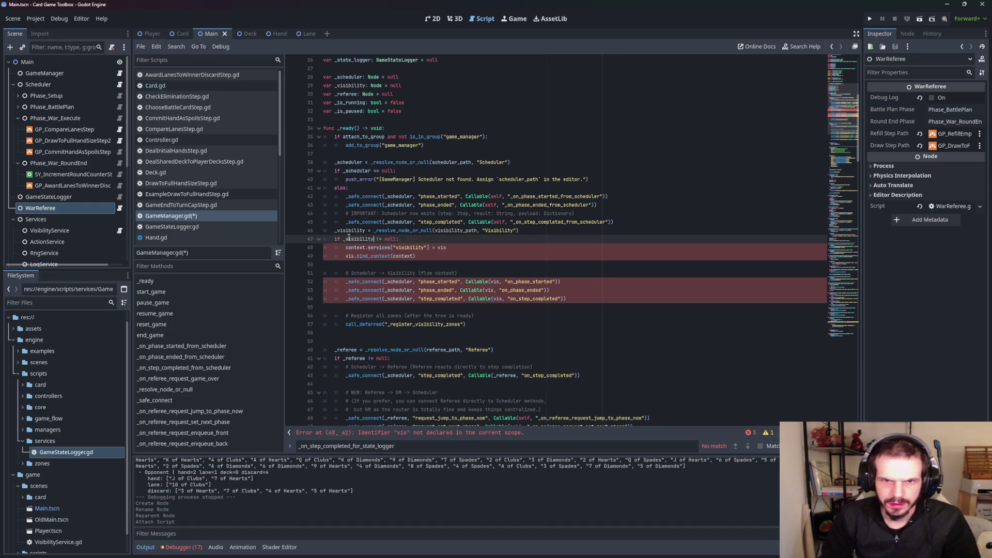
left_click(408, 263)
double_click(440, 248)
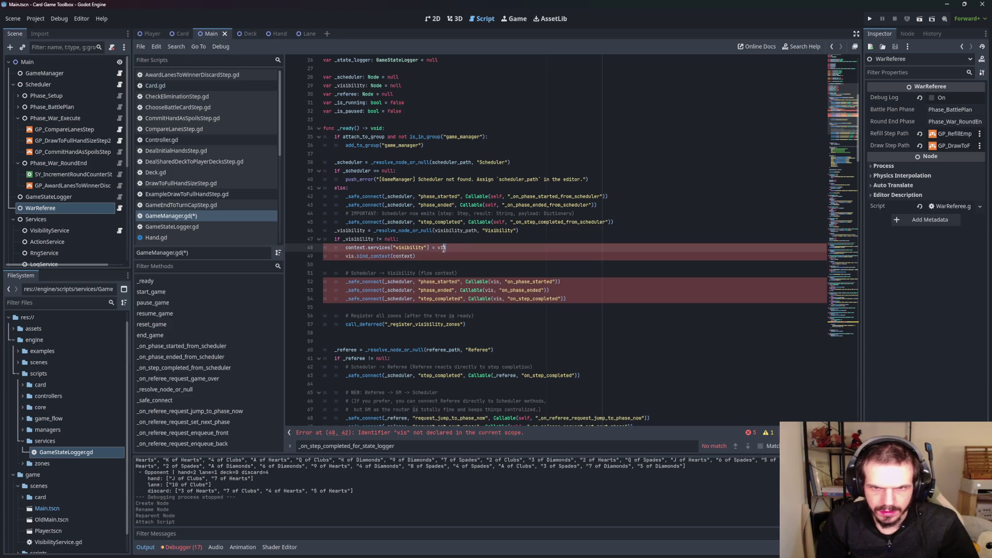
type("_vi")
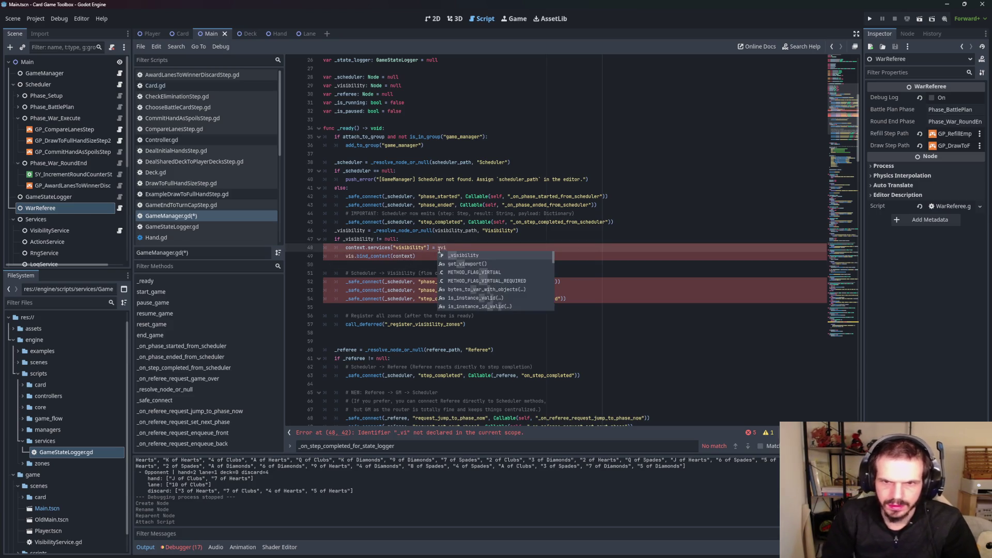
key("Return")
double_click(343, 256)
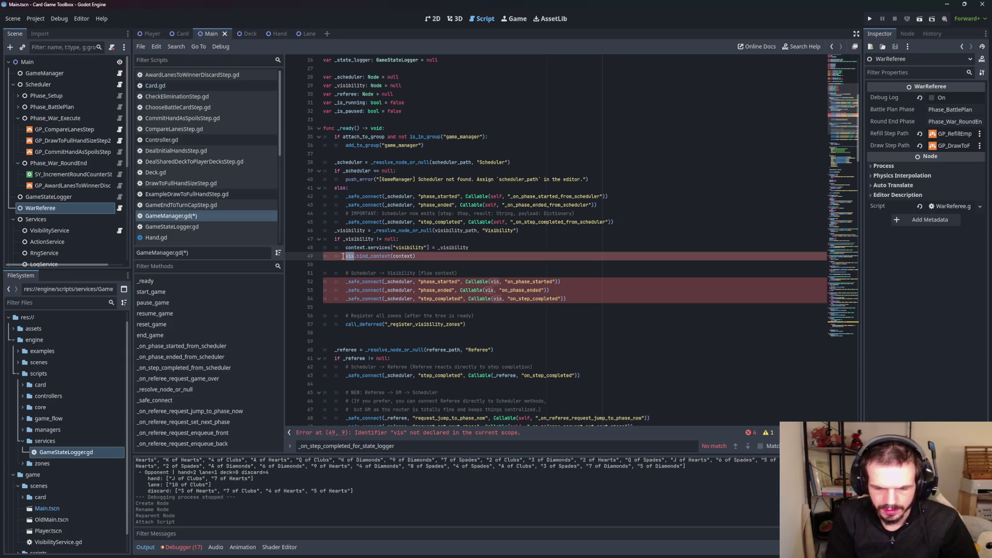
type("_vi")
key("Return")
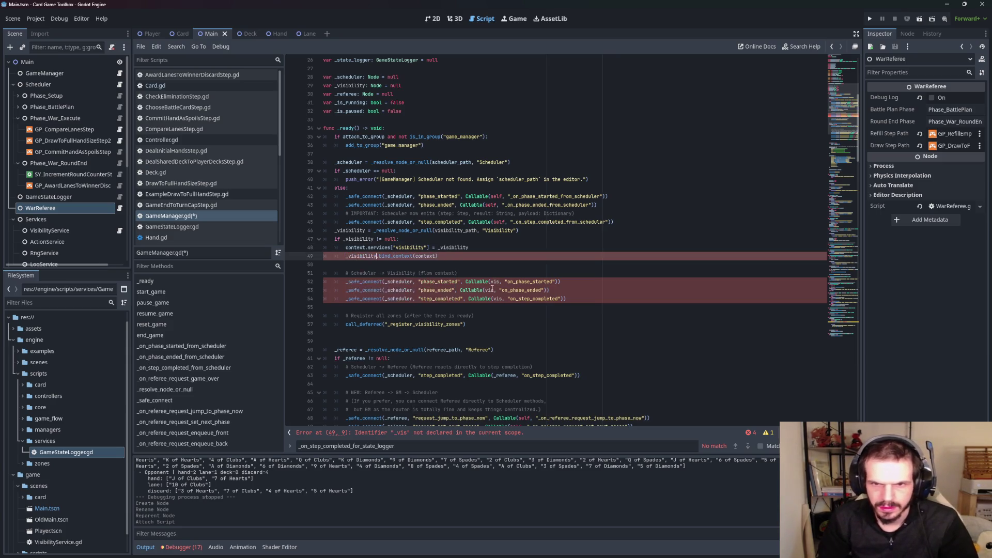
Replace vis with _visibility in the Callables on lines 52, 53 and 54.
double_click(487, 282)
type("_")
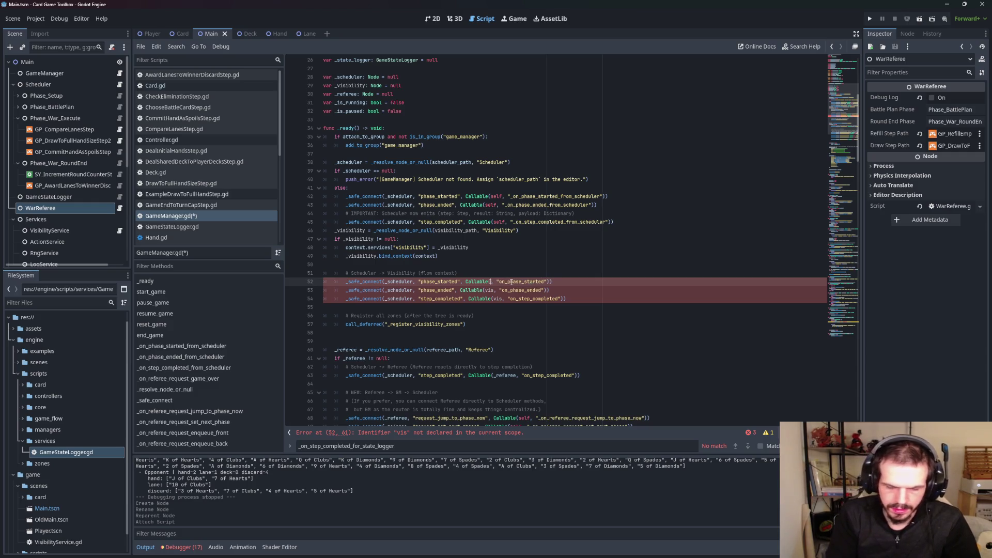
type("vis")
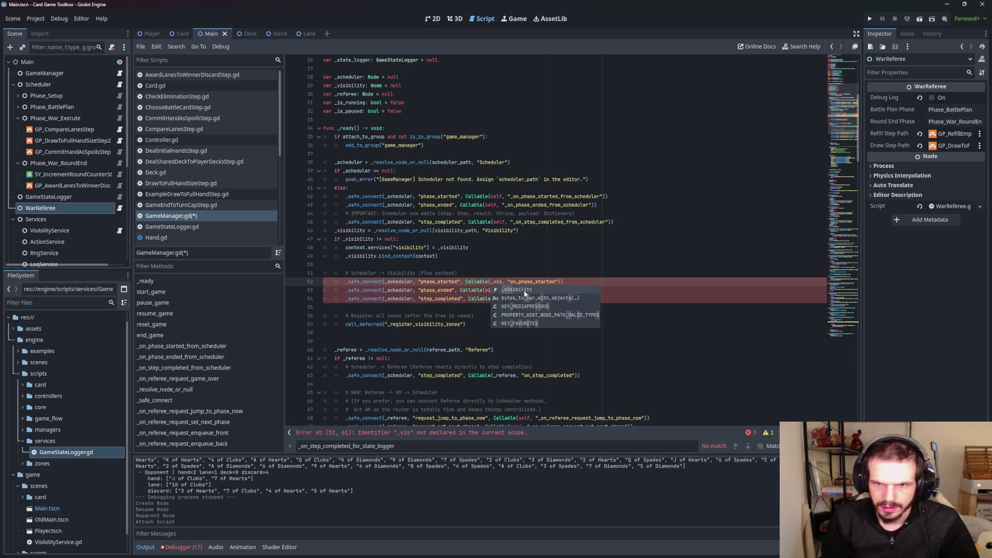
key("Return")
double_click(487, 290)
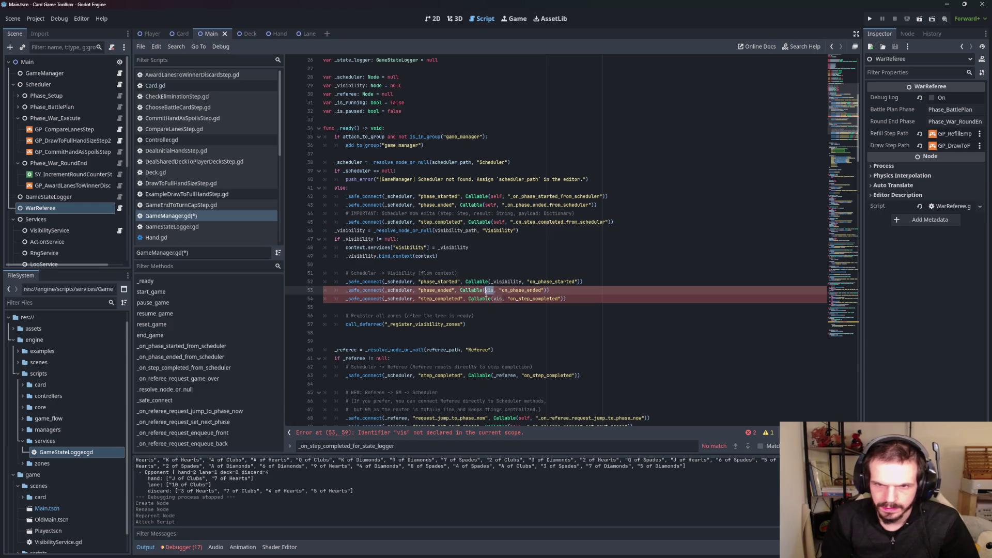
type("_vis")
key("Return")
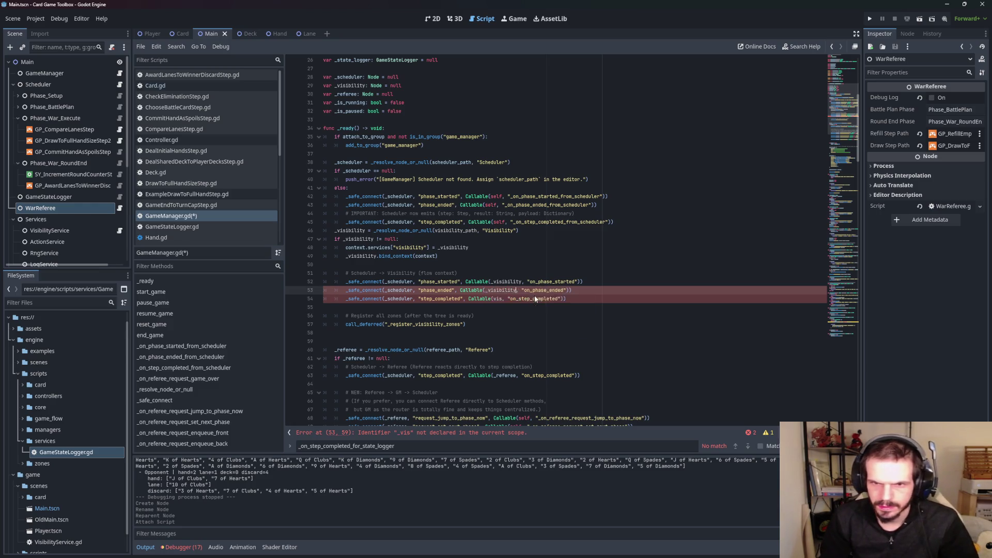
double_click(494, 300)
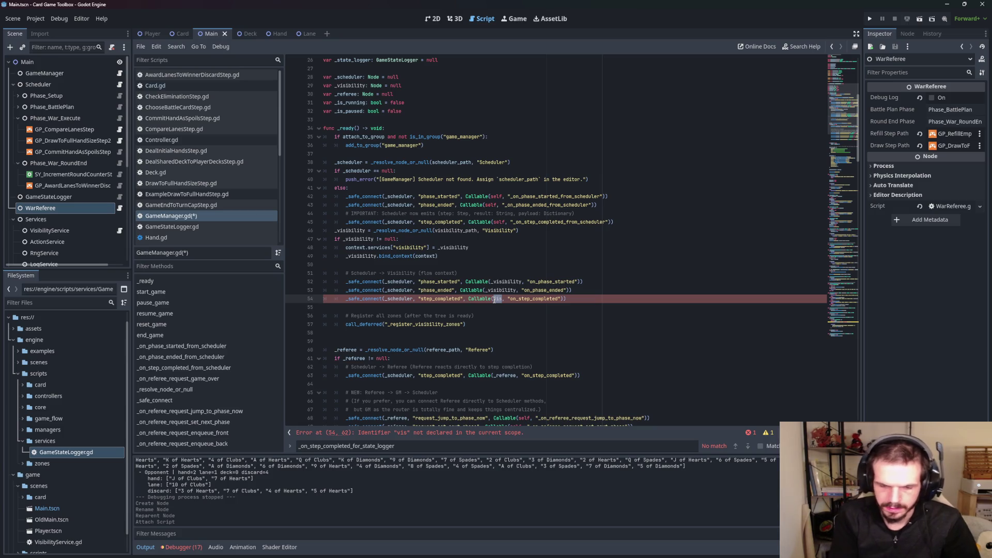
type("_Vis")
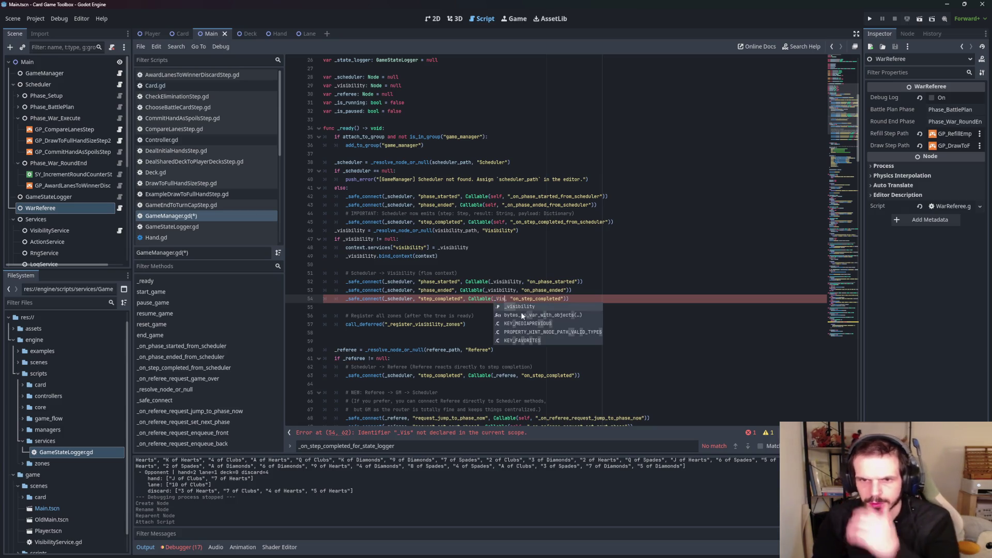
double_click(524, 308)
scroll(515, 317, "down", 15)
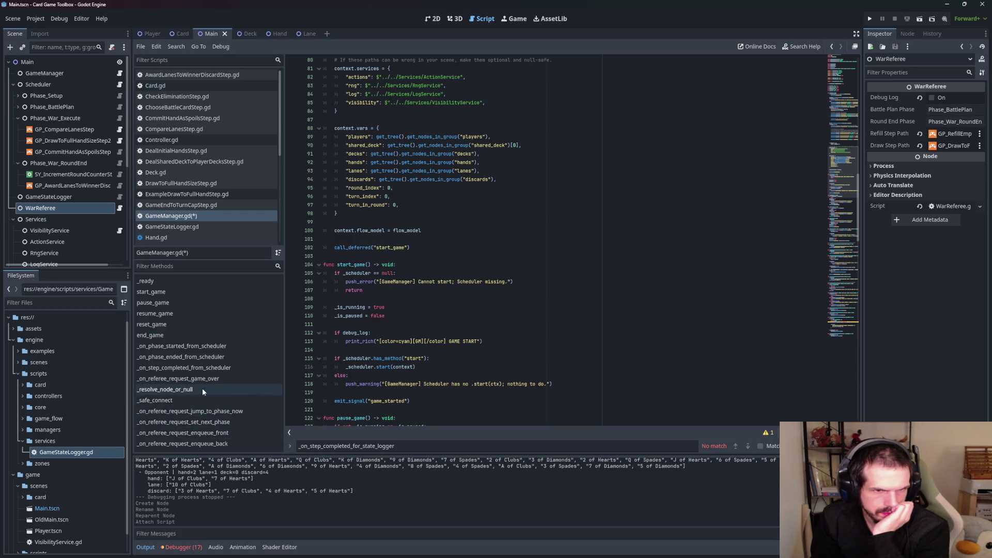
Paste the _register_visibility_zones() function onto new lines after end_game.
left_click(163, 335)
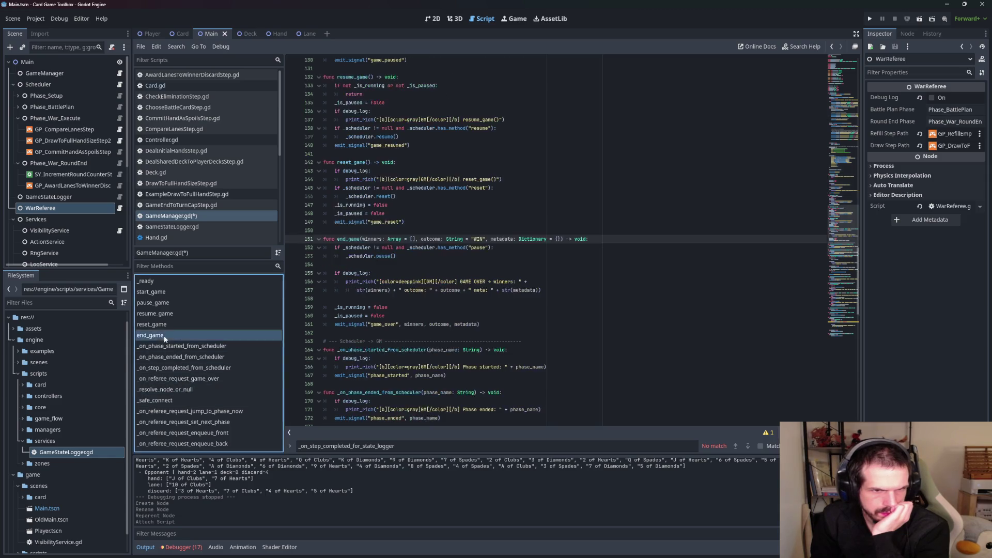
left_click(335, 336)
key("Return")
key("Return")
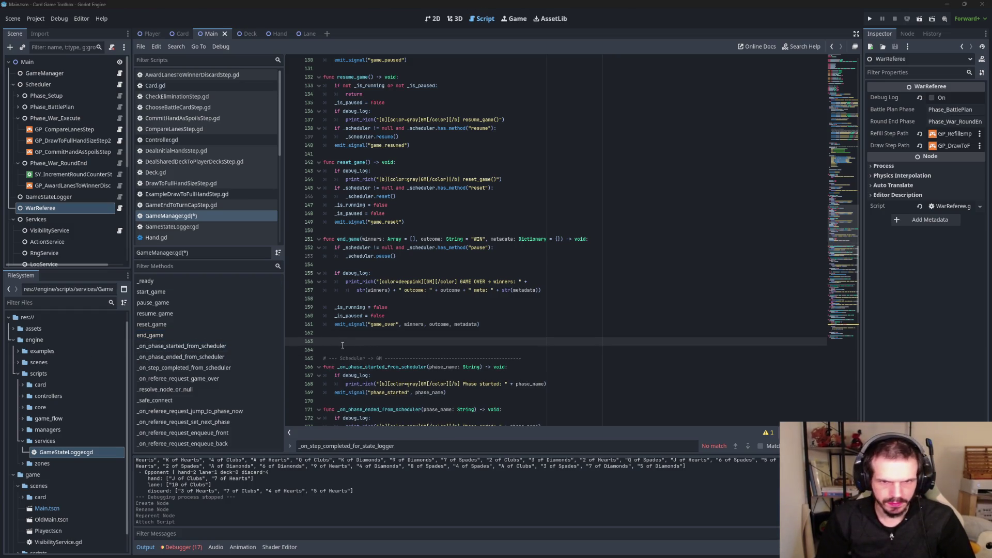
type("func _register_visibility_zones() -> void: \tvar vis := context.services.get(\"visibility\") as VisibilityService \tif vis == null: \t\treturn \tvis.register_all_zones_from_tree(get_tree()) \tvis.apply_visibility_for_local_viewer()")
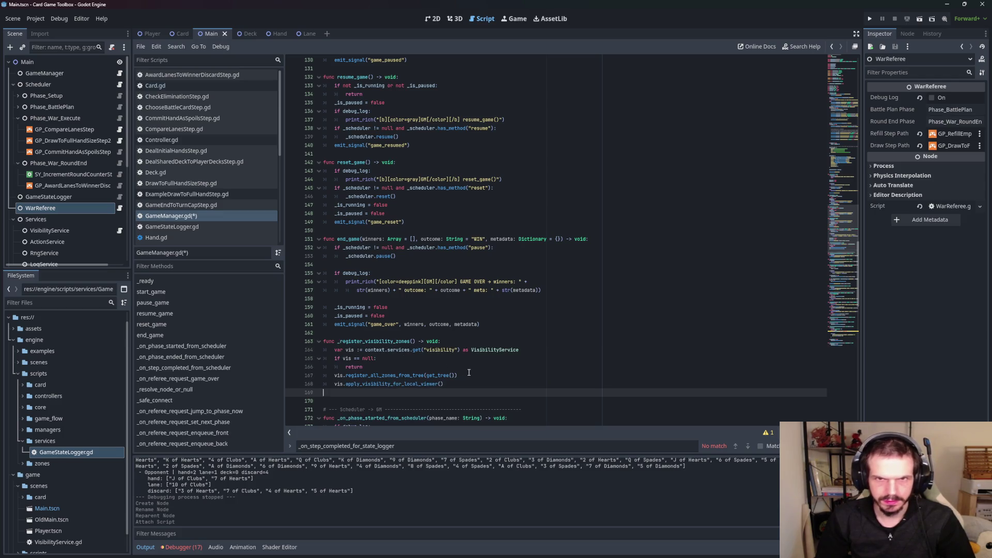
left_click(384, 342)
scroll(439, 346, "up", 10)
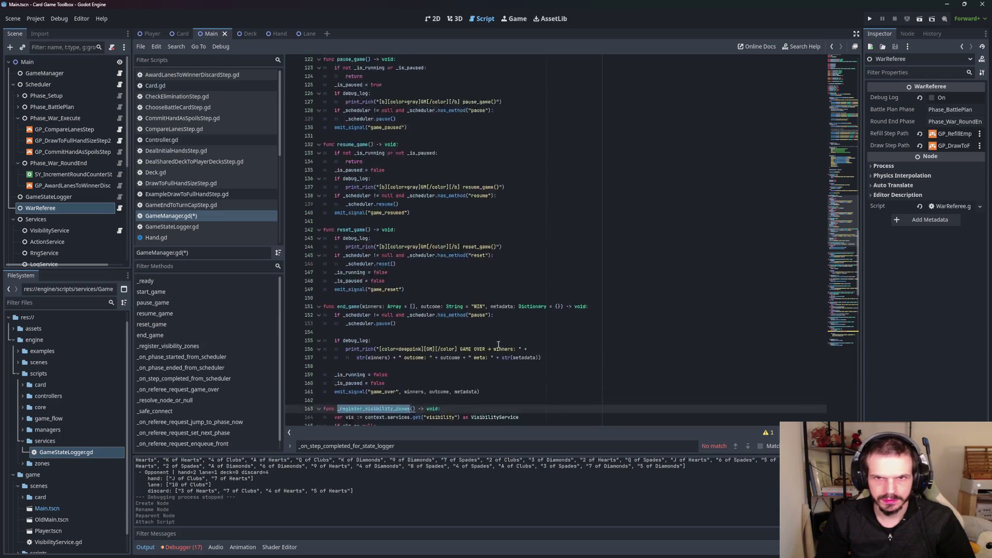
scroll(498, 344, "up", 20)
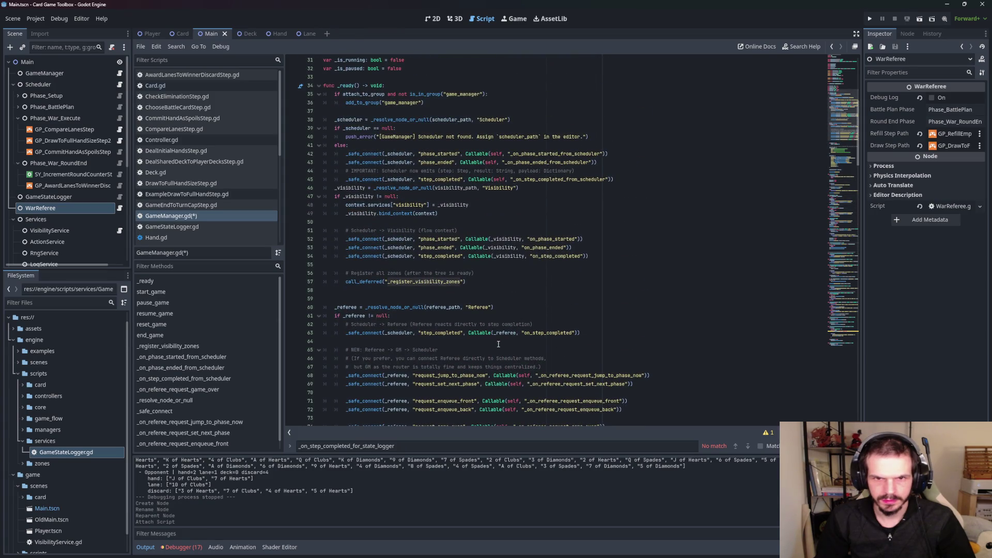
scroll(499, 344, "down", 8)
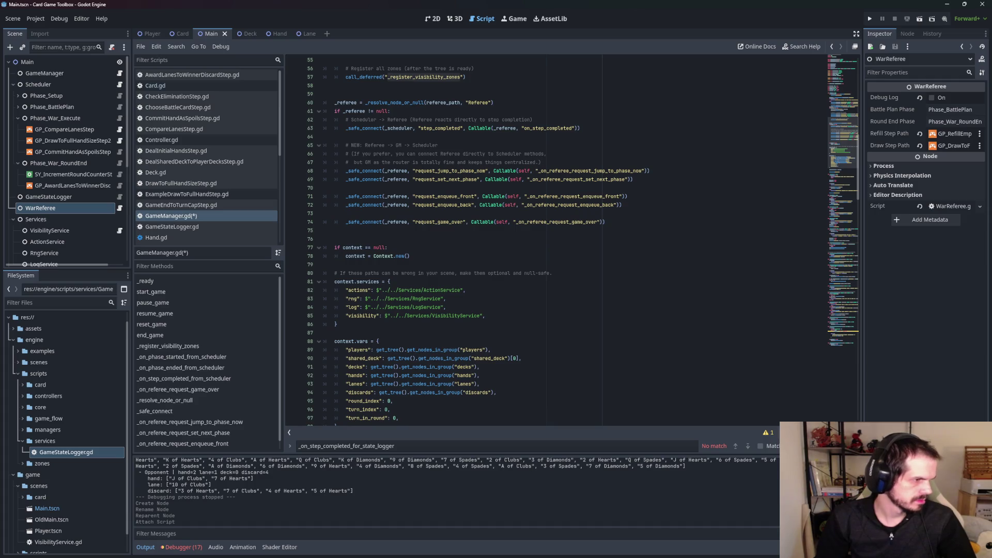
scroll(362, 243, "up", 7)
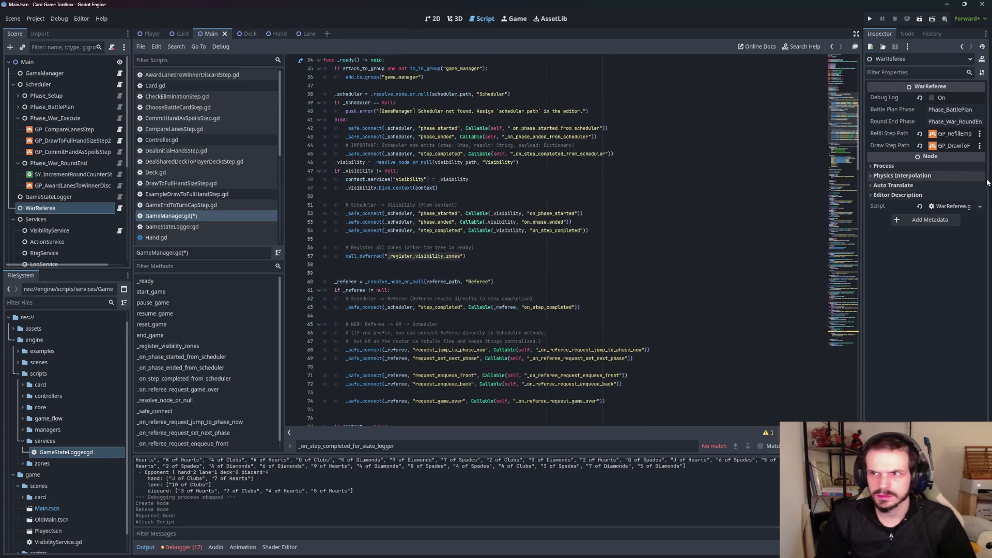
Select GameManager, then Scheduler, and enter 0.25 in the Pre Step Delay field.
left_click(45, 73)
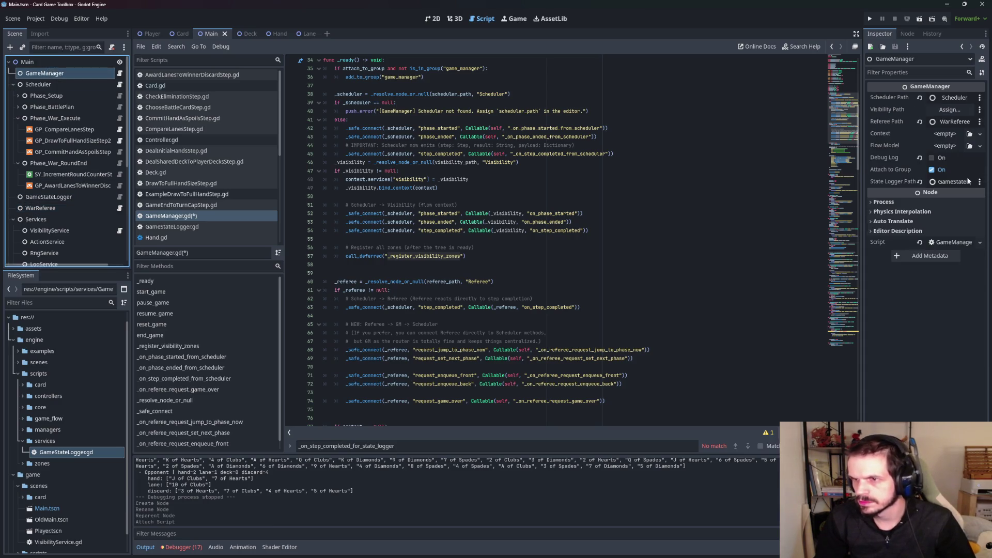
left_click(38, 84)
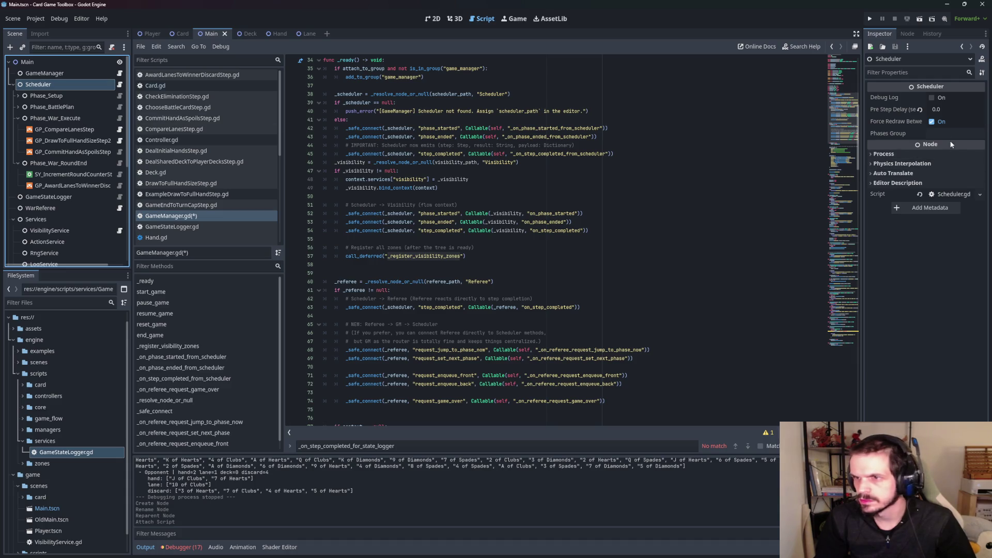
left_click(935, 110)
type("0.")
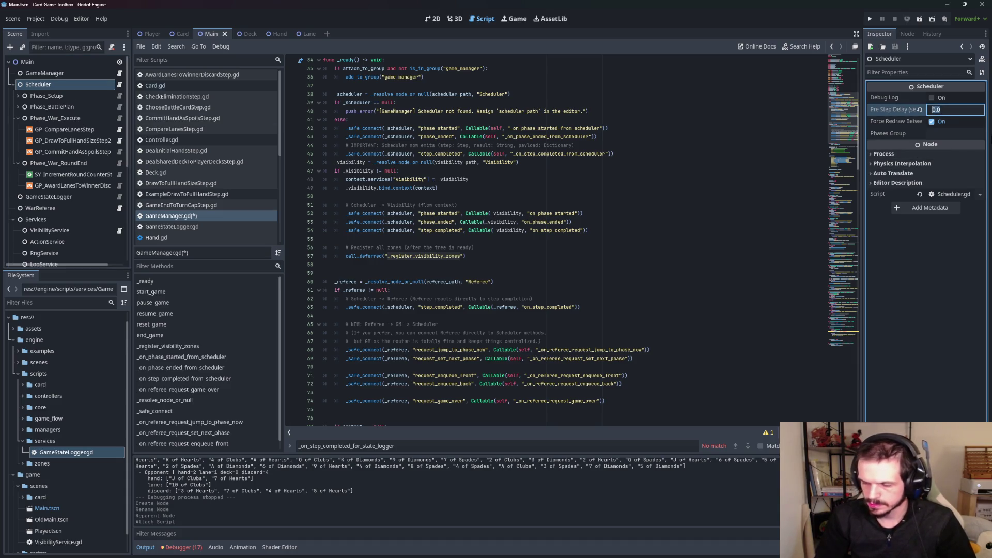
type("25")
Commit the 0.25 pre-step delay, test-run the game, then close the game window.
left_click(730, 123)
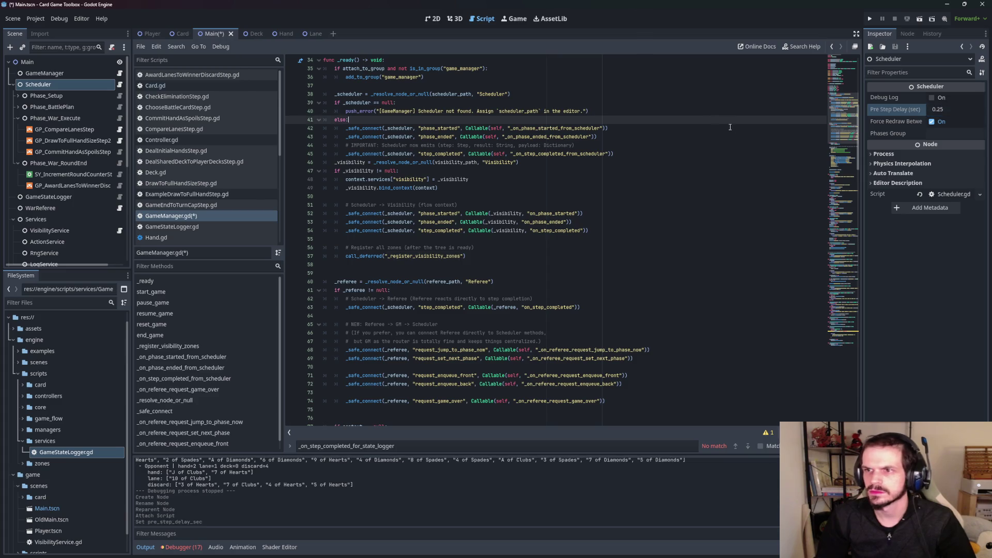
left_click(871, 19)
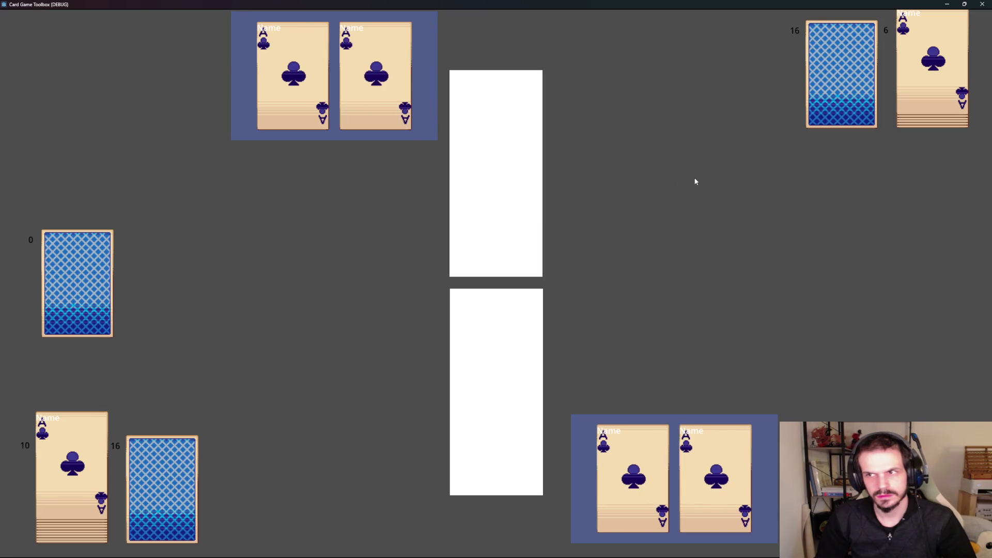
left_click(983, 4)
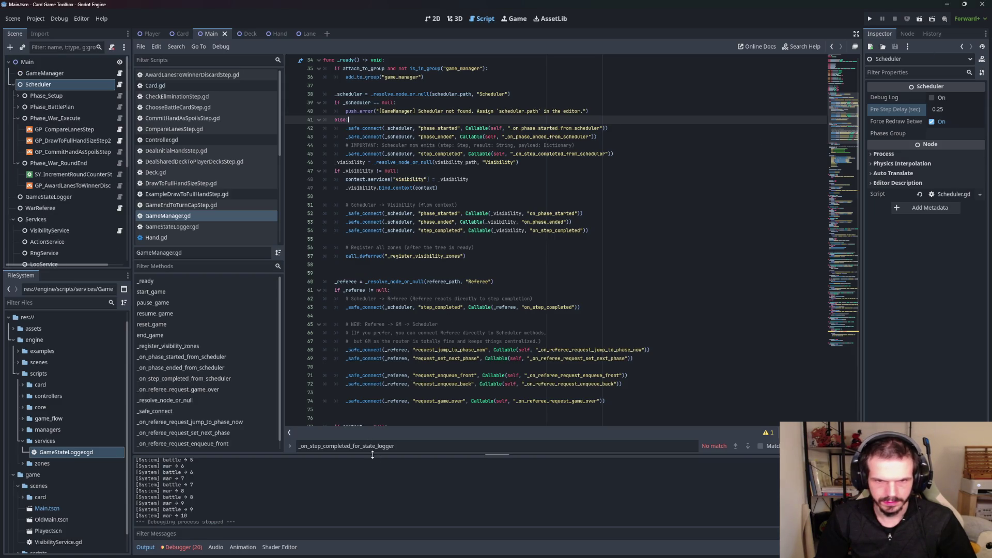
Enlarge the Output panel and turn on Debug Log for the Scheduler and GameManager.
mouse_move(375, 455)
left_mouse_down()
mouse_move(393, 242)
mouse_move(357, 371)
left_mouse_up()
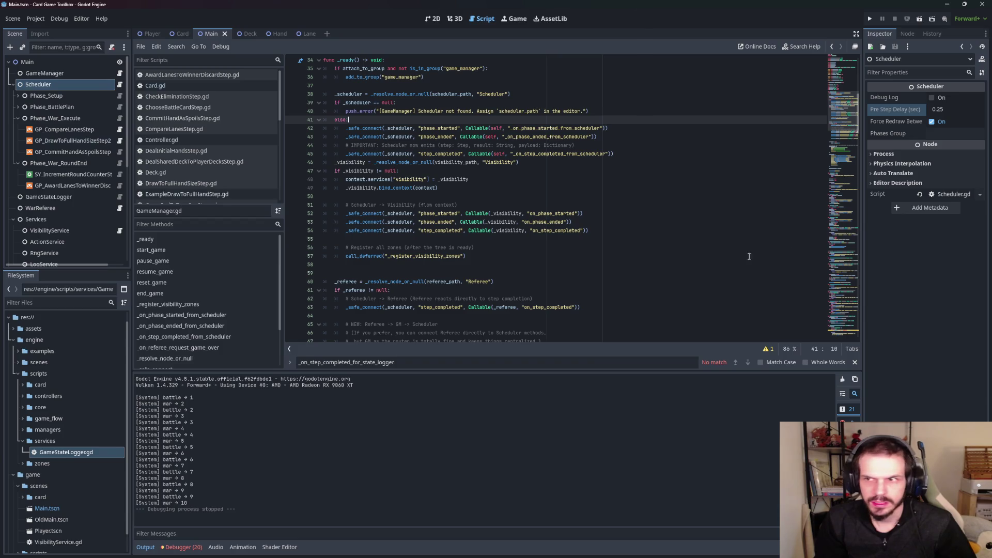
left_click(933, 98)
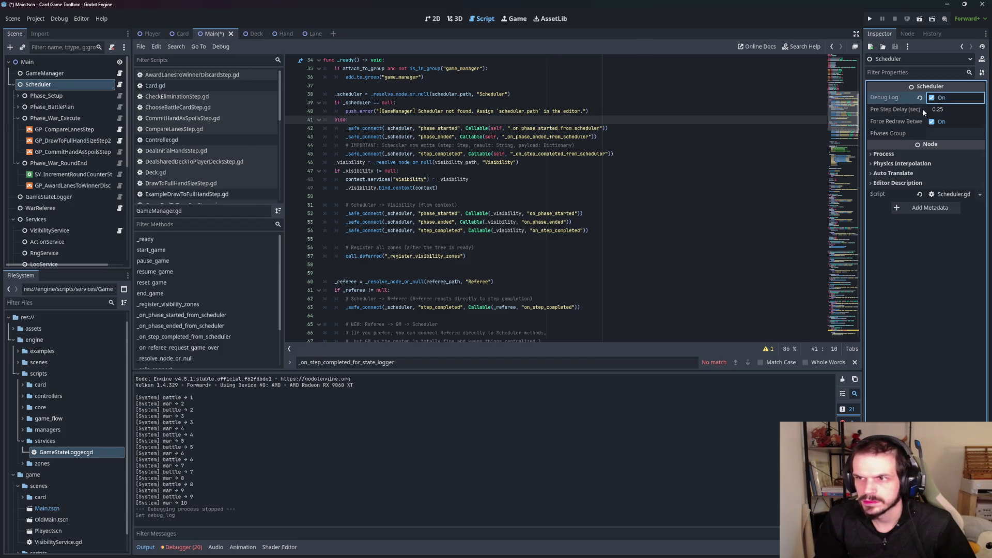
left_click(45, 73)
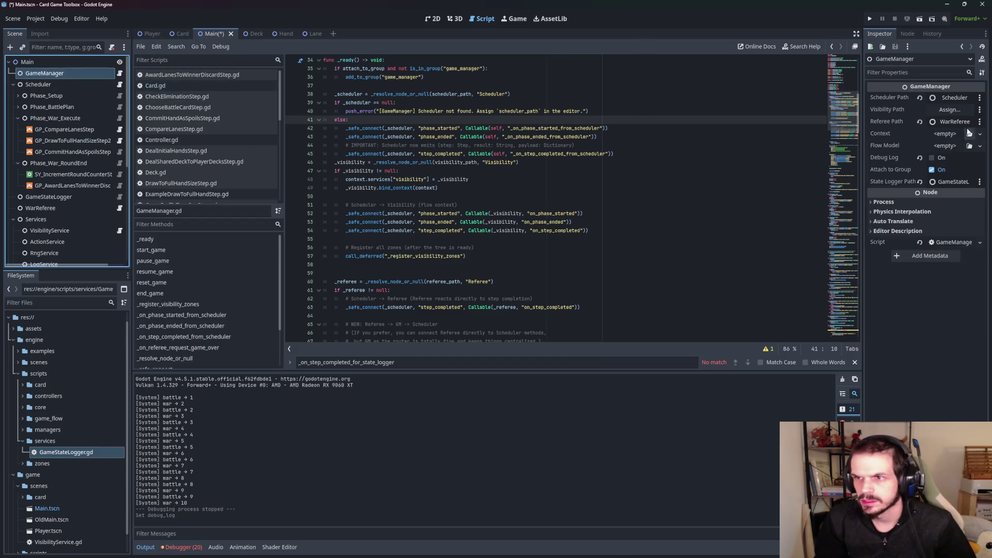
left_click(932, 157)
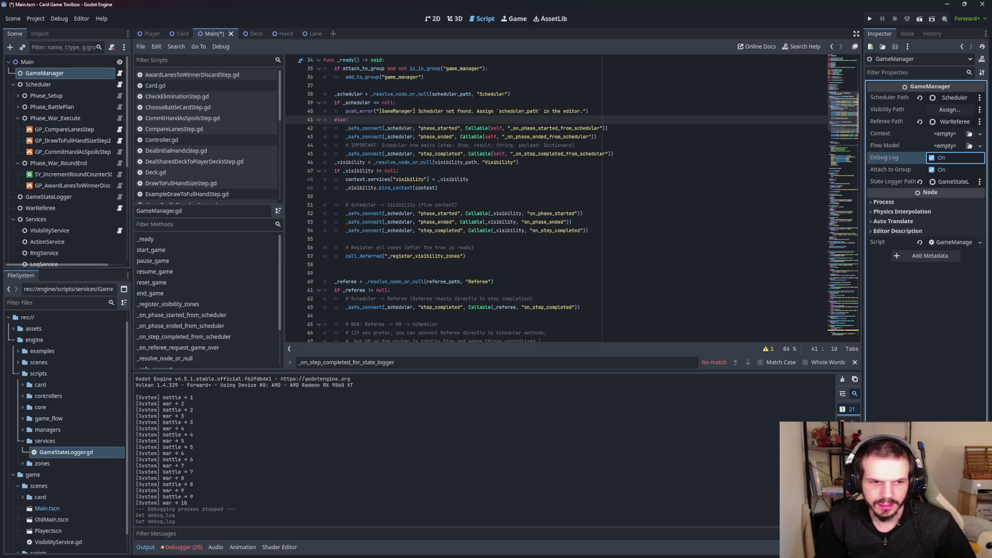
Enable Debug Log on WarReferee, then run the game briefly and close it.
scroll(83, 182, "down", 3)
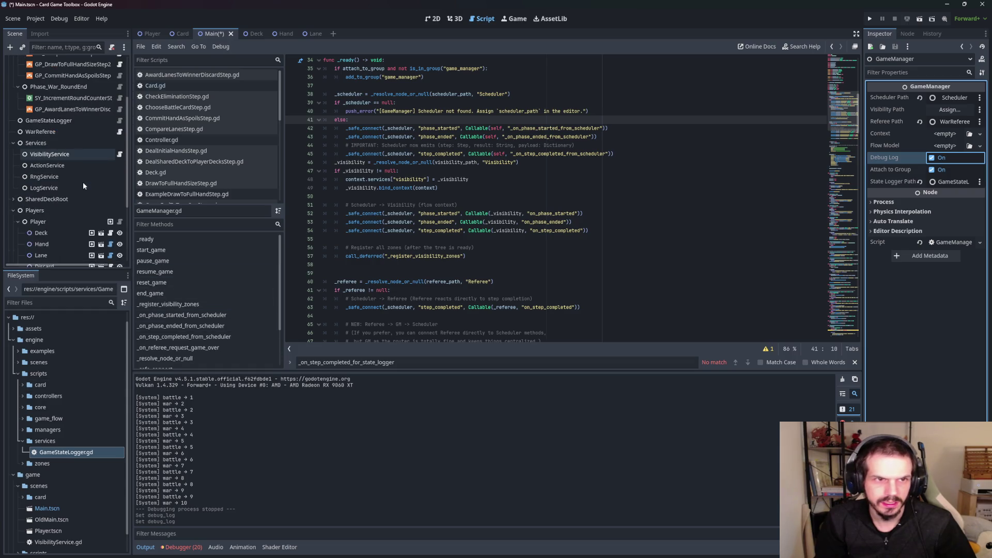
left_click(81, 133)
left_click(931, 98)
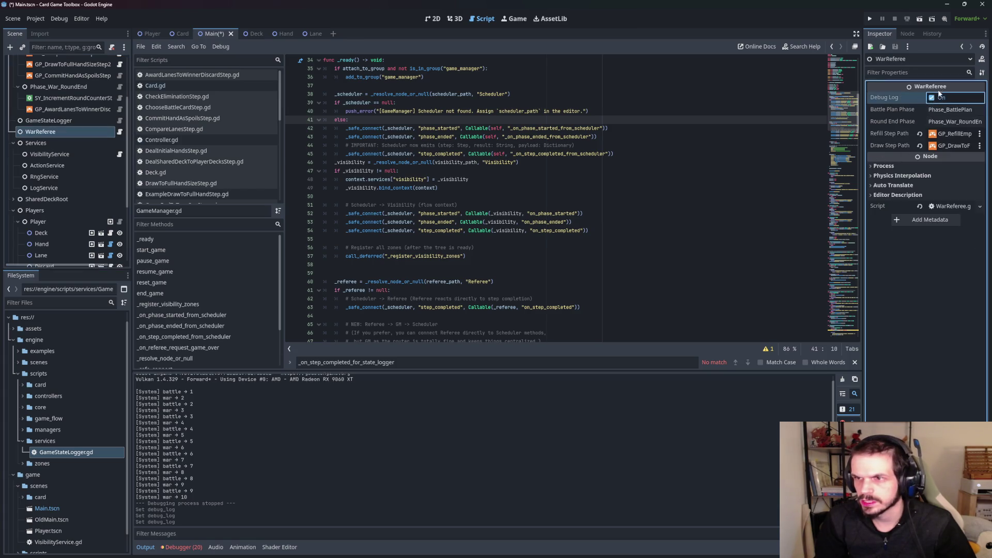
left_click(871, 19)
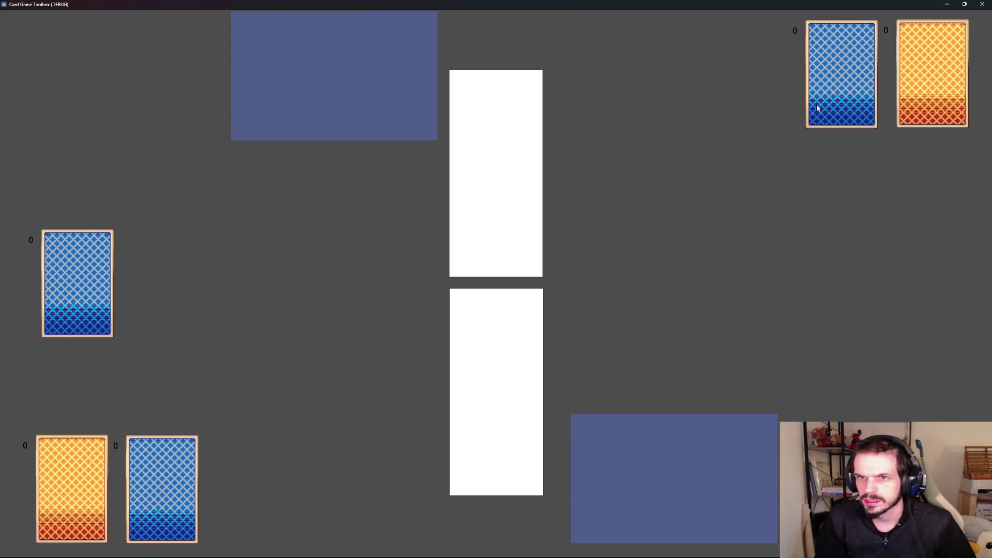
left_click(983, 5)
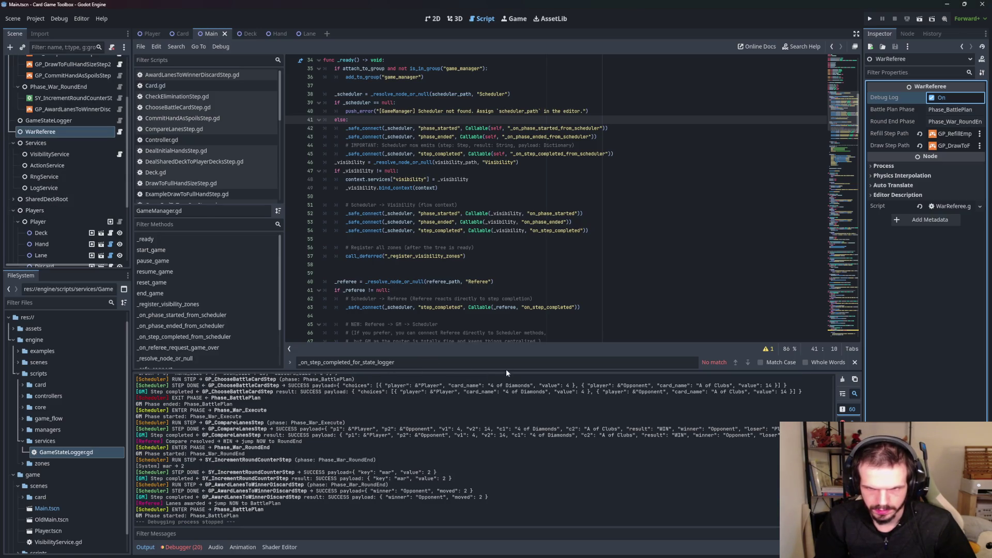
Enlarge the Output panel to read the debug log, then shrink it back.
left_click_drag(505, 371, 505, 145)
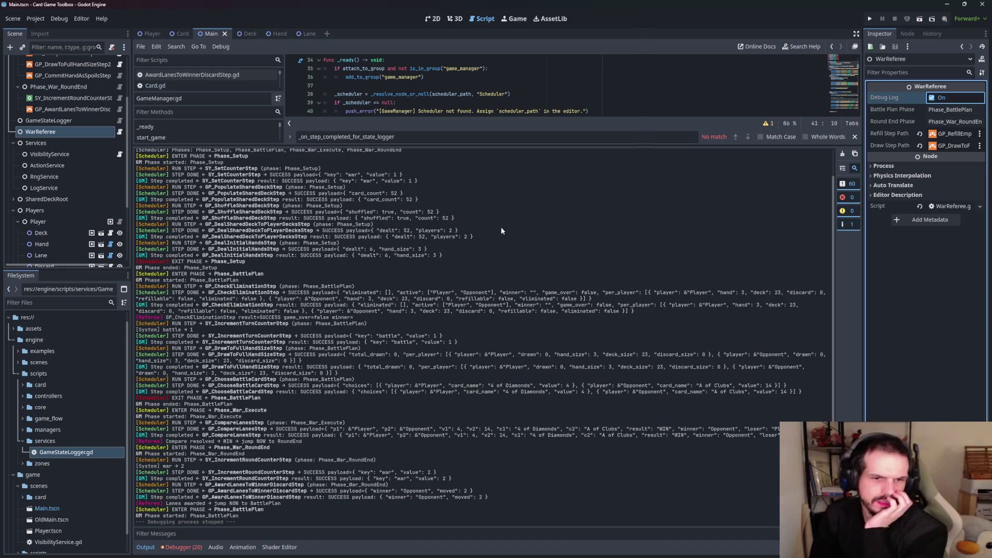
scroll(366, 307, "up", 2)
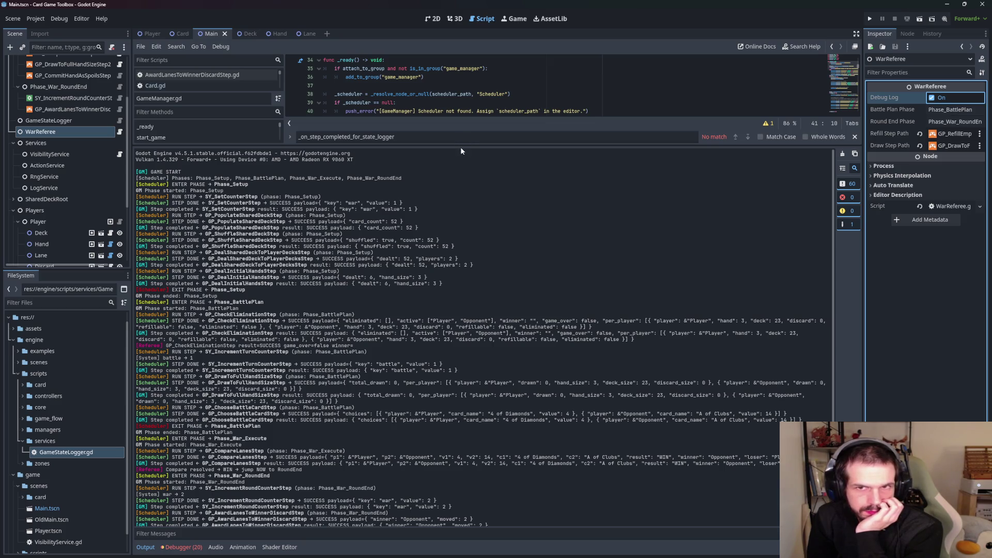
left_click_drag(462, 146, 450, 437)
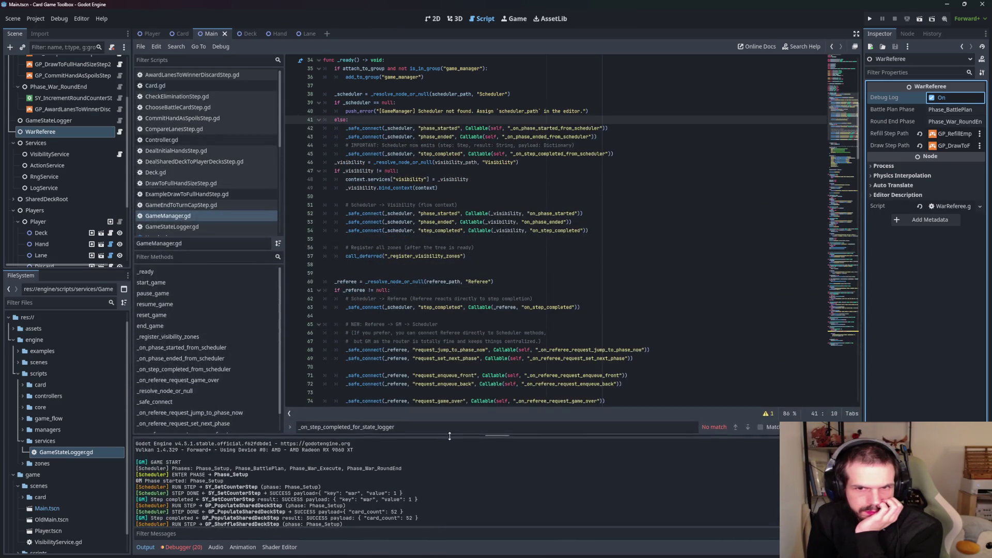
Scroll through GameManager.gd, then open the CompareLanesStep.gd script.
scroll(497, 297, "up", 8)
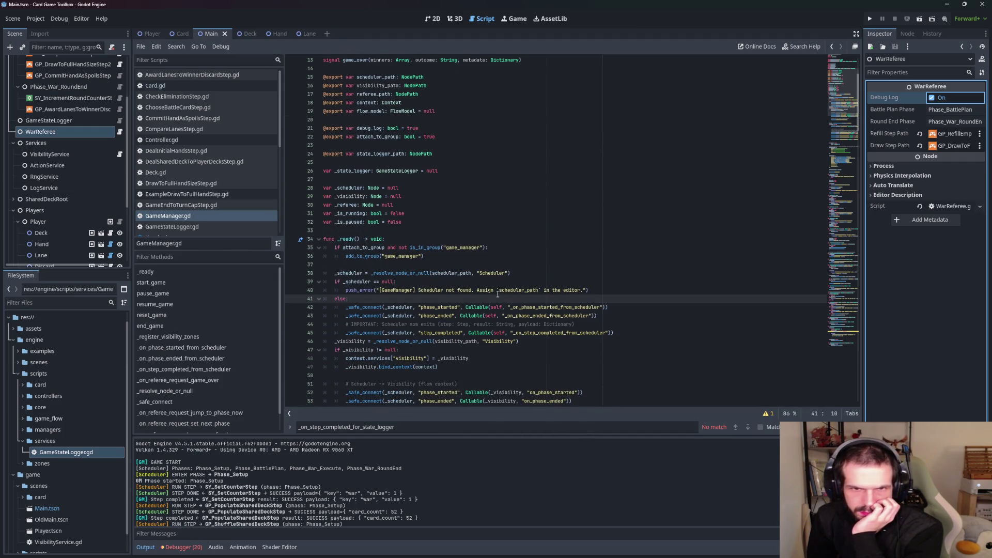
scroll(498, 294, "down", 3)
scroll(498, 294, "down", 6)
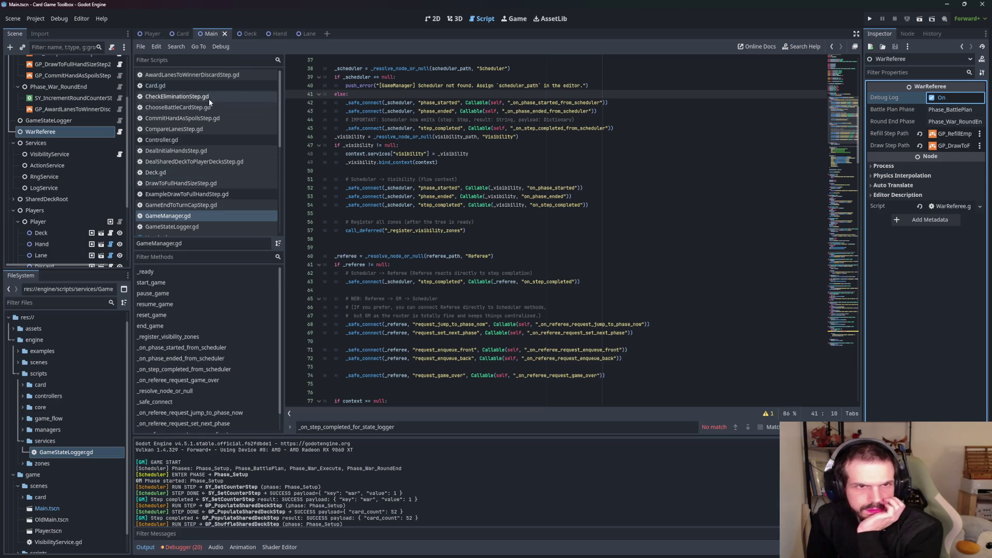
scroll(72, 160, "up", 3)
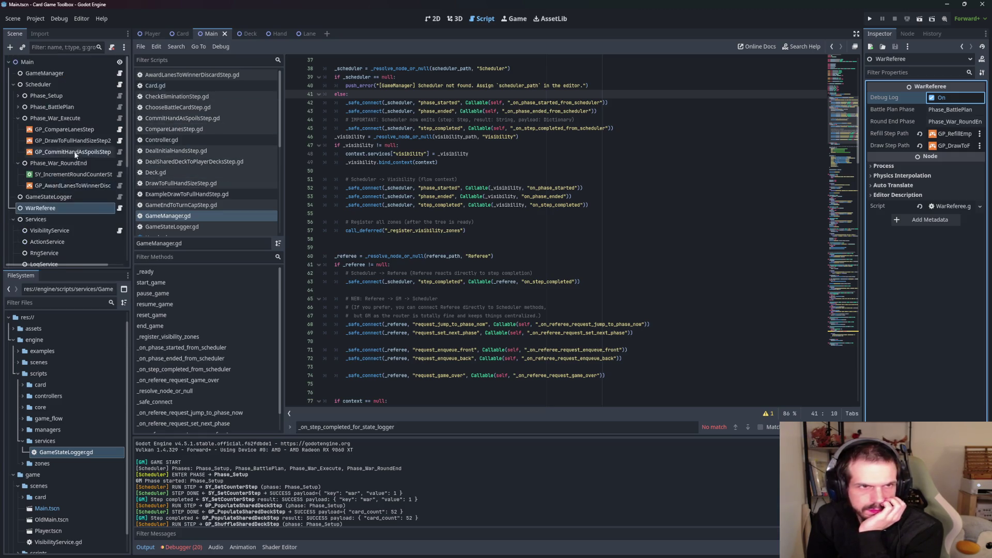
left_click(72, 129)
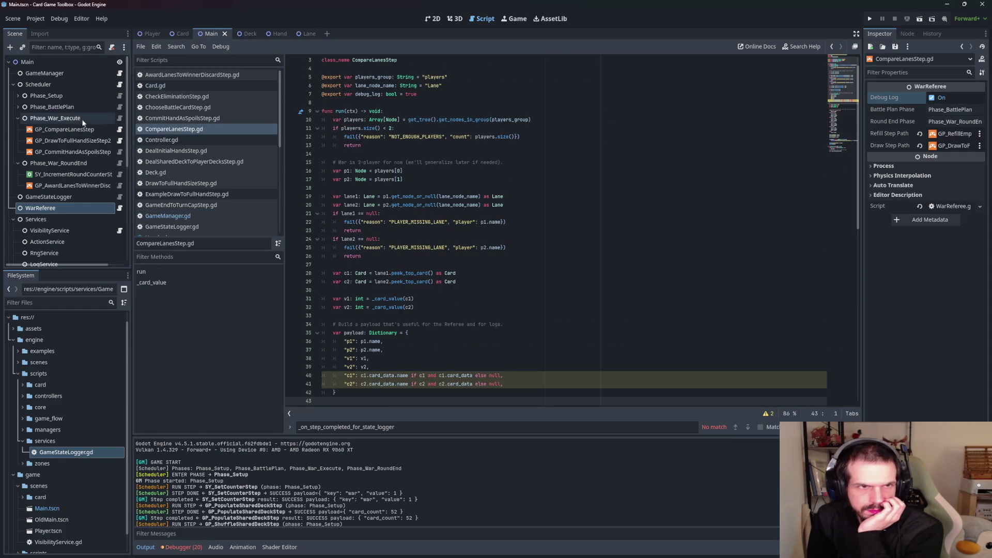
Expand Phase_Setup and open the PopulateSharedDeckStep.gd script.
left_click(18, 96)
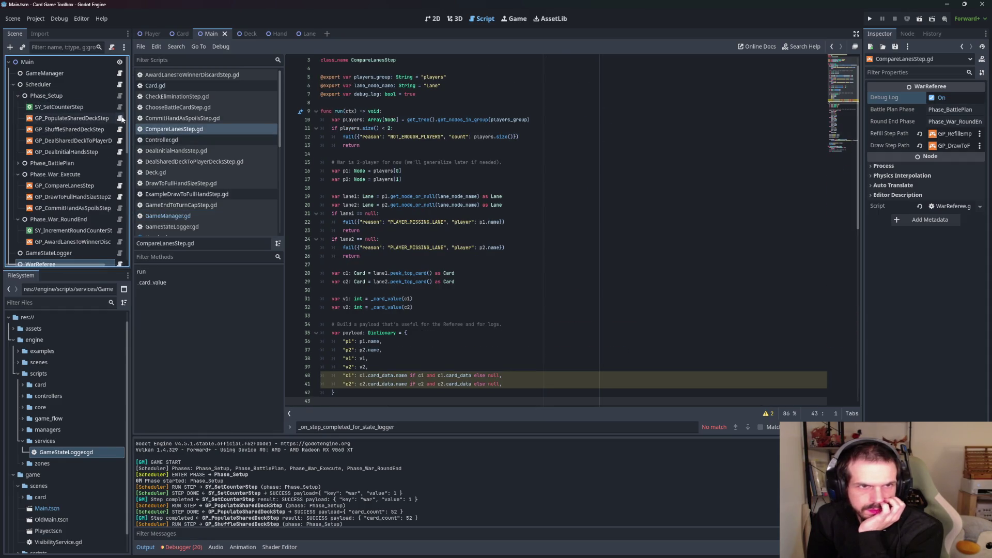
left_click(120, 118)
scroll(543, 211, "down", 1)
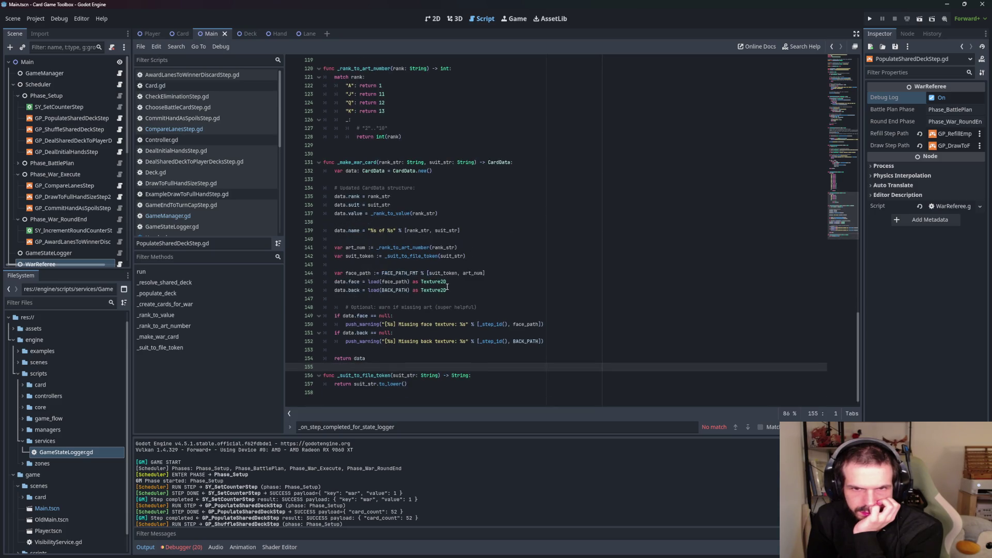
List the debugger's 20 errors and jump to the 'Scheduler missing' error in GameManager.gd.
left_click(182, 547)
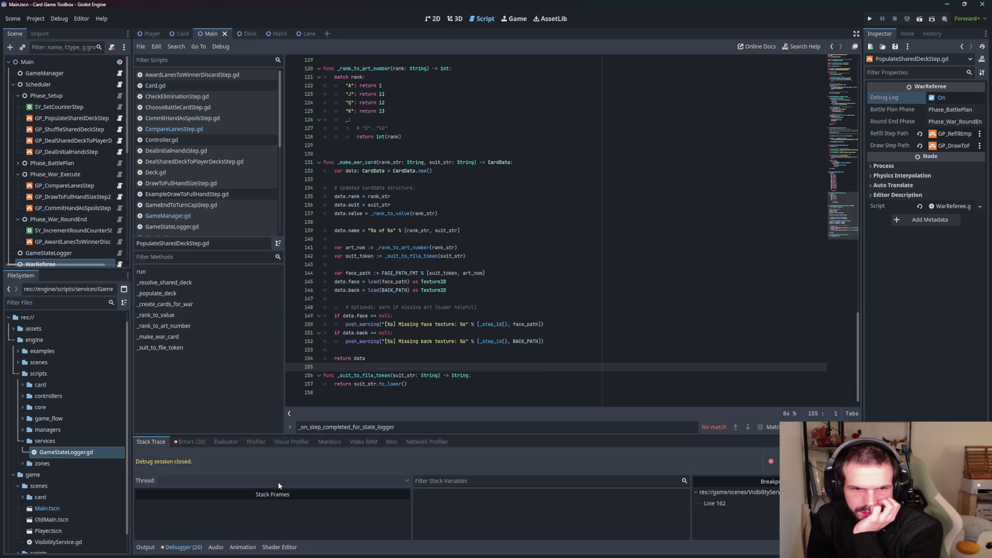
left_click(190, 442)
scroll(361, 514, "down", 3)
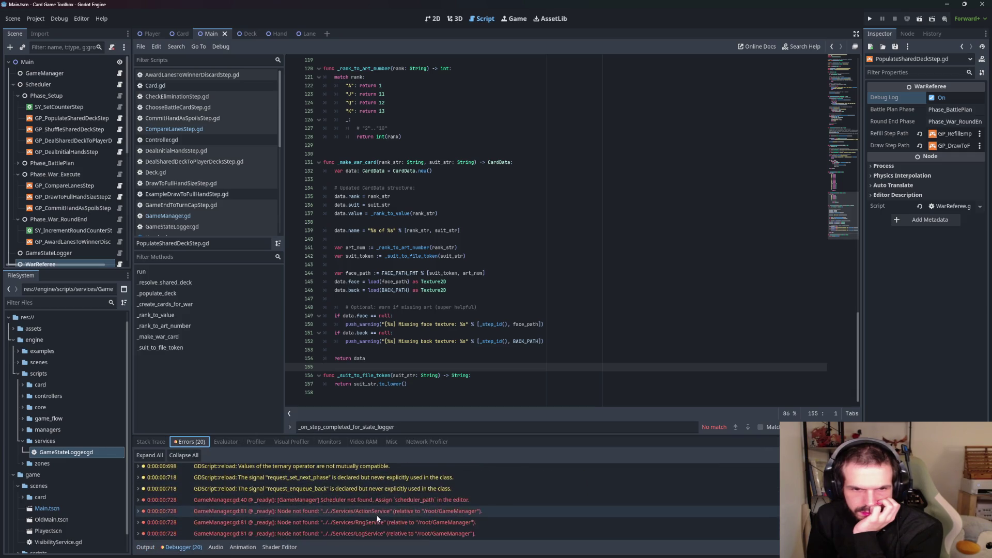
scroll(380, 522, "down", 4)
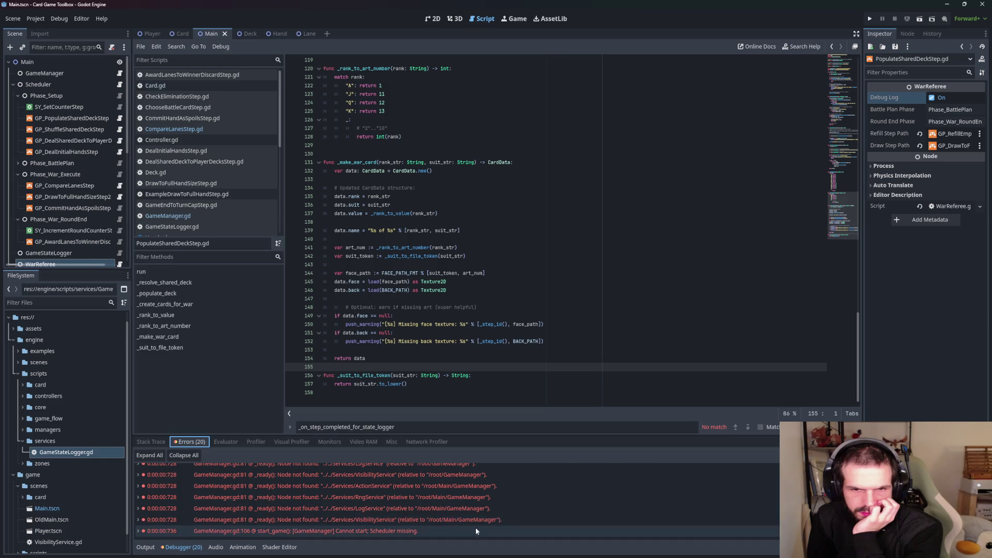
left_click(400, 535)
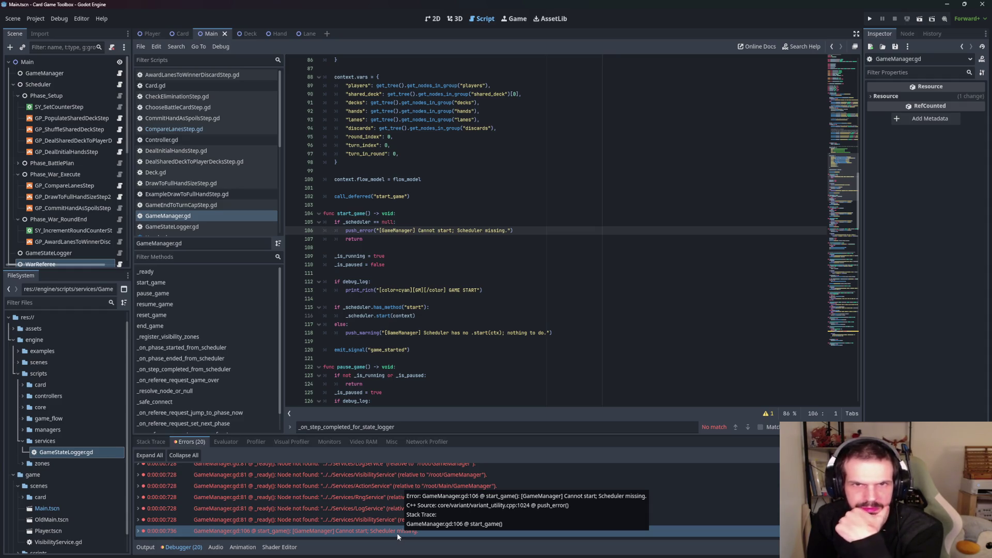
Review GameManager's start_game code, briefly enlarging the error list and then restoring the editor.
scroll(505, 500, "up", 1)
scroll(505, 500, "up", 5)
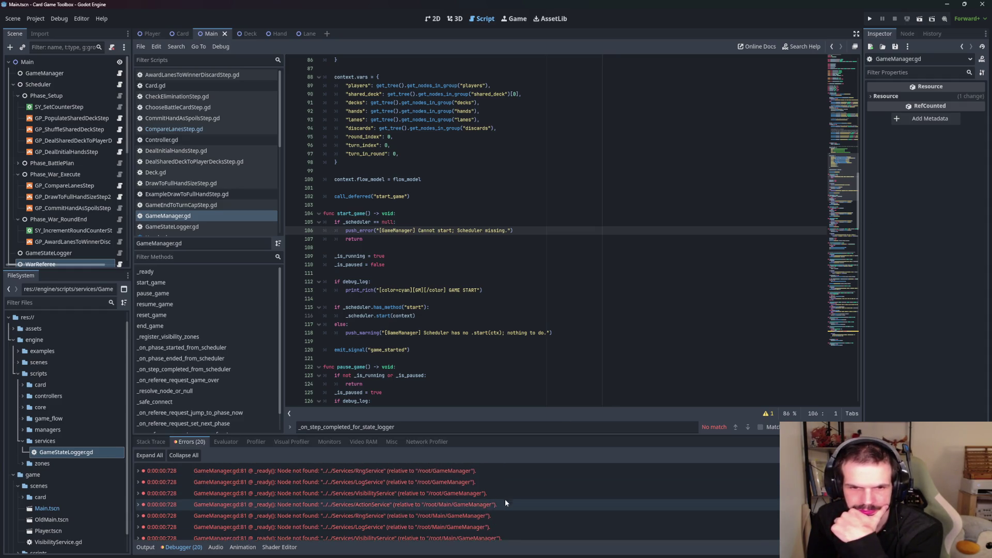
scroll(504, 499, "up", 1)
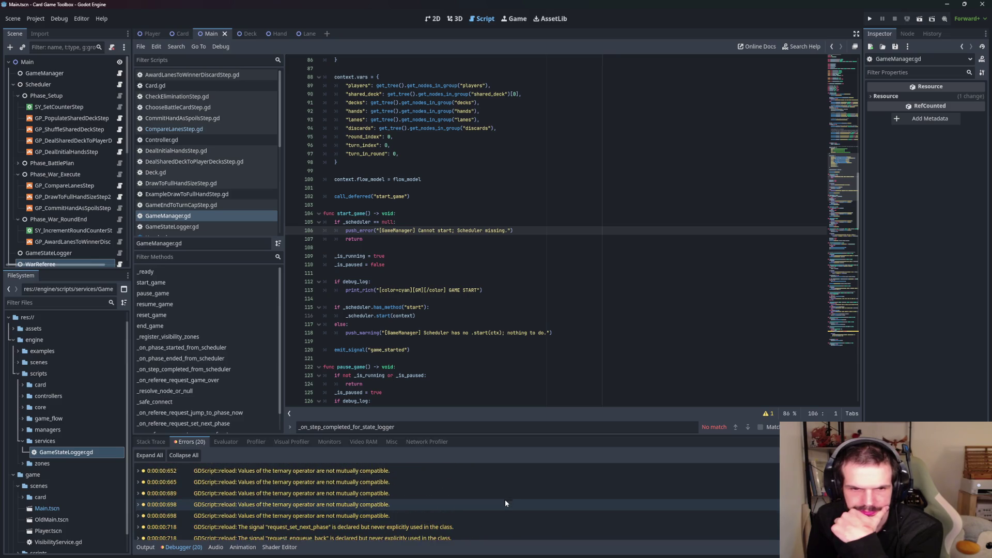
mouse_move(492, 435)
left_mouse_down()
mouse_move(496, 298)
mouse_move(542, 184)
left_mouse_up()
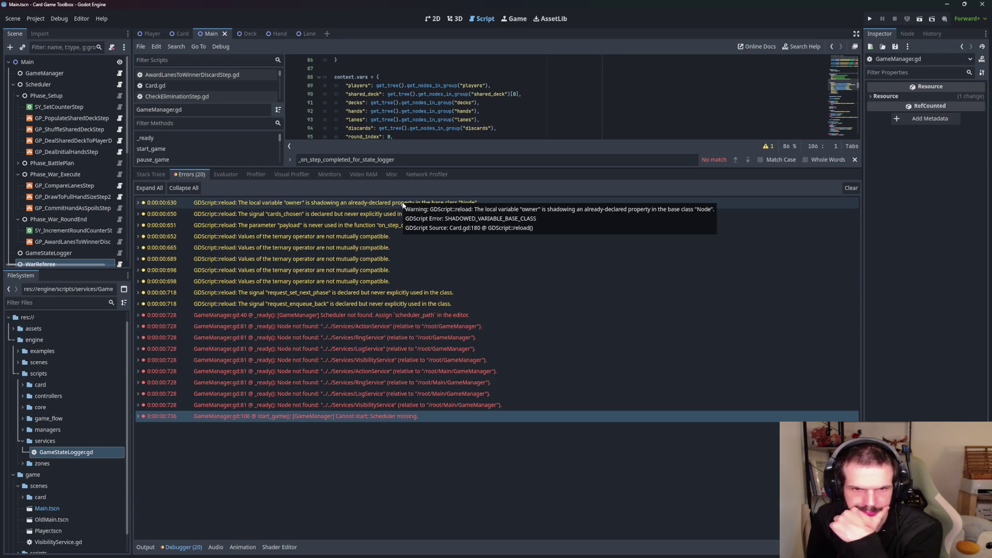
mouse_move(493, 168)
left_mouse_down()
mouse_move(497, 455)
mouse_move(500, 392)
left_mouse_up()
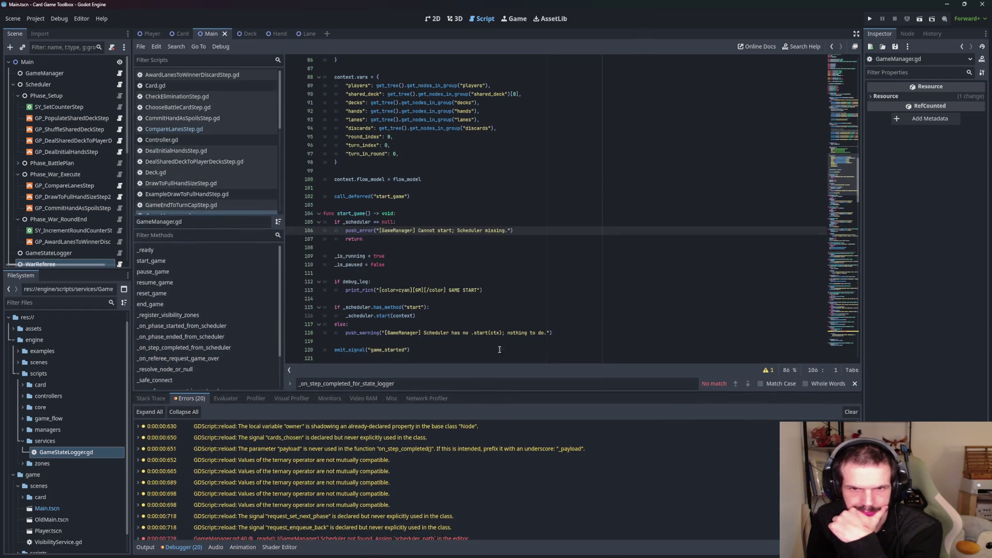
scroll(499, 328, "down", 14)
scroll(499, 328, "down", 2)
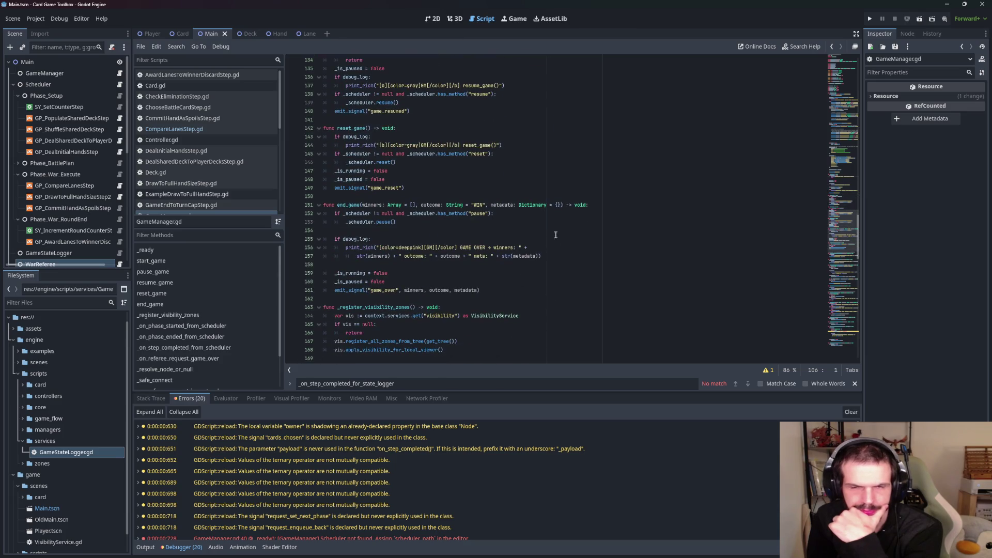
Run the card game, close it, and scroll back through the Output log.
left_click(870, 19)
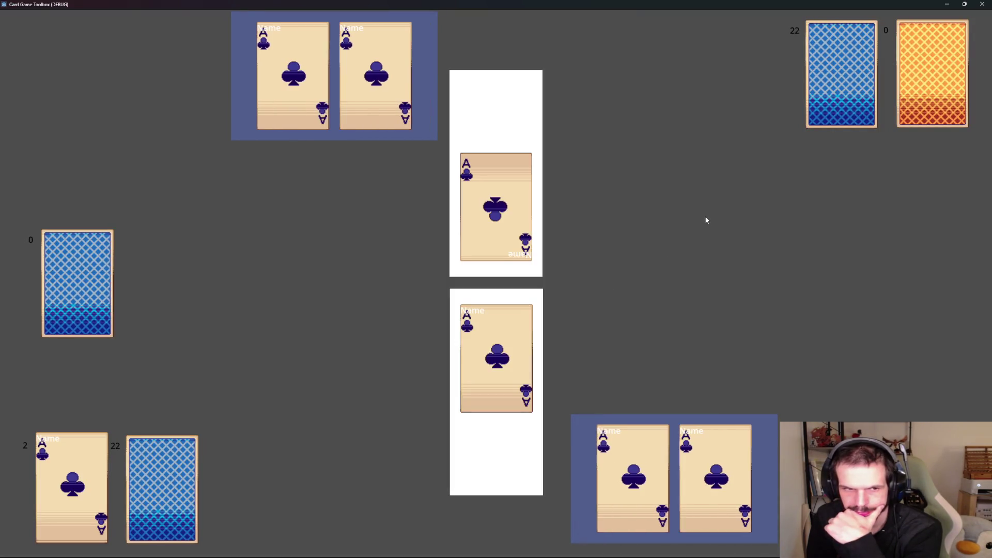
left_click(982, 4)
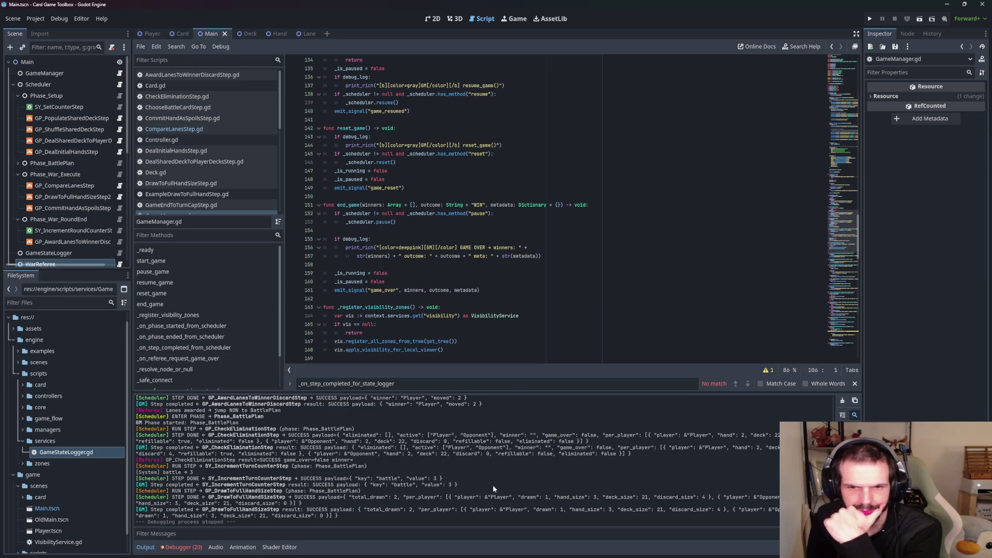
scroll(494, 506, "up", 5)
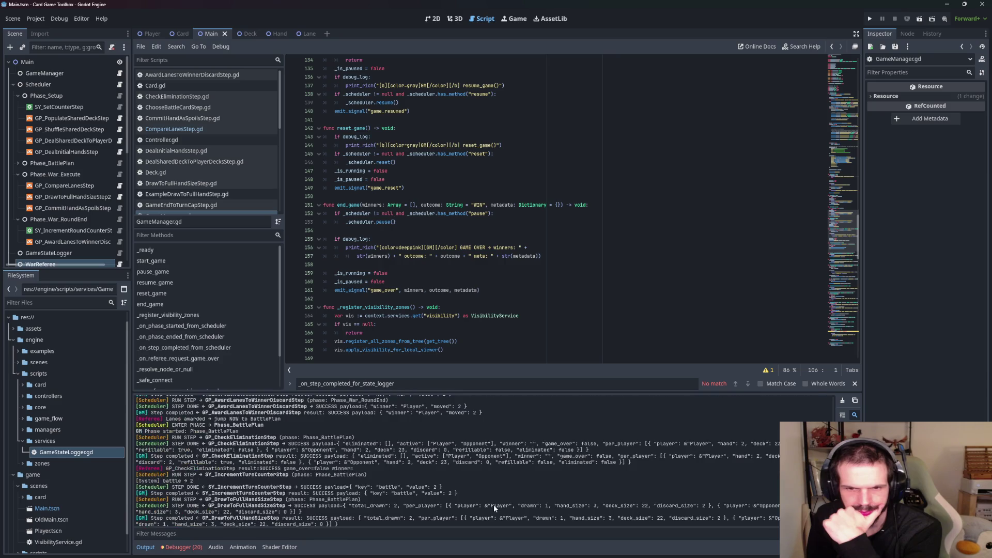
scroll(494, 504, "up", 5)
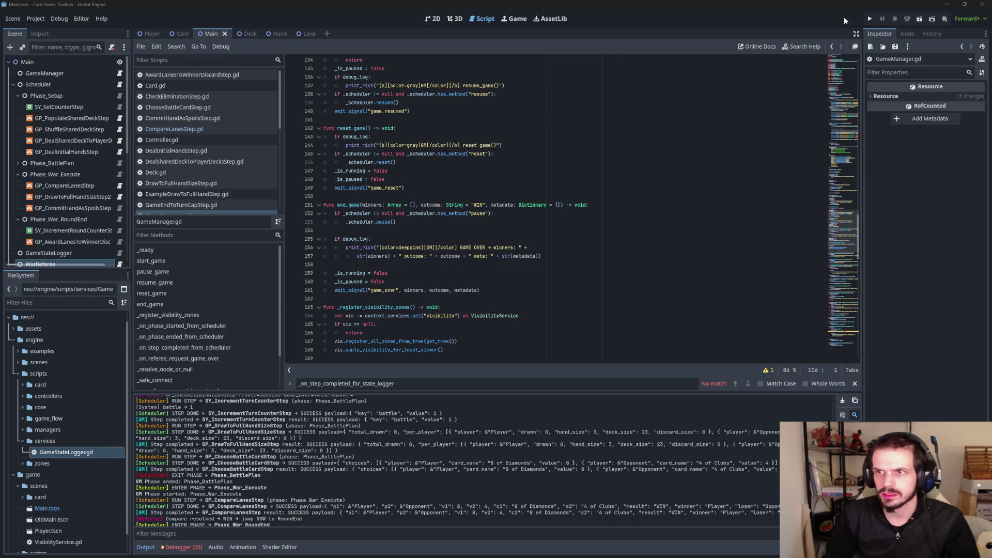
Run the game once more to check the deal, then expand the assets folder.
left_click(870, 19)
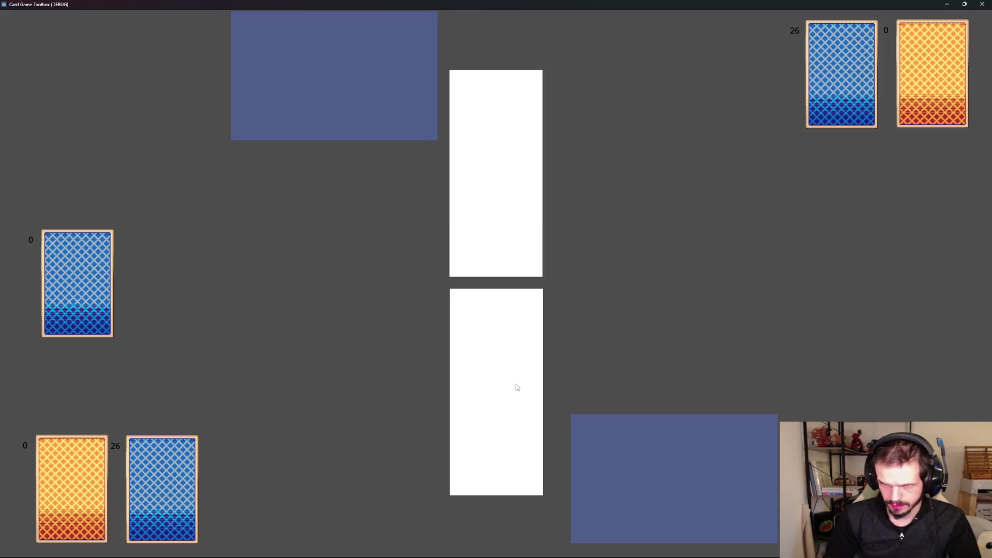
left_click(982, 4)
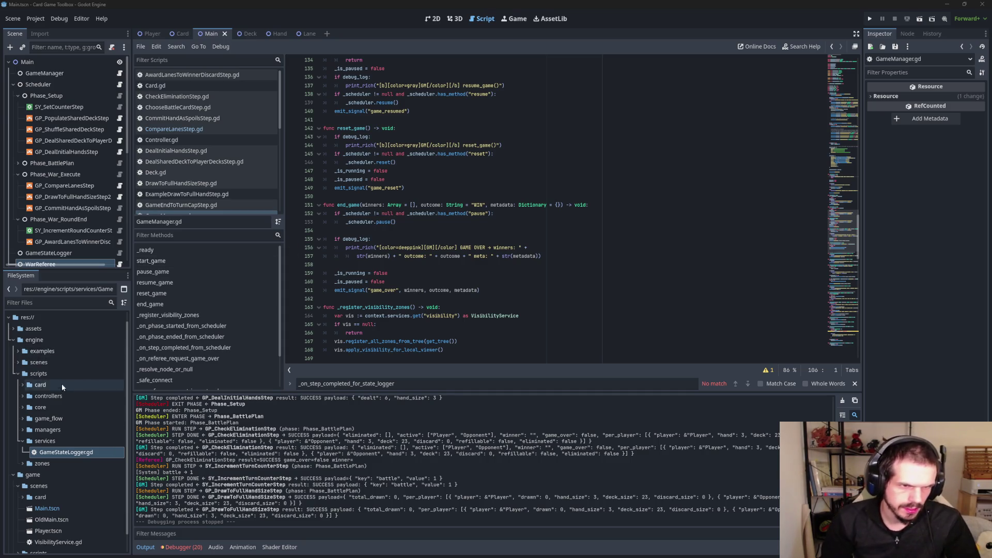
left_click(13, 329)
Show the assets/cards images, then open PopulateSharedDeckStep.gd in place of GameManager.gd.
left_click(18, 340)
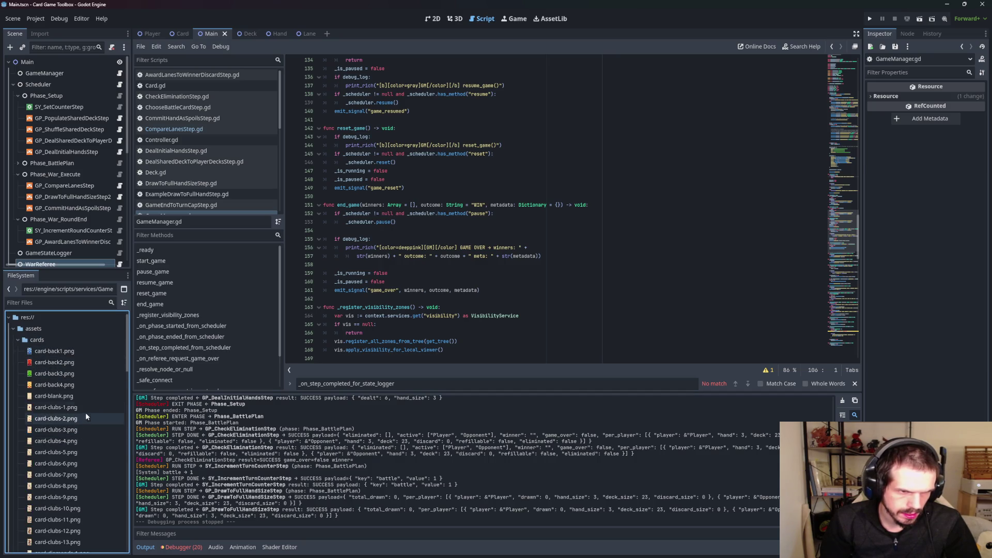
mouse_move(86, 412)
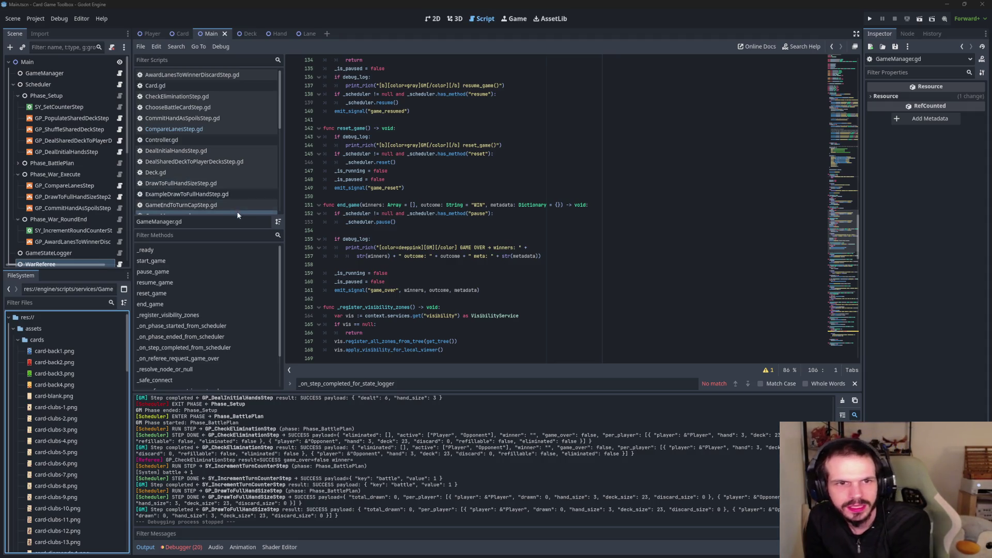
left_click(119, 120)
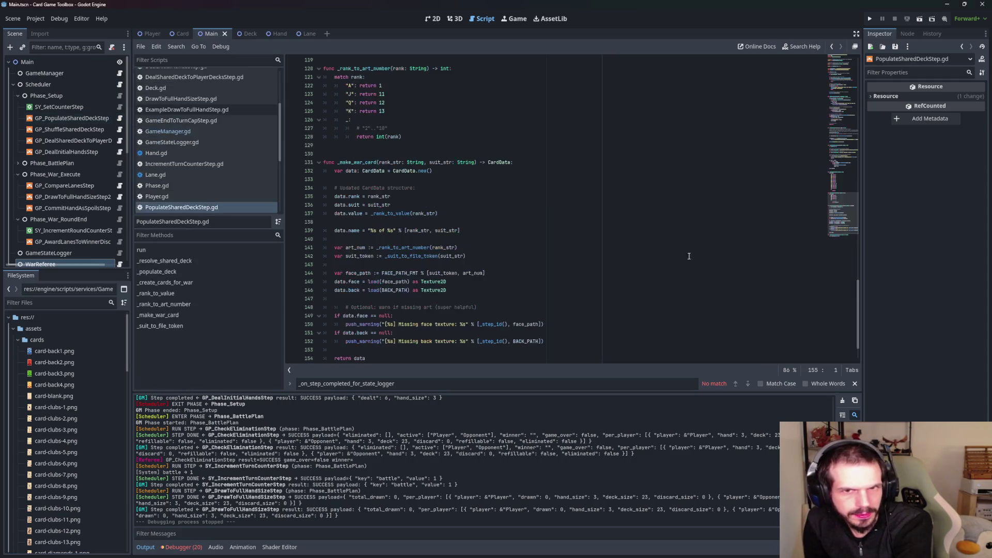
scroll(550, 239, "down", 1)
left_click(397, 153)
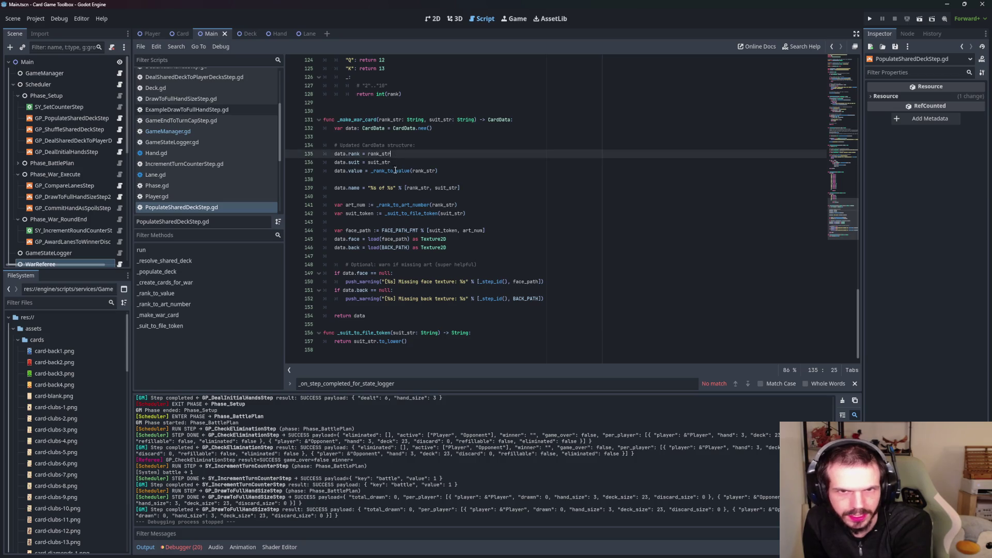
key("Down")
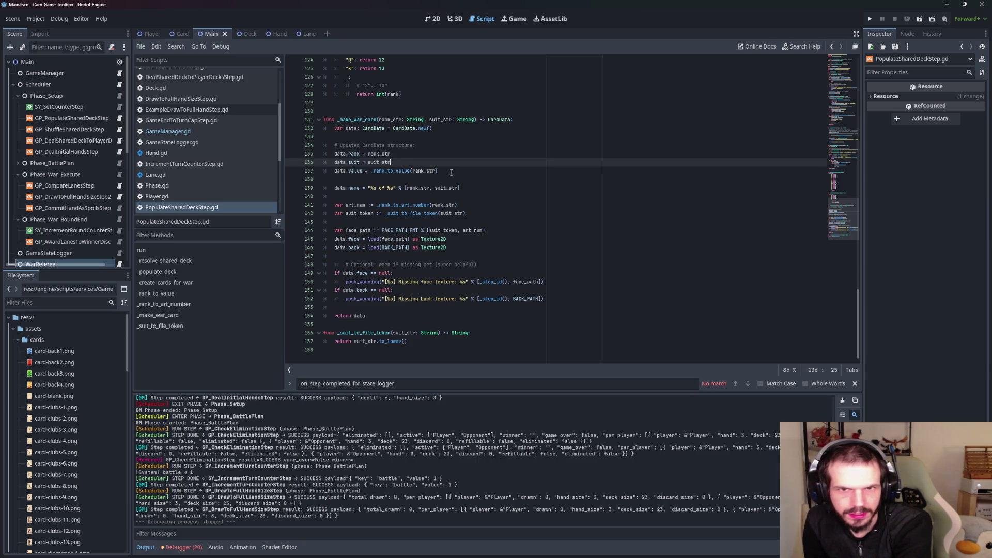
left_click(452, 172)
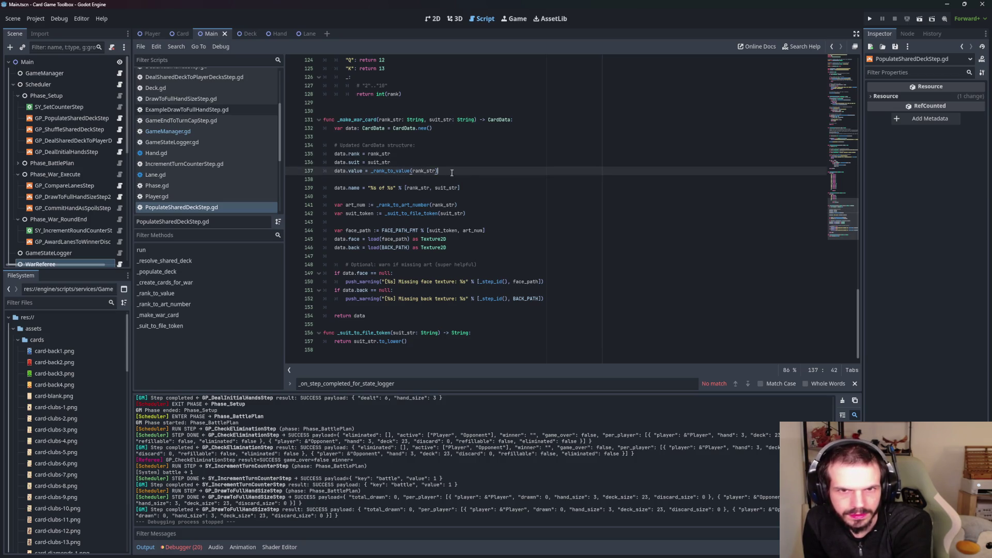
left_click(470, 190)
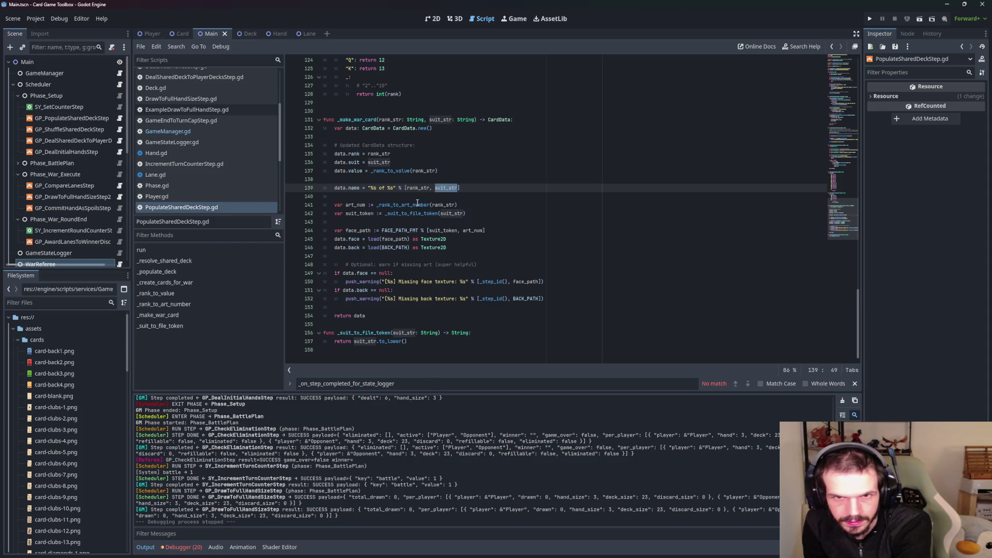
double_click(417, 205)
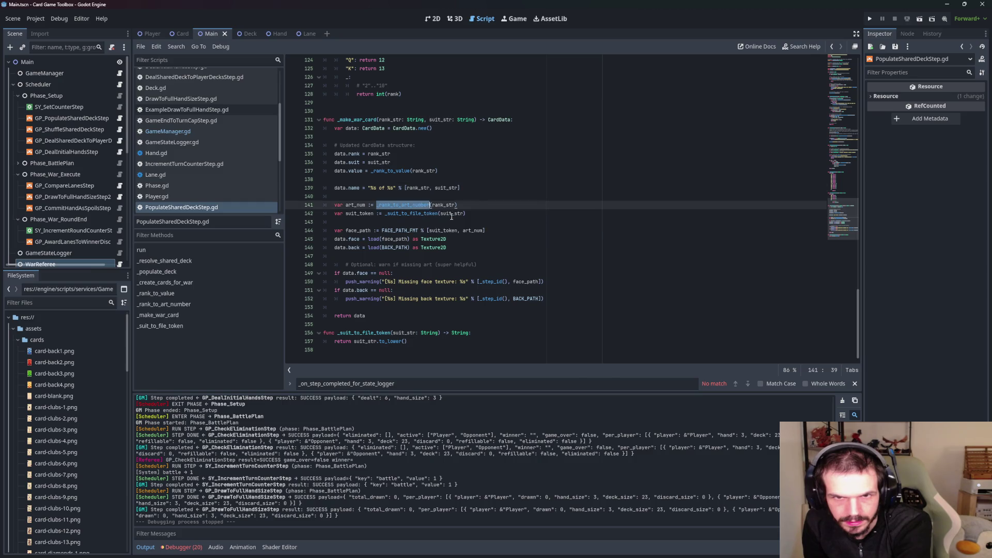
double_click(443, 204)
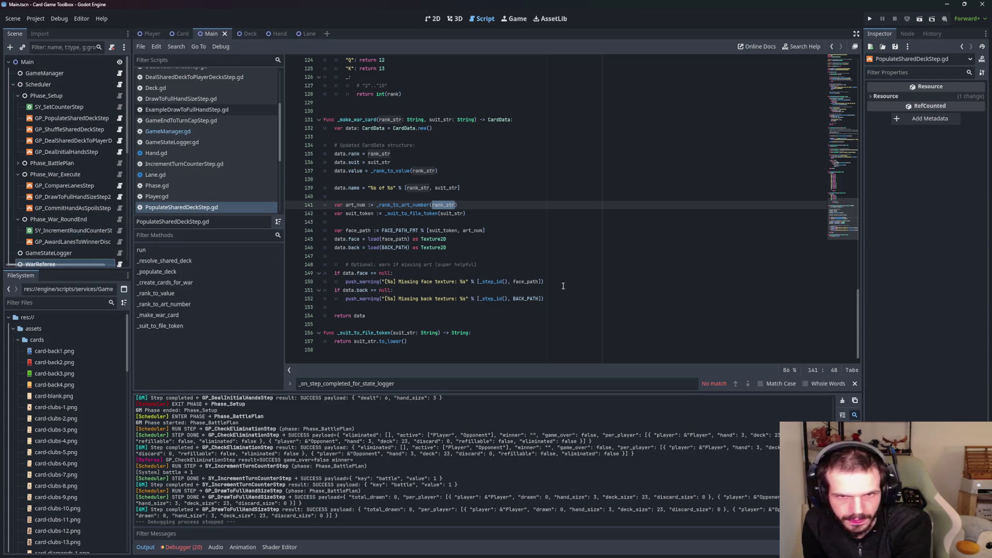
scroll(504, 276, "up", 1)
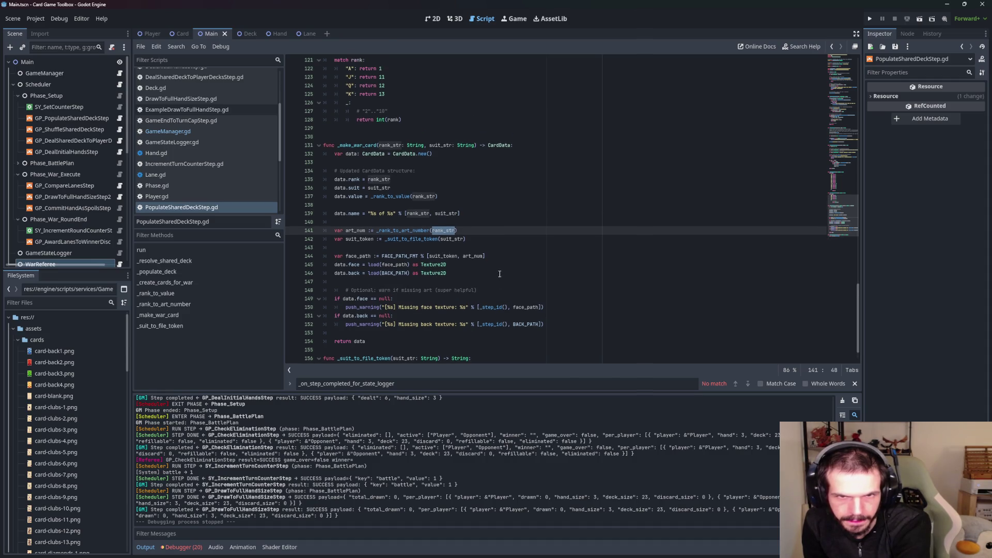
scroll(491, 283, "down", 1)
scroll(473, 307, "up", 3)
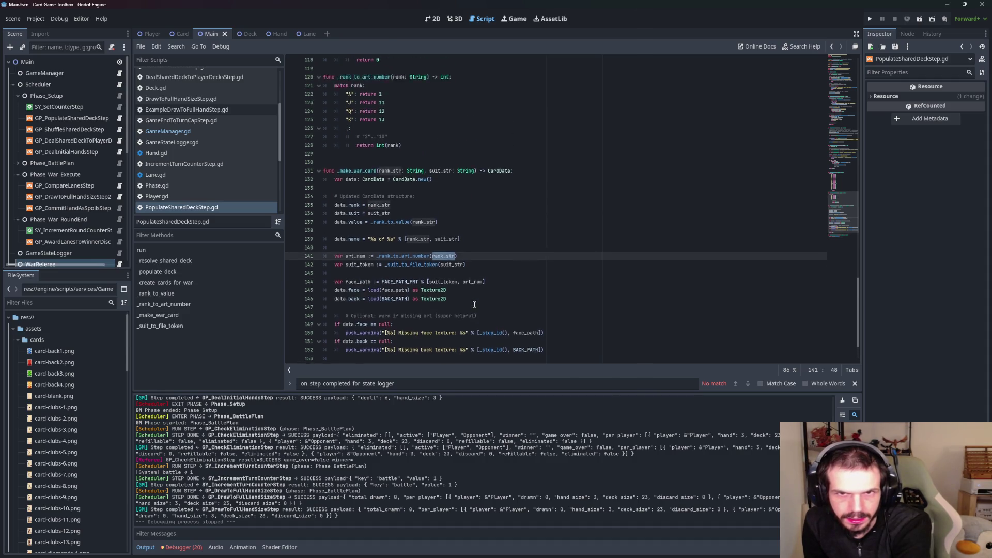
scroll(540, 227, "up", 14)
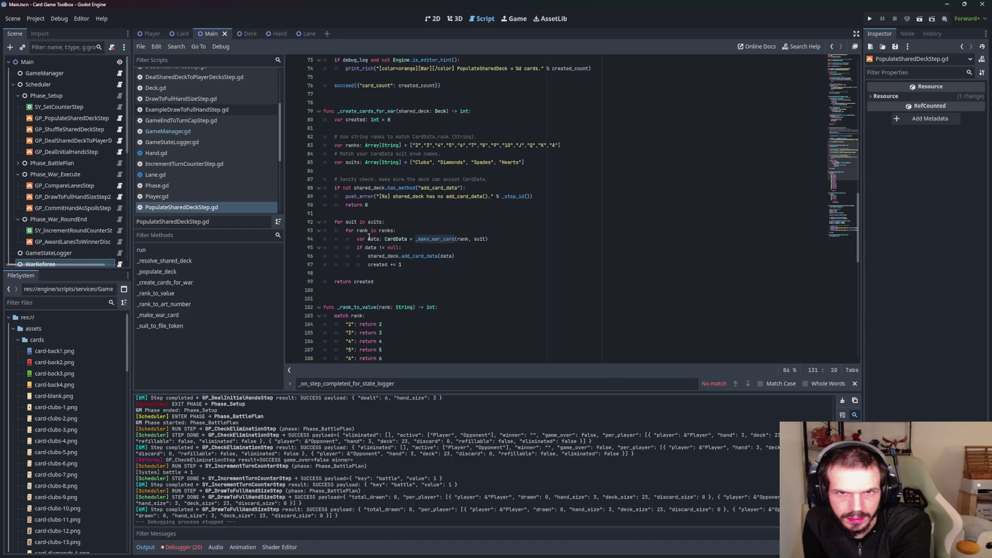
double_click(374, 112)
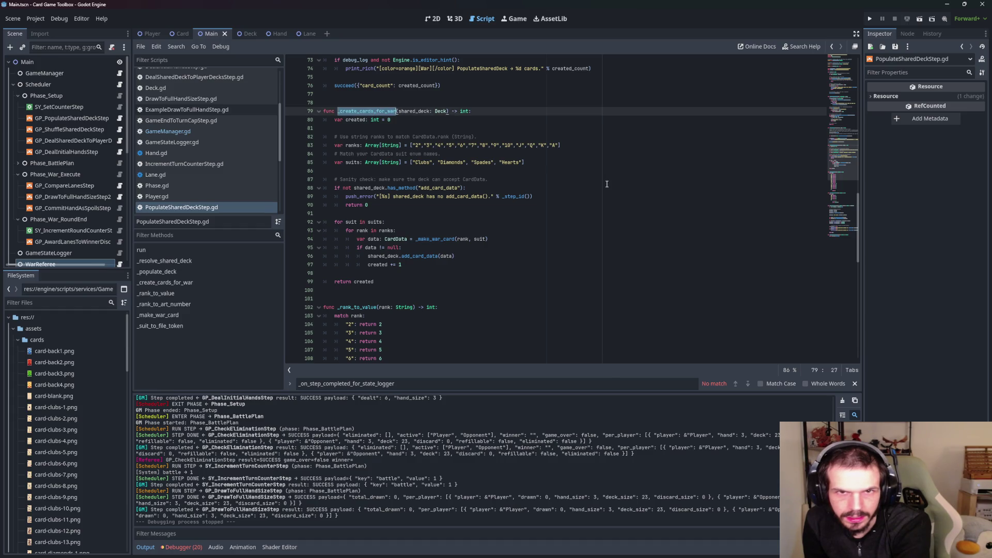
scroll(606, 184, "up", 6)
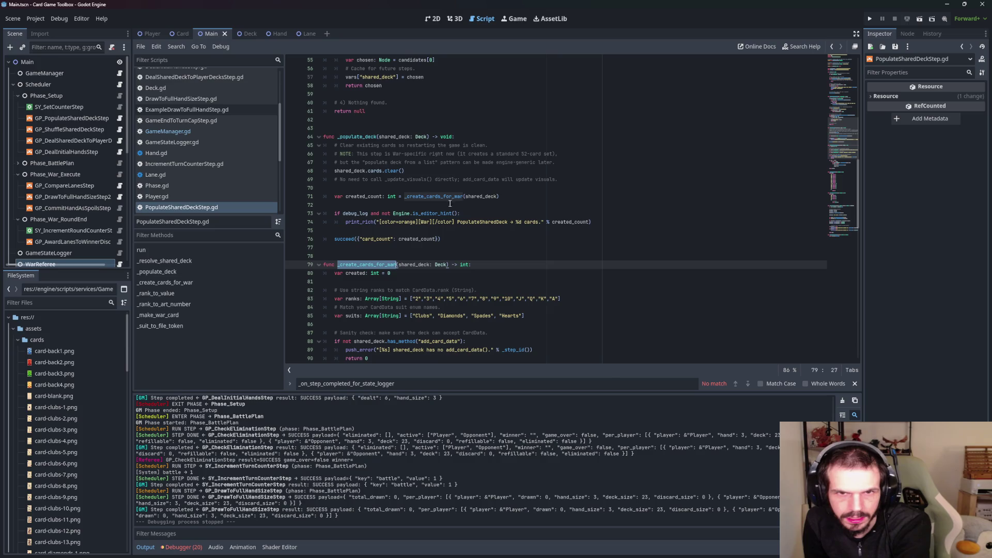
double_click(450, 197)
scroll(531, 222, "up", 3)
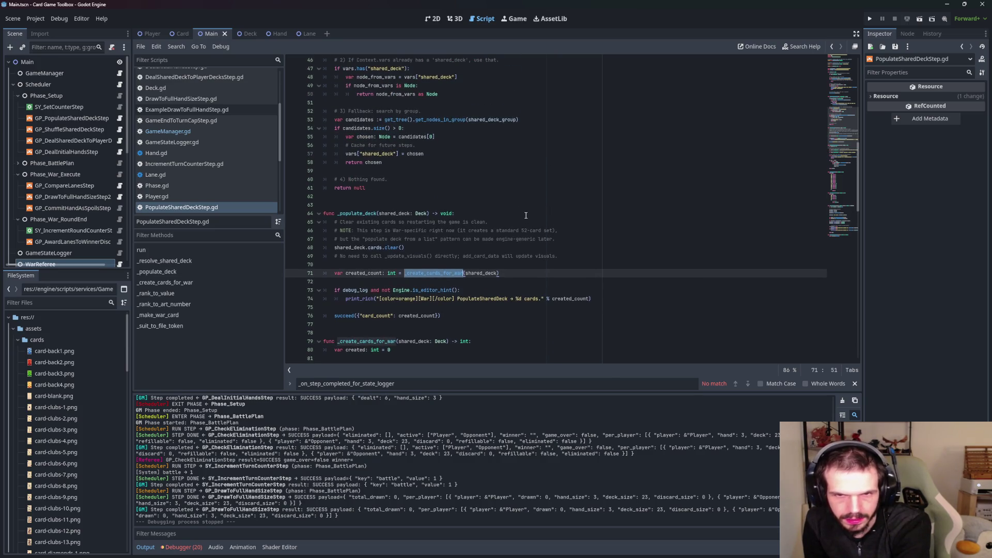
scroll(526, 215, "down", 1)
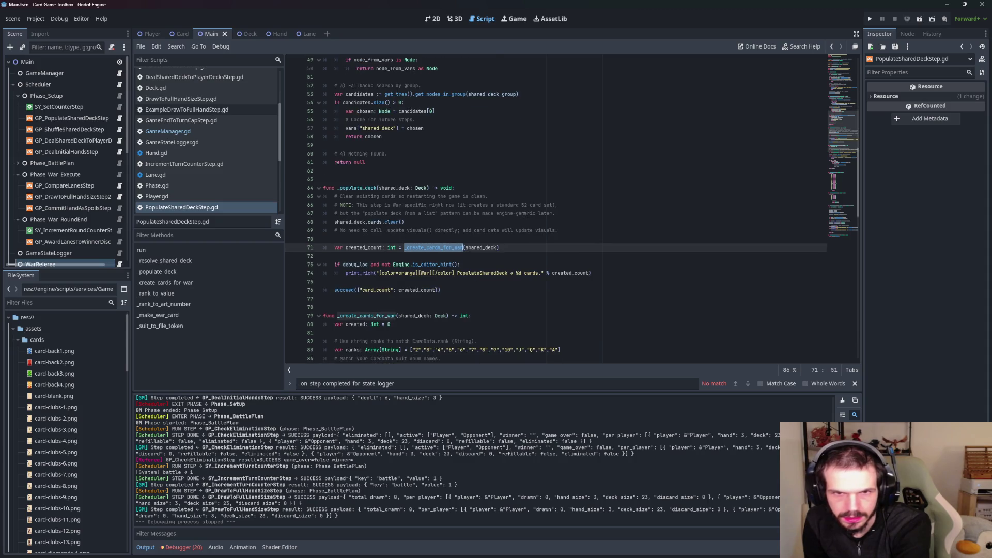
scroll(524, 216, "up", 2)
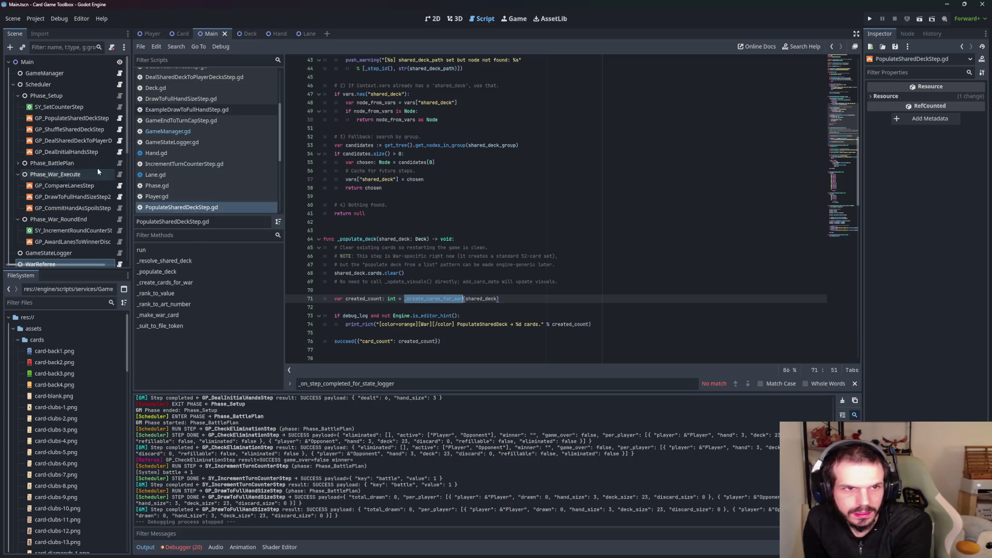
Enable Debug Log on GP_PopulateSharedDeckStep, run and stop the game, and check the 52-card log.
left_click(96, 121)
left_click(932, 122)
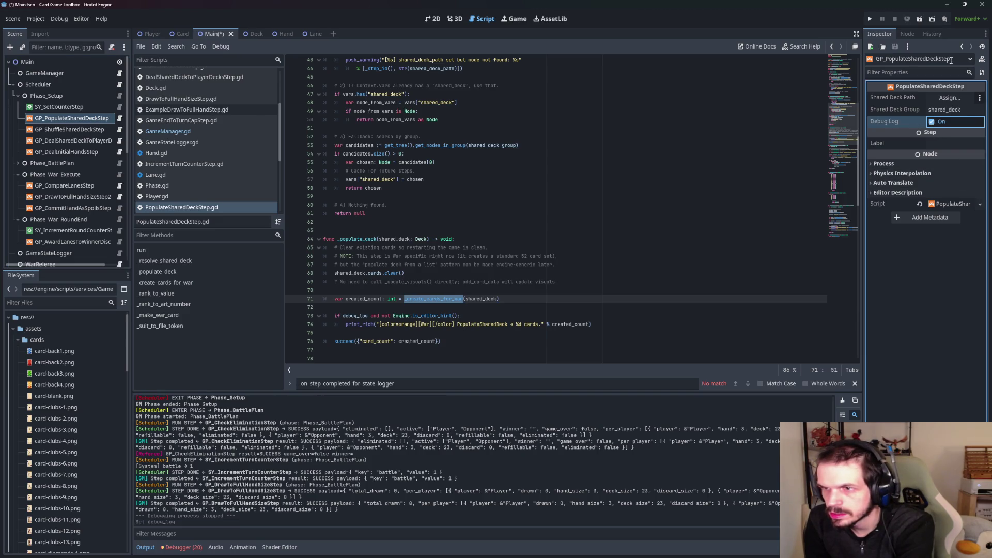
left_click(870, 18)
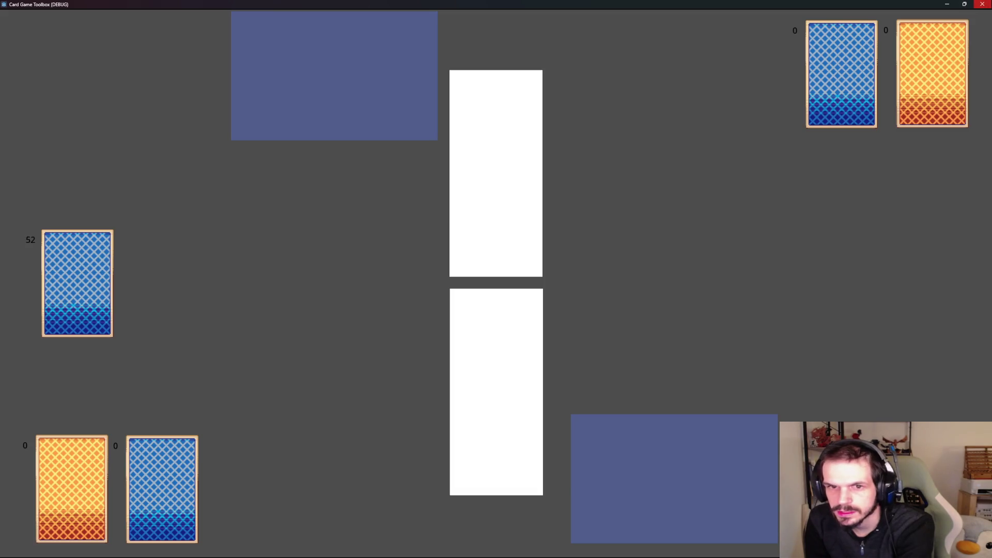
key("F8")
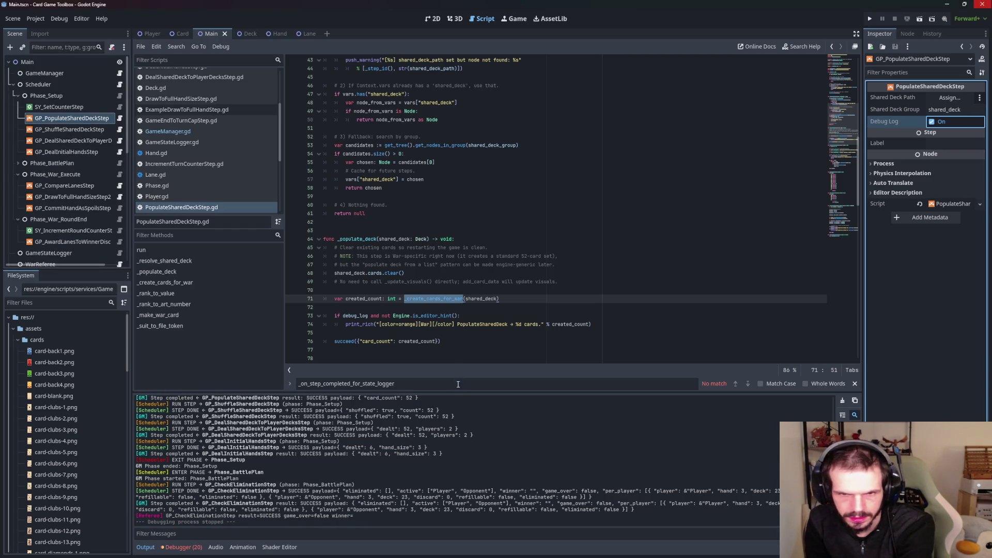
left_click_drag(459, 393, 459, 216)
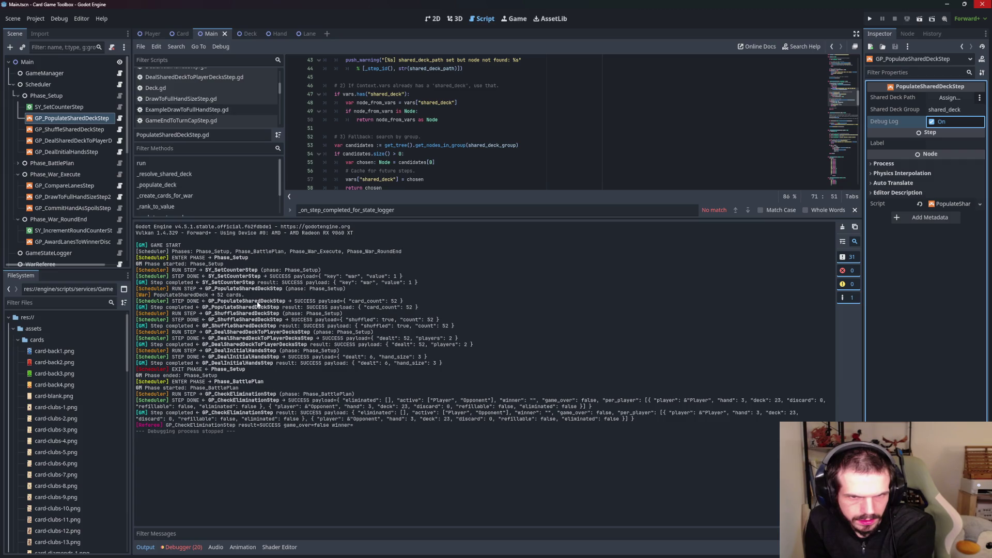
Shrink the Output panel and scroll PopulateSharedDeckStep.gd to the _make_war_card function.
left_click_drag(439, 221, 442, 366)
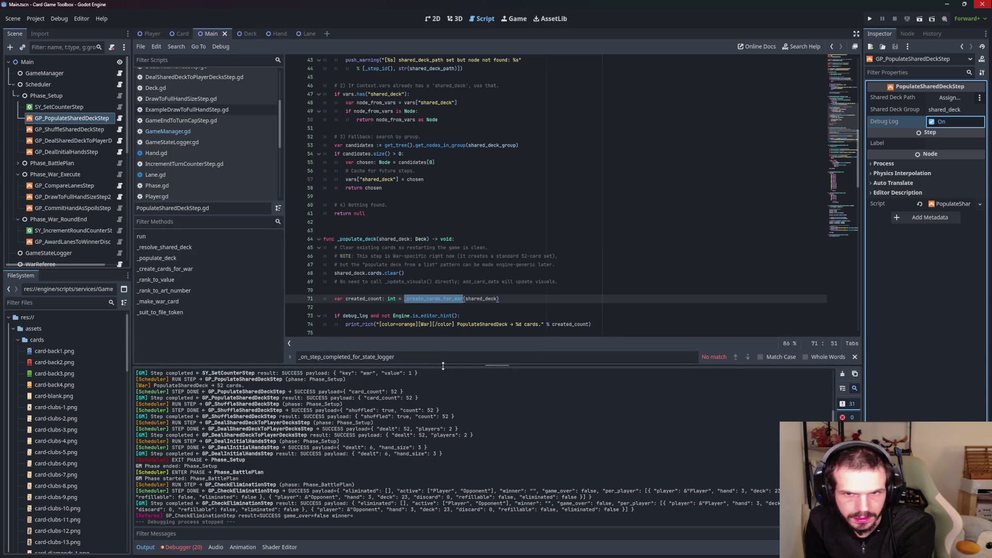
scroll(591, 333, "down", 3)
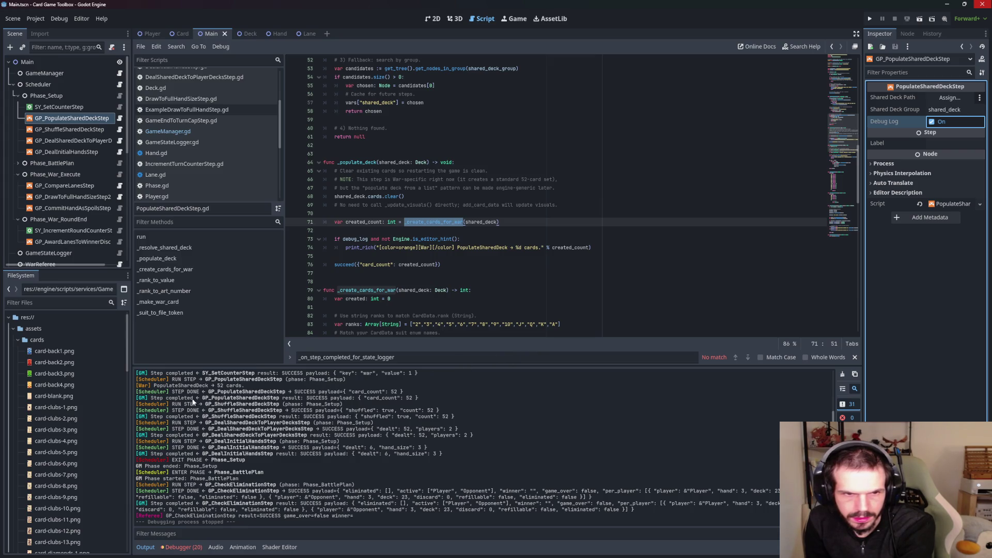
scroll(166, 503, "up", 2)
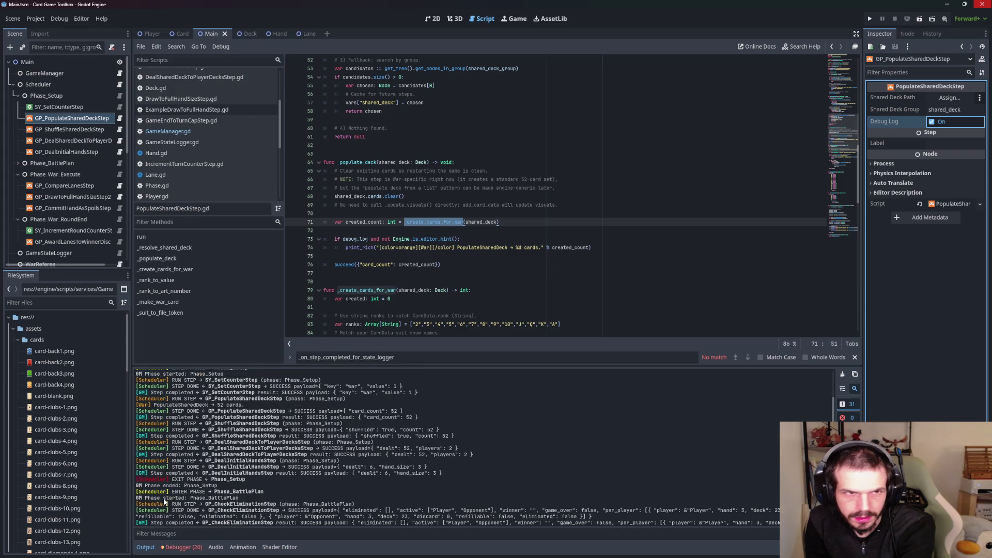
scroll(165, 503, "down", 2)
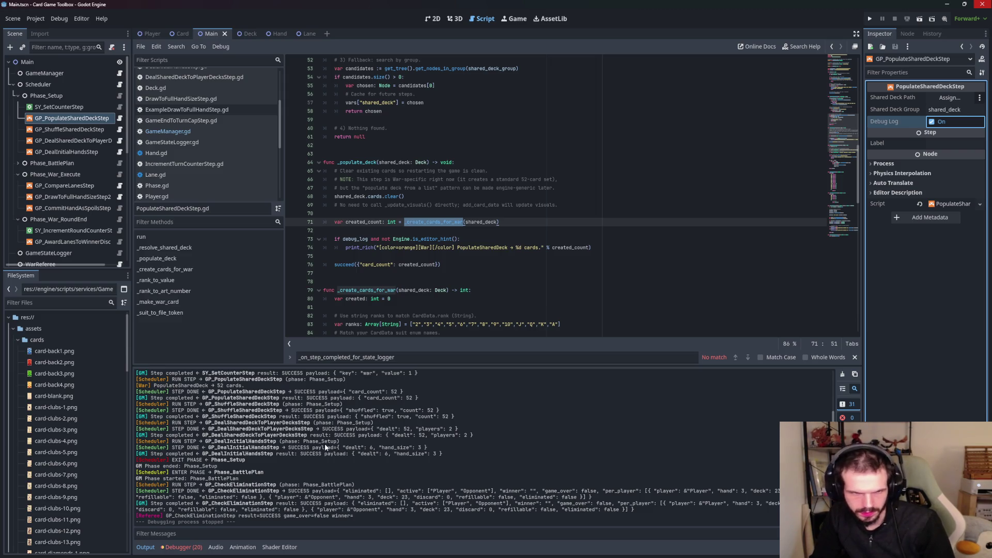
scroll(309, 467, "up", 3)
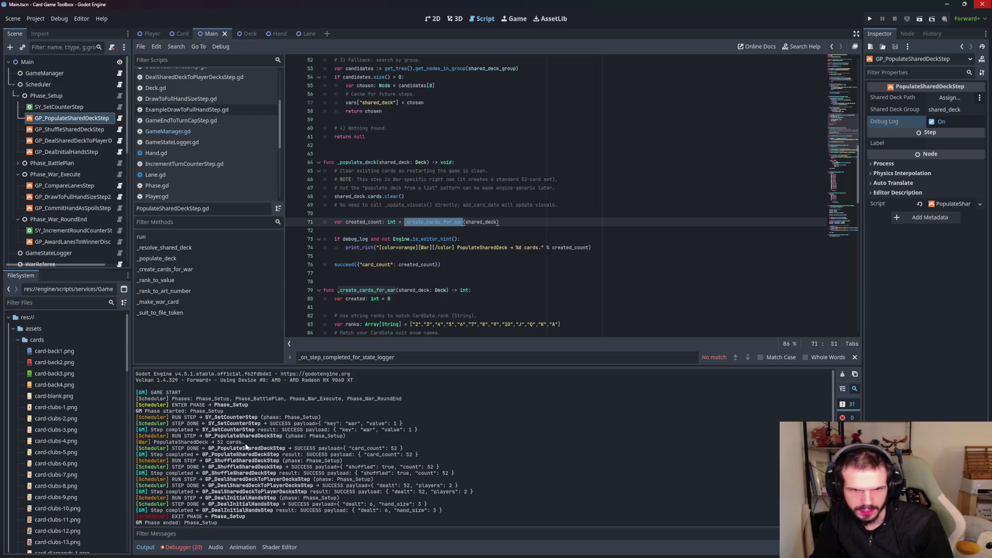
scroll(450, 261, "down", 7)
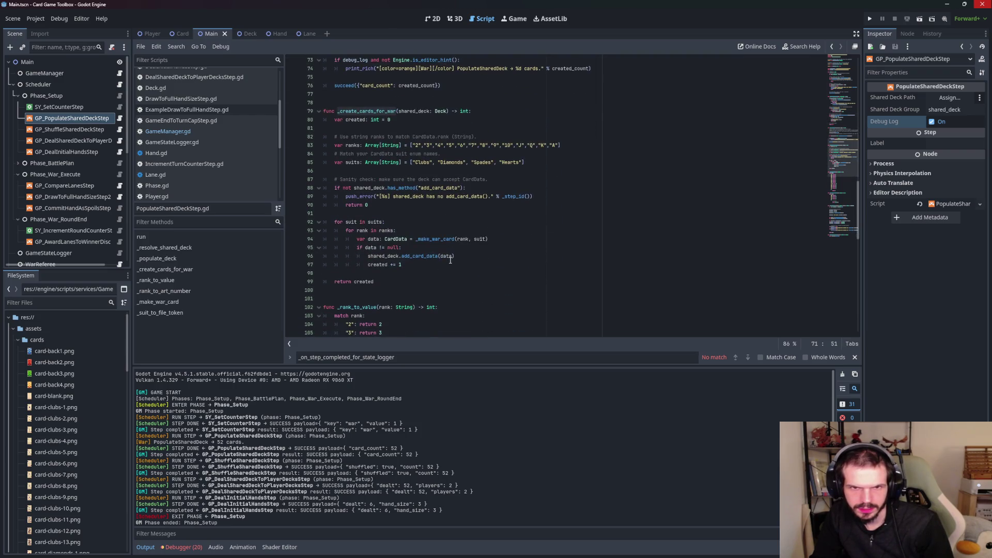
scroll(450, 261, "down", 14)
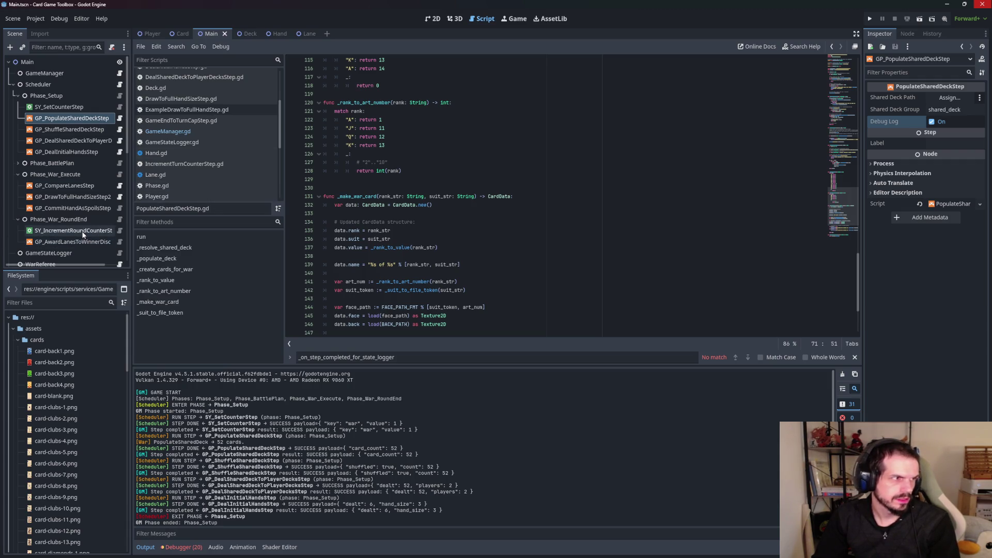
scroll(248, 131, "up", 3)
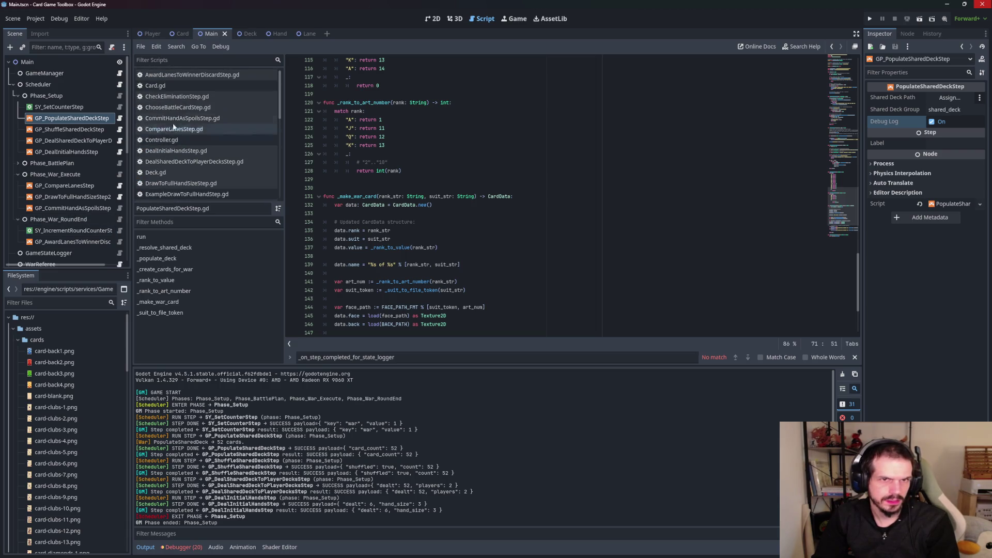
left_click(155, 86)
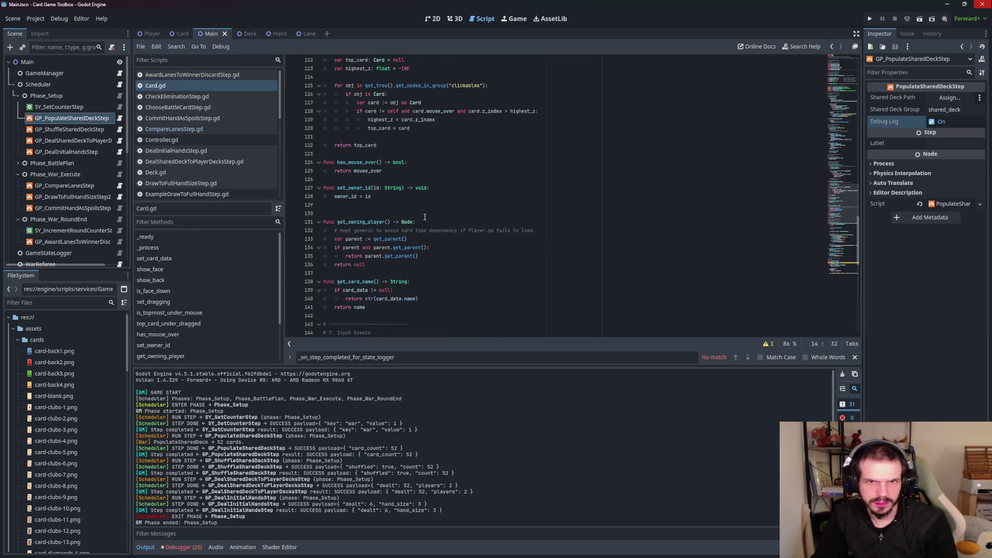
scroll(425, 217, "up", 3)
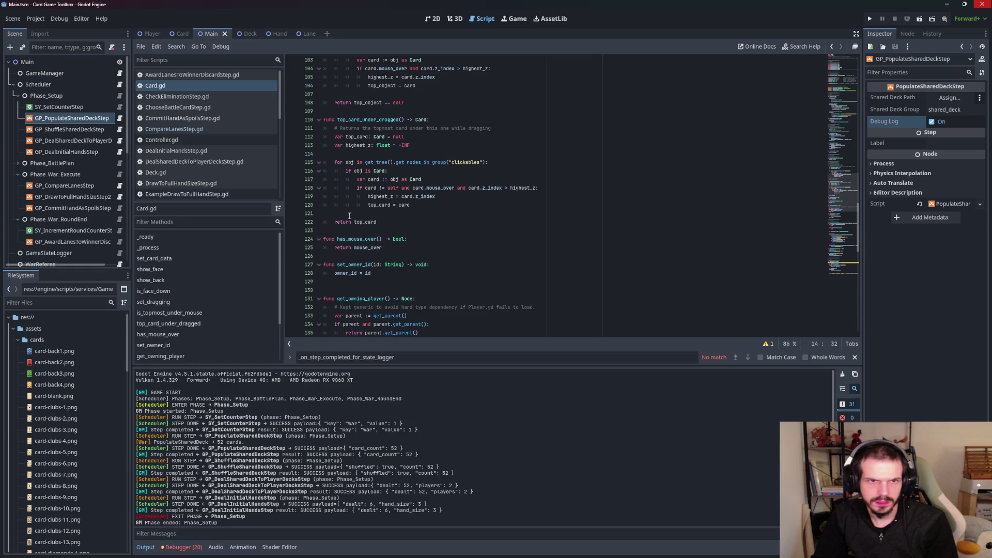
scroll(350, 216, "down", 6)
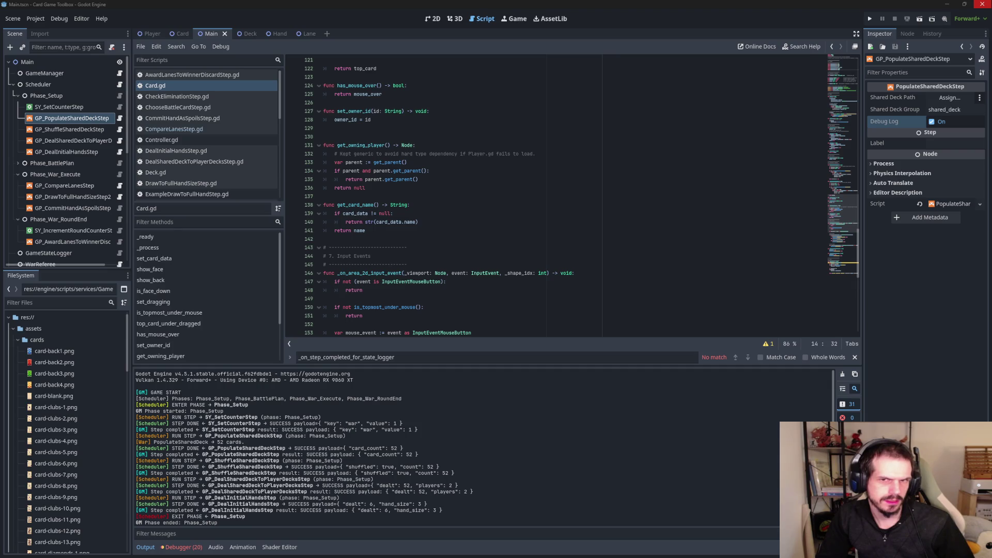
scroll(465, 197, "down", 2)
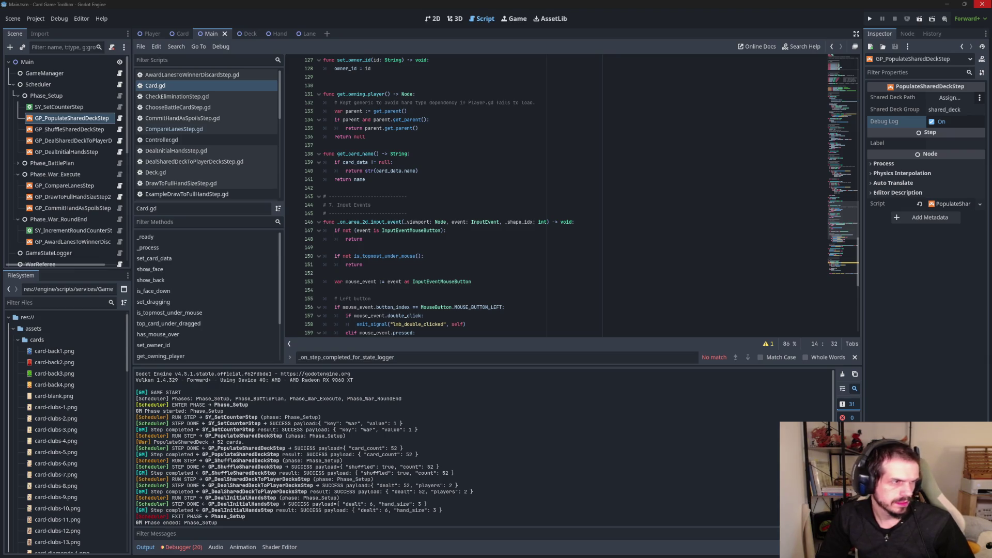
mouse_move(348, 552)
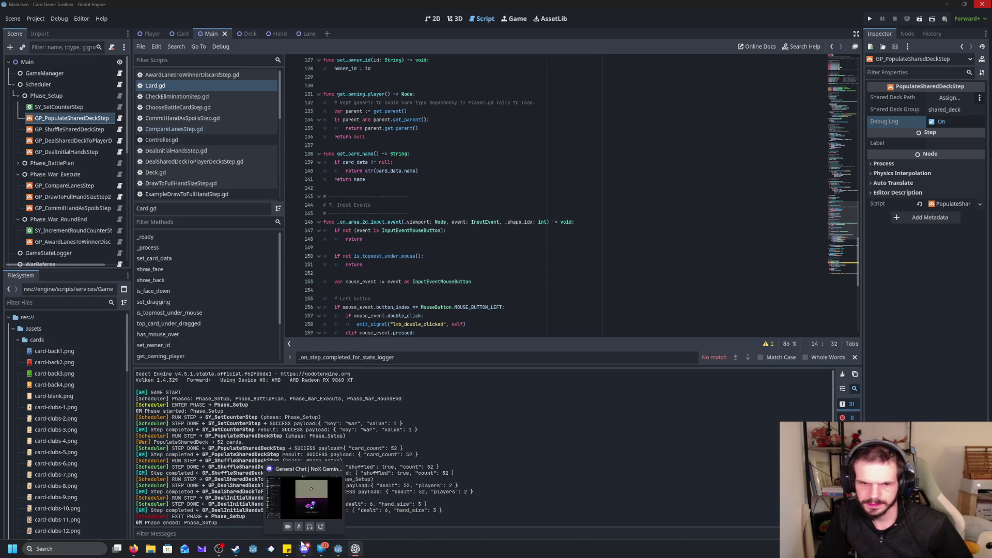
Select GP_PopulateSharedDeckStep and read through its PopulateSharedDeckStep.gd script.
mouse_move(140, 552)
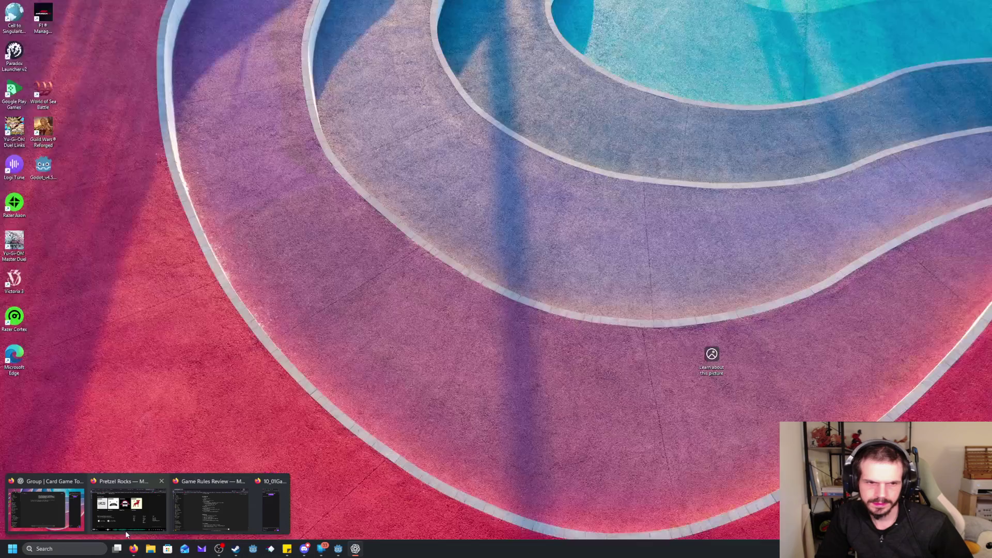
scroll(509, 222, "down", 3)
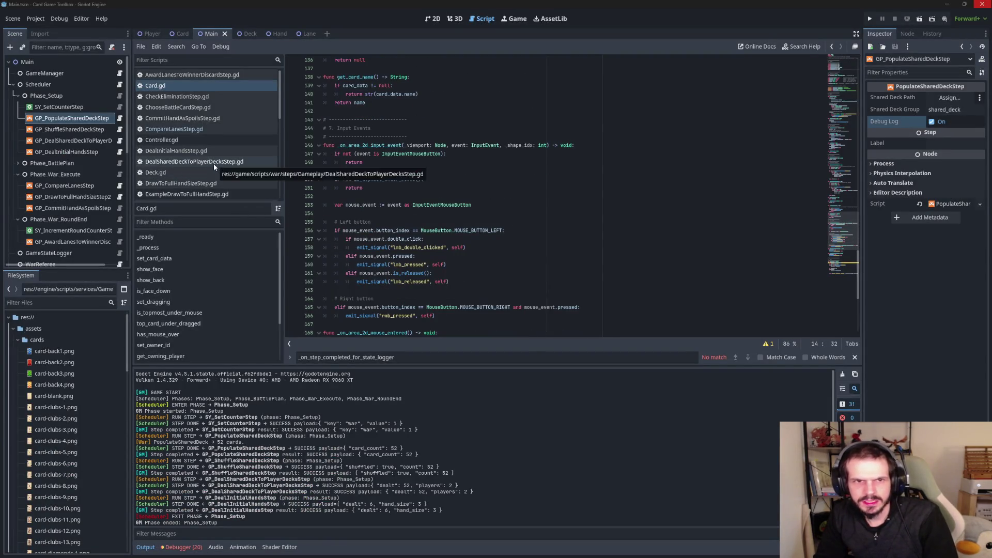
left_click(113, 118)
left_click(120, 118)
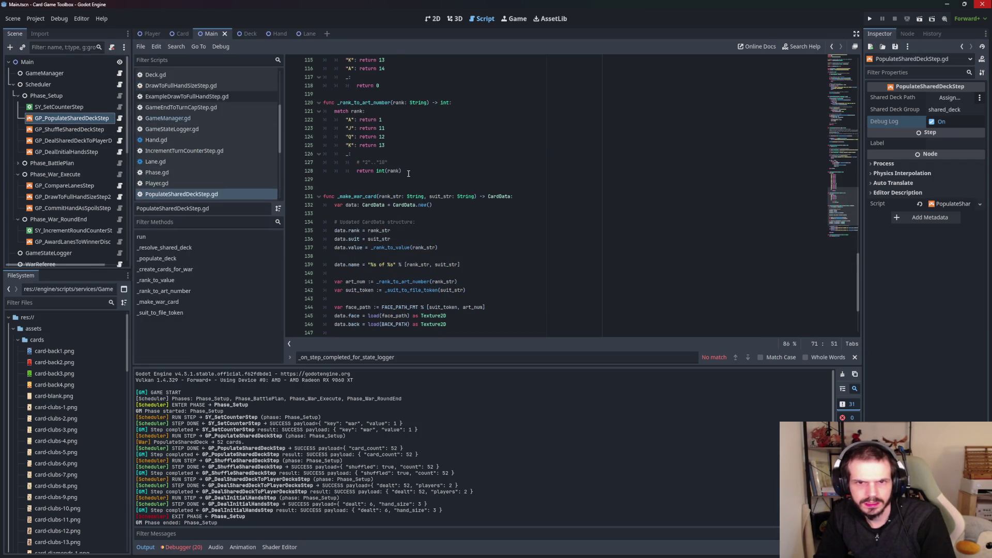
scroll(488, 211, "down", 3)
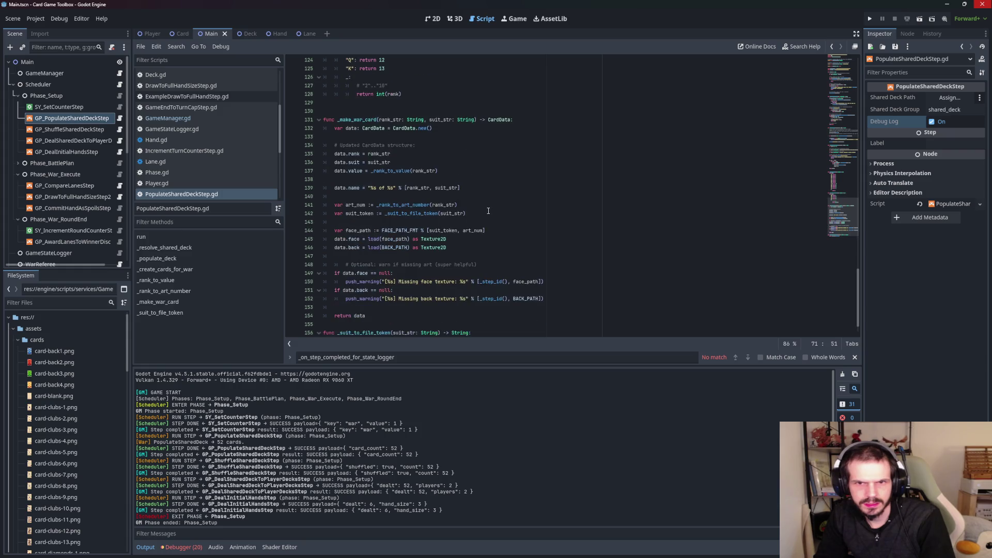
scroll(488, 211, "down", 1)
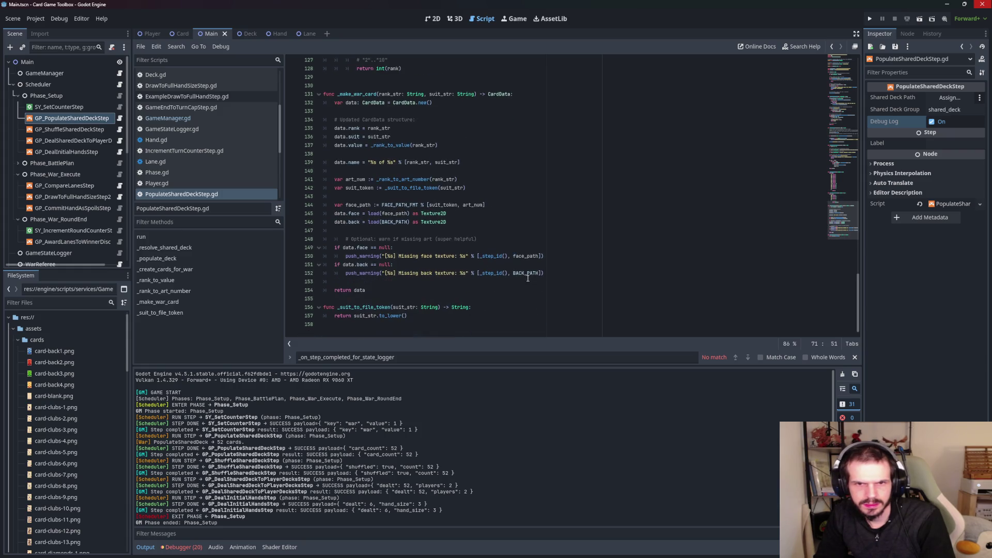
scroll(525, 277, "up", 5)
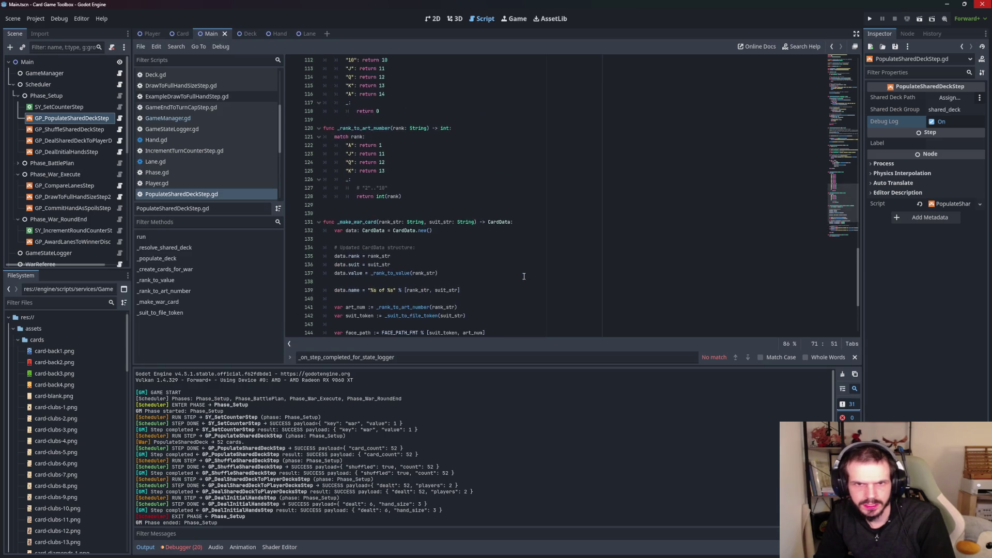
scroll(211, 151, "up", 1)
scroll(211, 151, "up", 4)
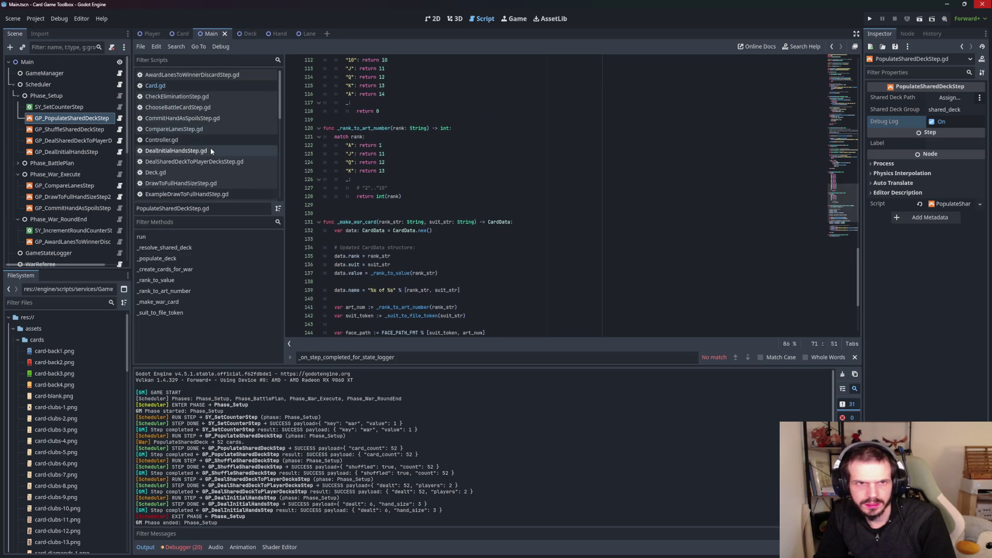
Open Card.gd and go to its set_card_data function.
left_click(155, 85)
scroll(535, 209, "up", 6)
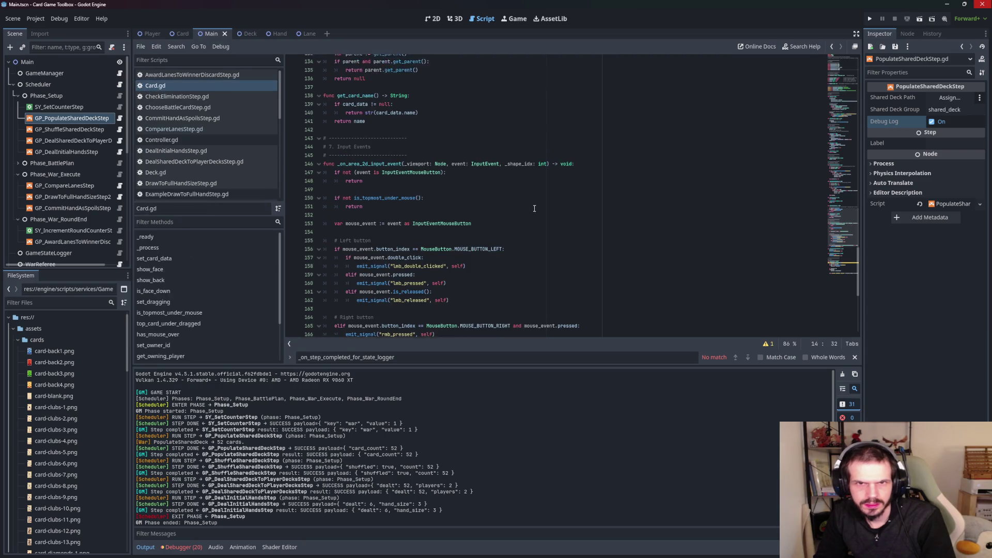
scroll(532, 207, "up", 7)
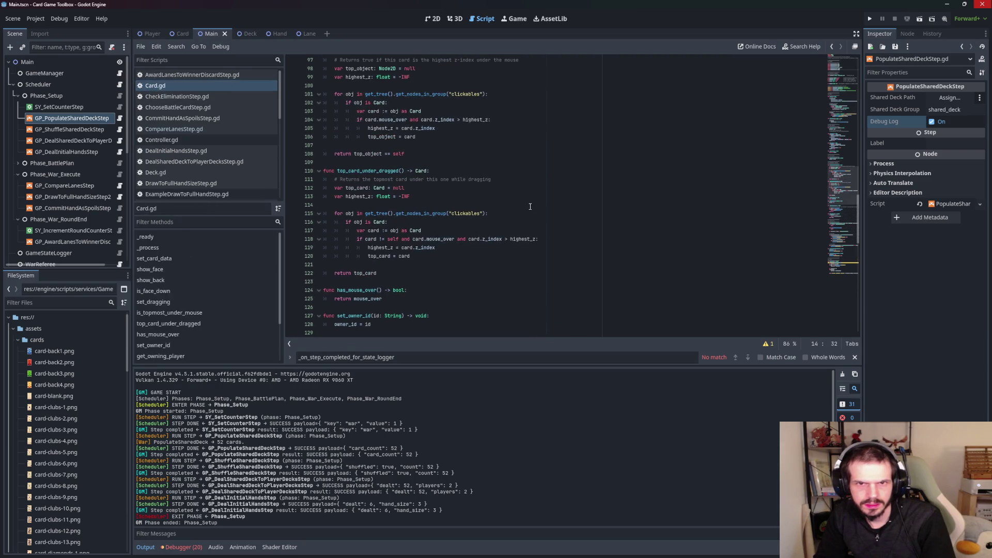
left_click(155, 259)
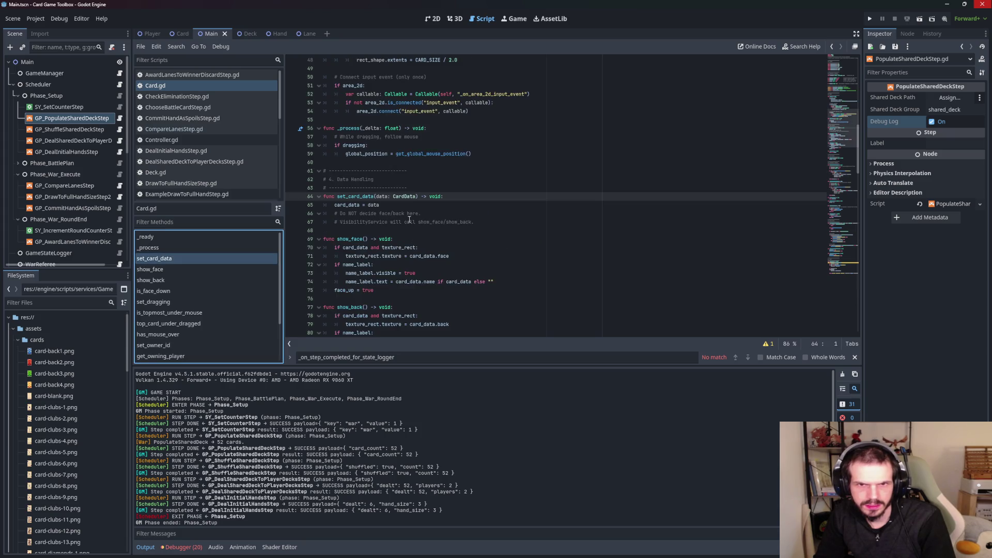
left_click(365, 197)
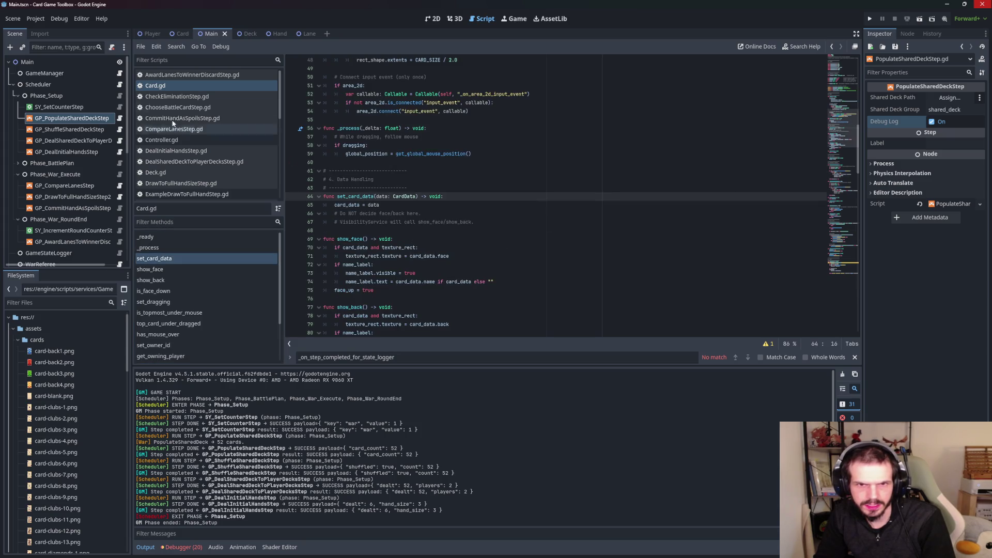
scroll(218, 184, "down", 2)
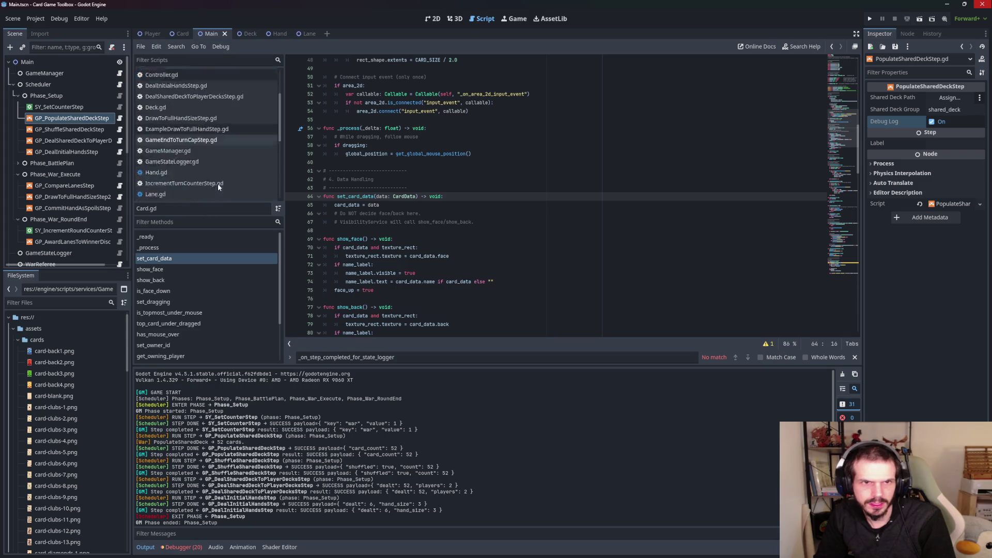
scroll(218, 184, "down", 2)
Look back over PopulateSharedDeckStep.gd, then switch to the Deck.gd script.
left_click(212, 161)
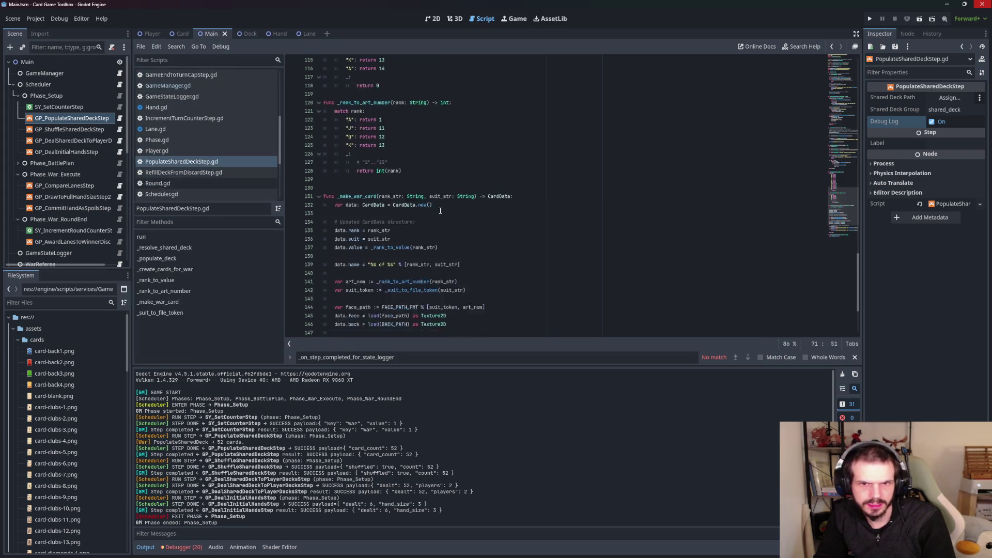
scroll(441, 211, "down", 4)
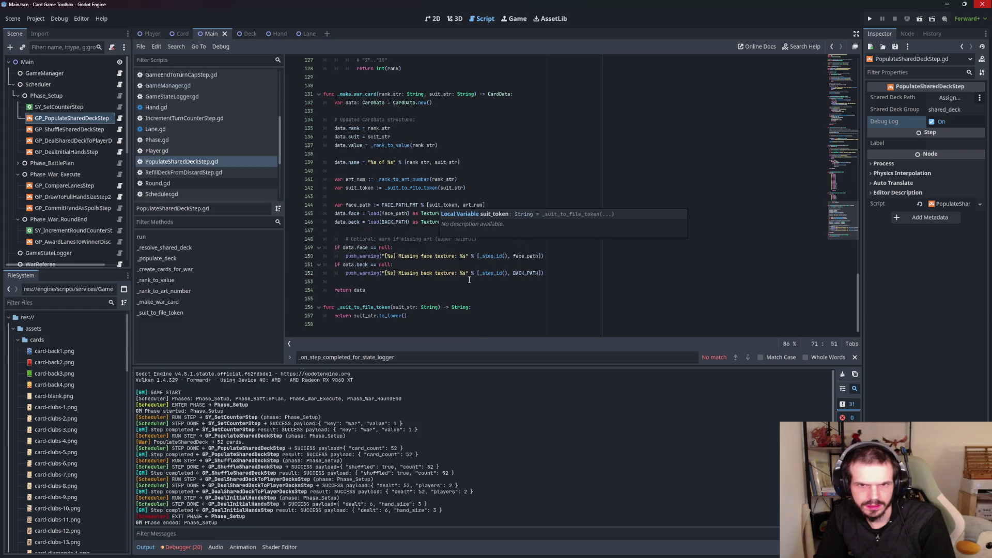
scroll(532, 271, "up", 5)
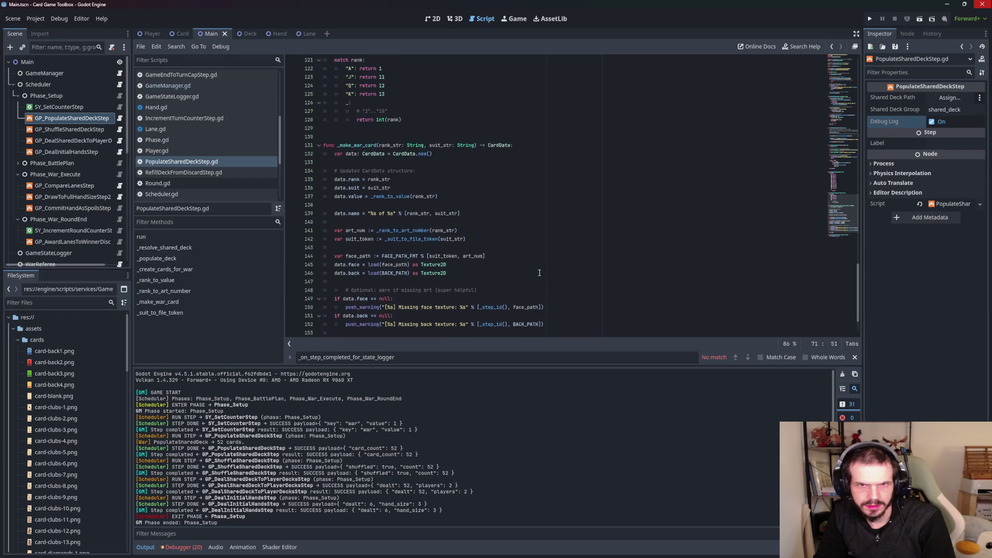
scroll(520, 267, "down", 5)
scroll(515, 267, "up", 7)
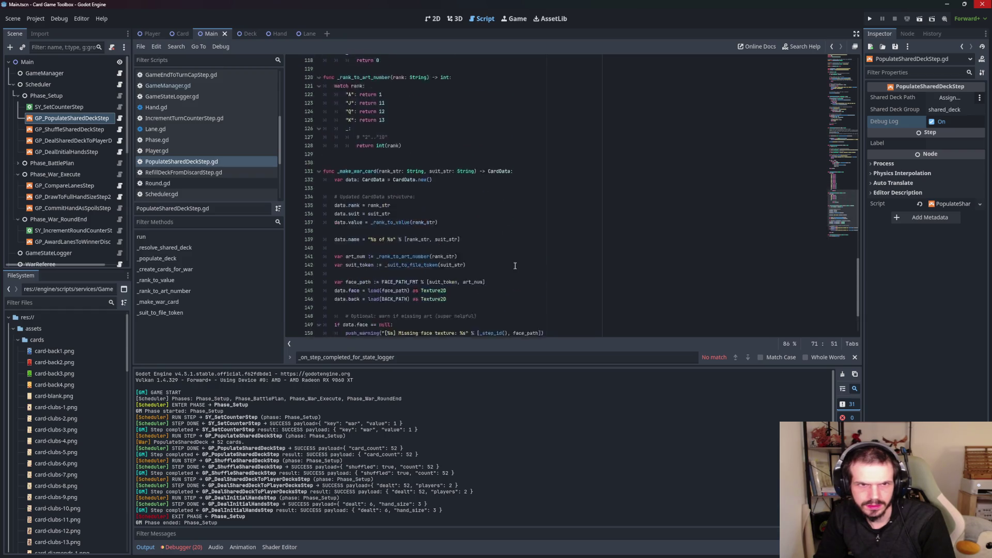
scroll(186, 155, "down", 3)
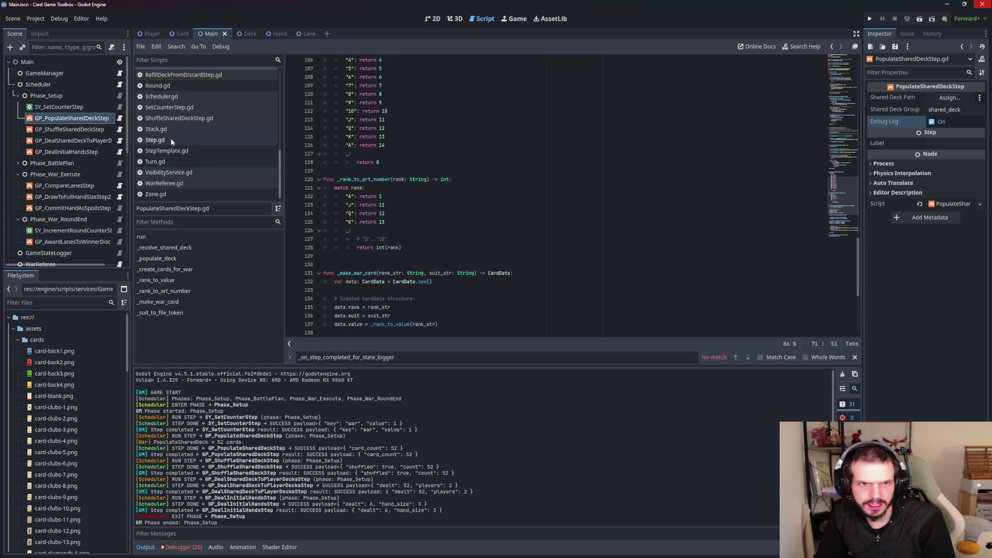
scroll(172, 138, "up", 6)
left_click(176, 129)
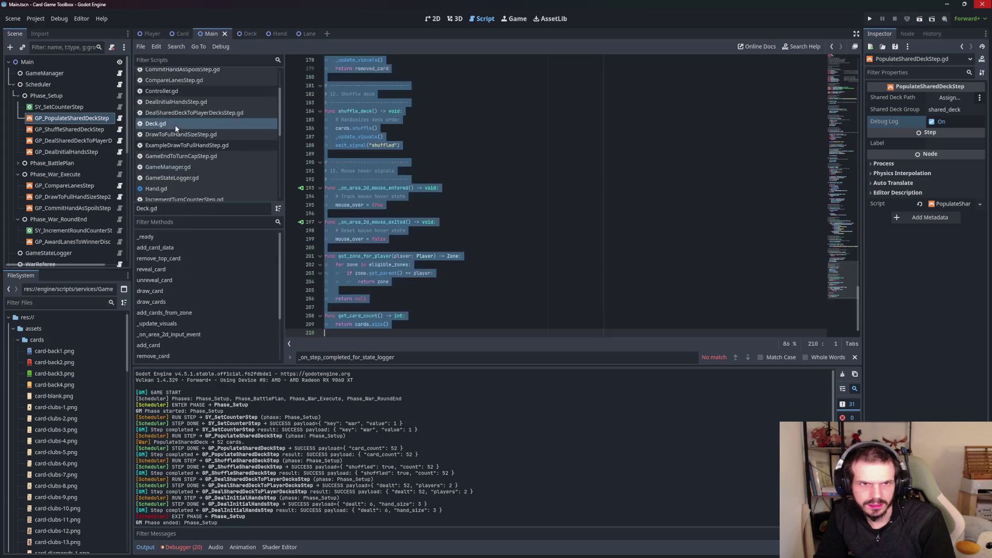
Jump to Deck.gd's draw_card function and read how it instantiates cards and emits card_drawn.
scroll(498, 211, "up", 8)
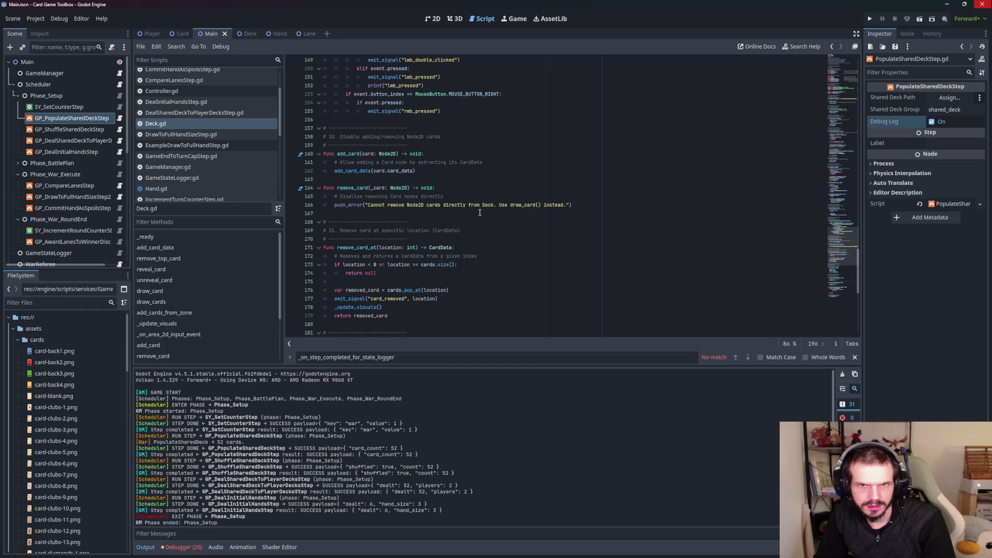
scroll(480, 212, "down", 9)
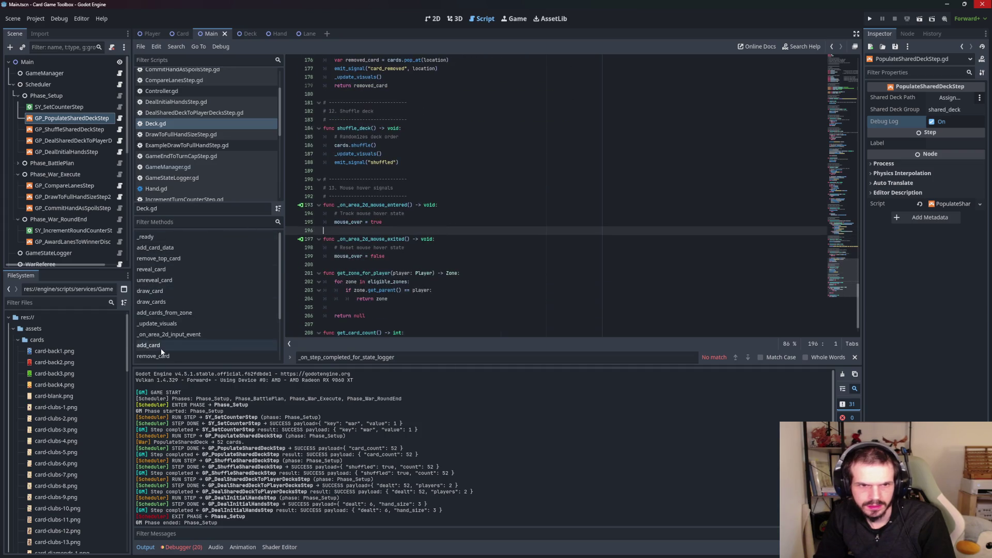
left_click(156, 291)
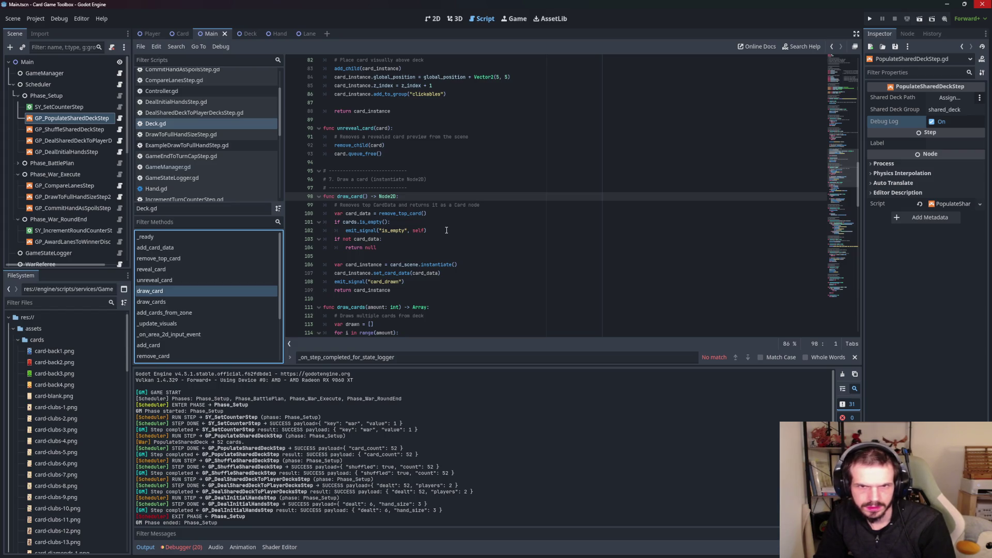
scroll(447, 231, "down", 2)
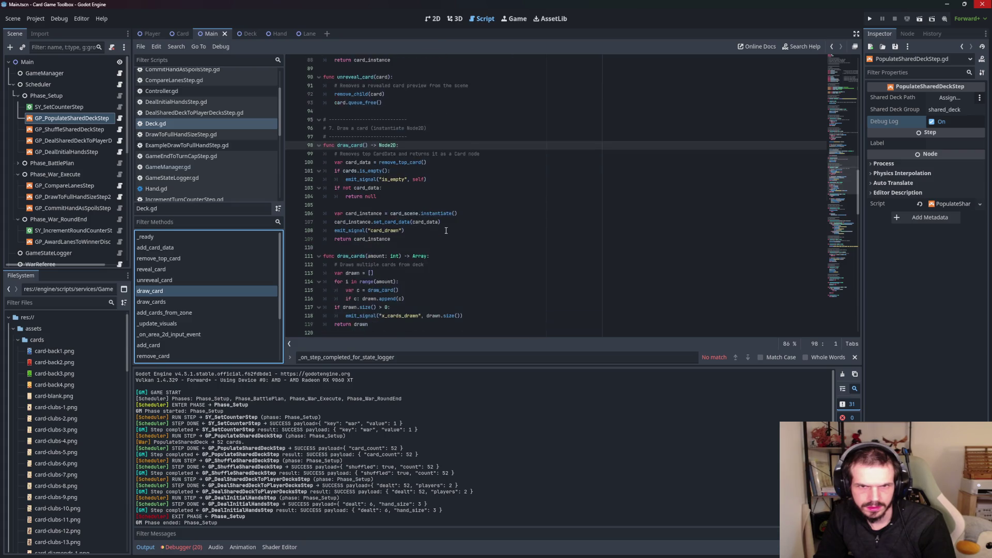
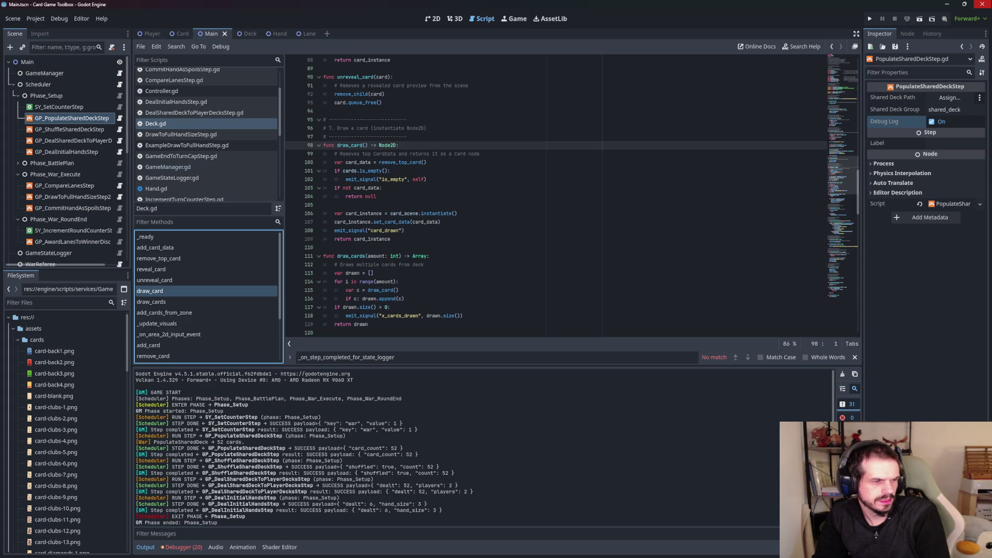
Look over draw_cards in Deck.gd, then open Card.gd and select the comment lines in set_card_data.
left_click(536, 264)
scroll(590, 262, "down", 7)
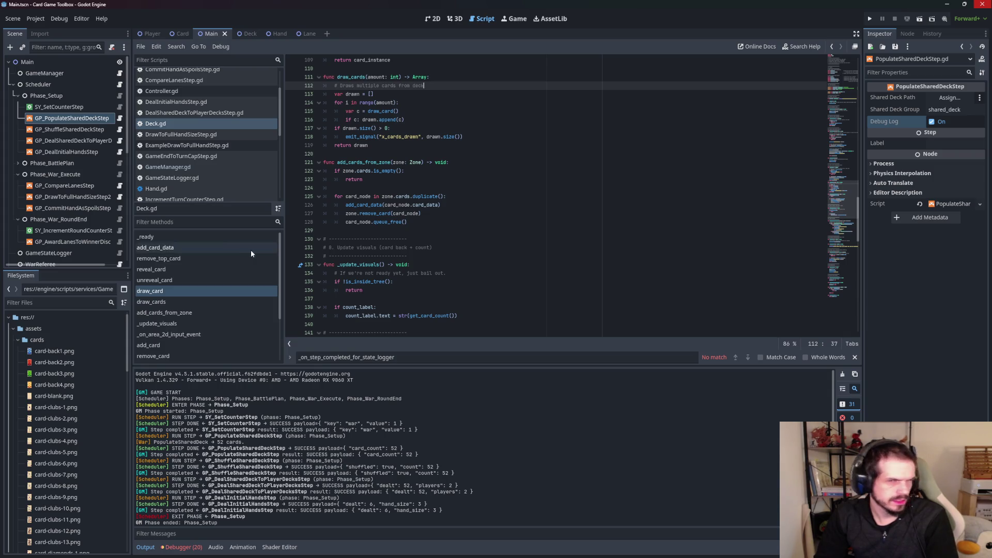
scroll(182, 118, "up", 2)
left_click(172, 86)
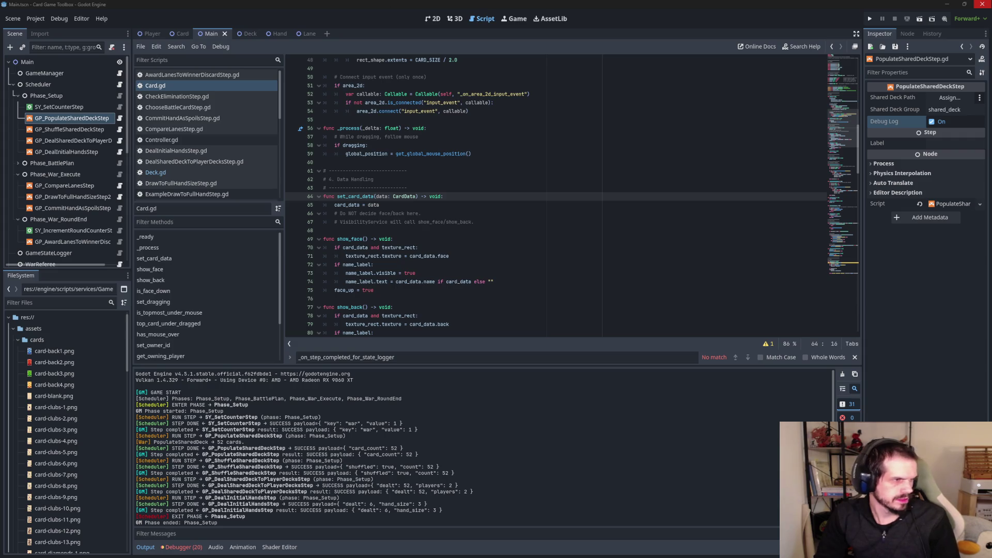
left_click_drag(474, 221, 334, 212)
Paste a debug print of card name, face and back texture paths into set_card_data, save, and run.
key("ctrl+v")
left_click(458, 273)
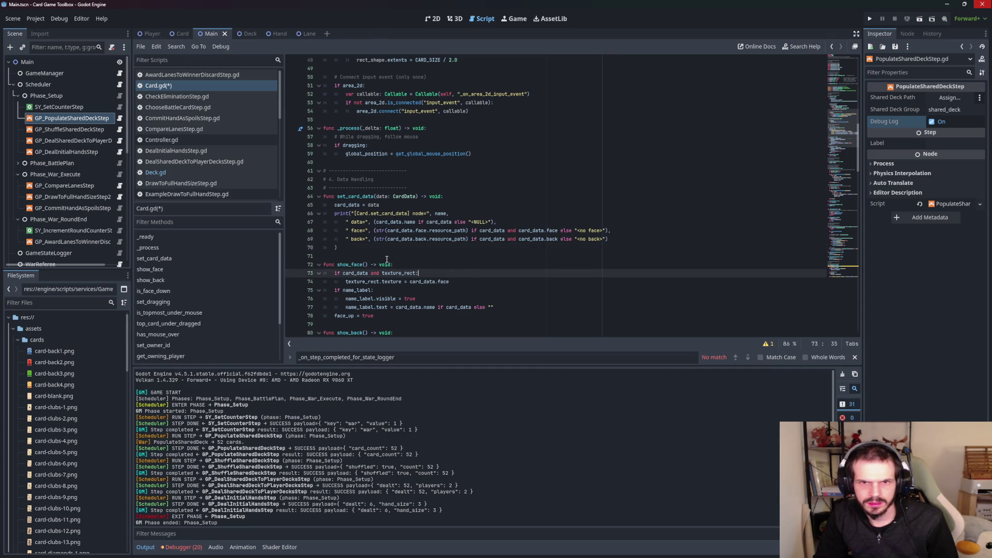
scroll(391, 261, "down", 2)
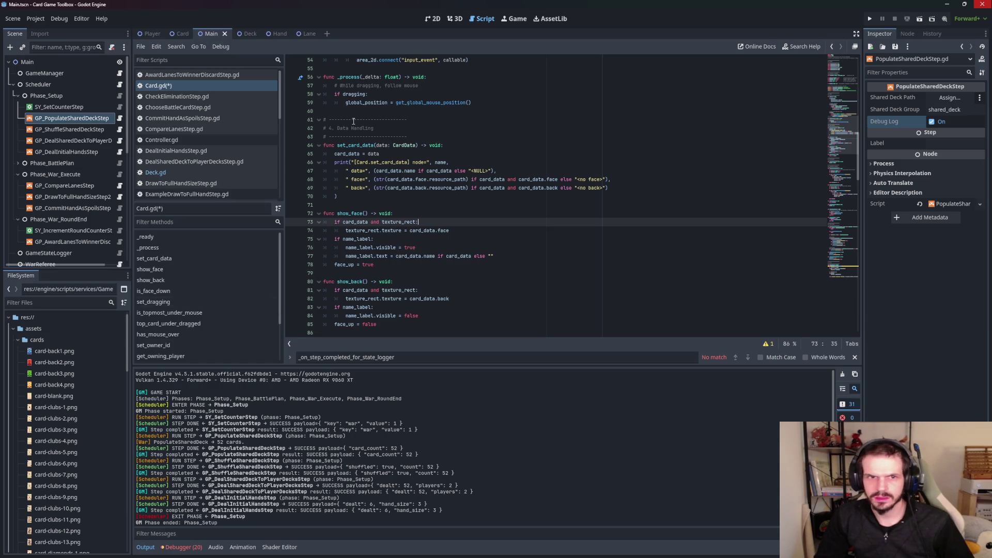
key("ctrl+s")
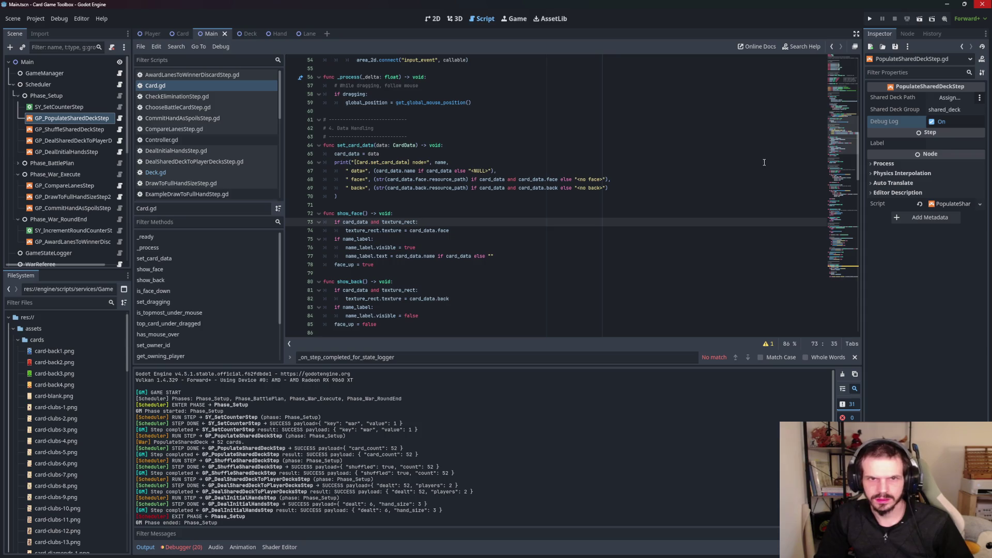
left_click(870, 19)
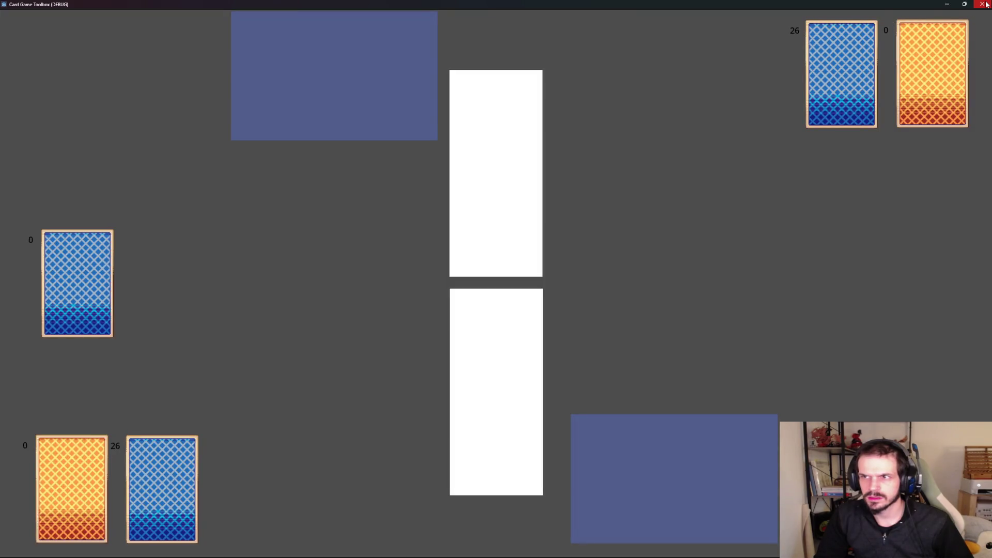
Close the game window and read the [Card.set_card_data] lines in the Output log.
left_click(982, 4)
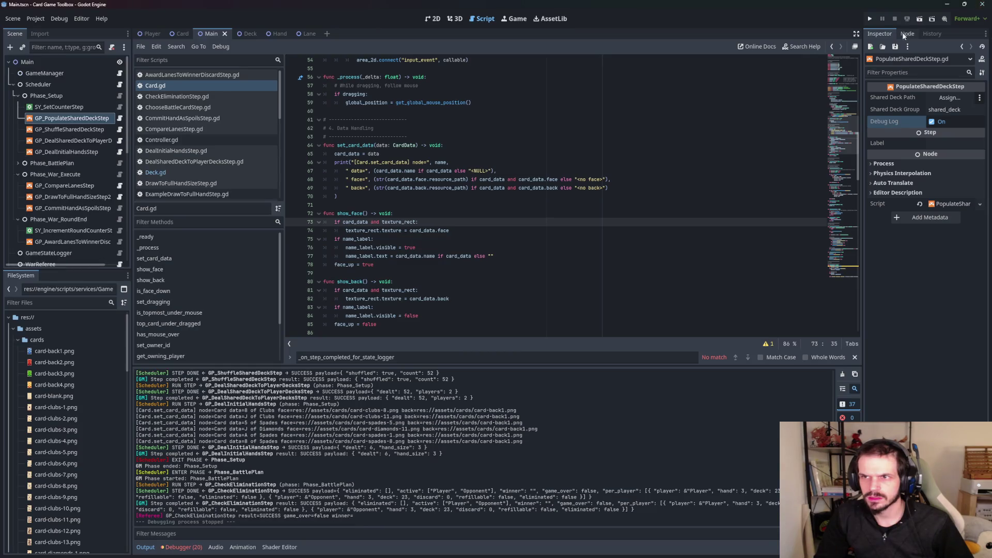
scroll(222, 436, "up", 1)
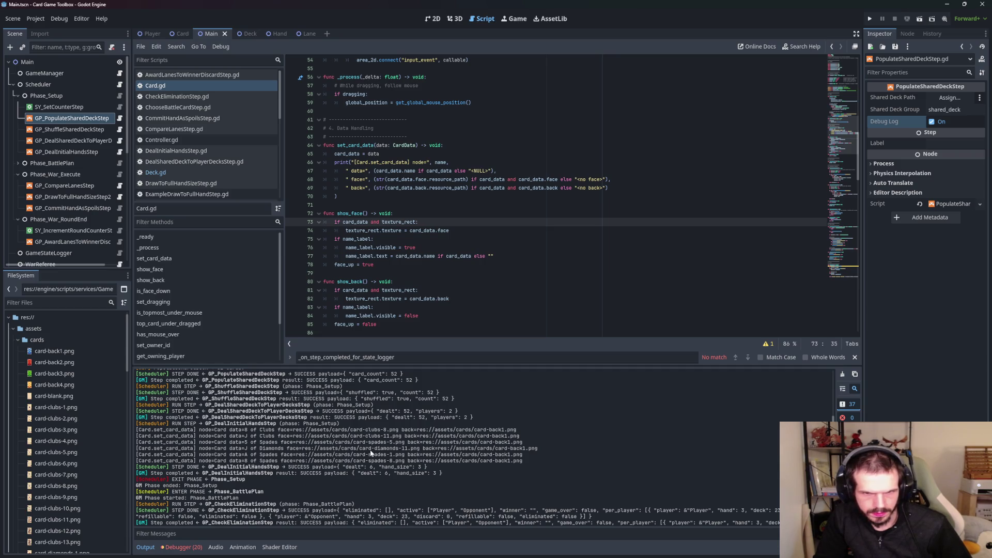
scroll(108, 452, "down", 5)
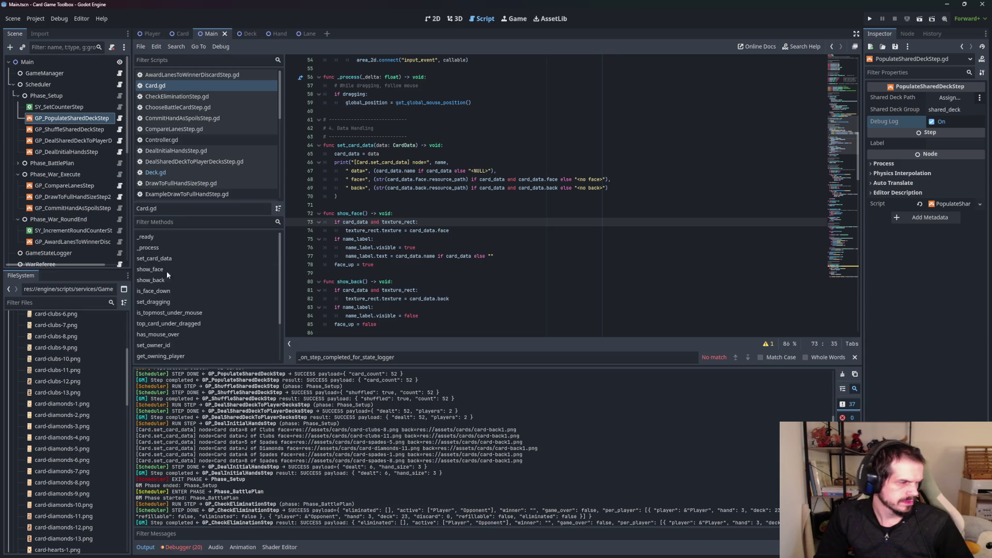
left_click(180, 34)
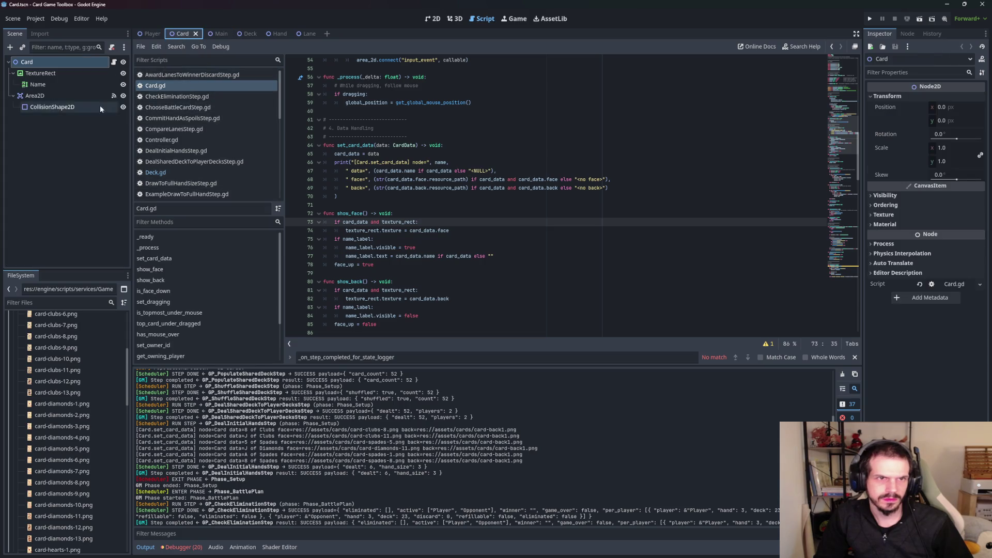
left_click(52, 74)
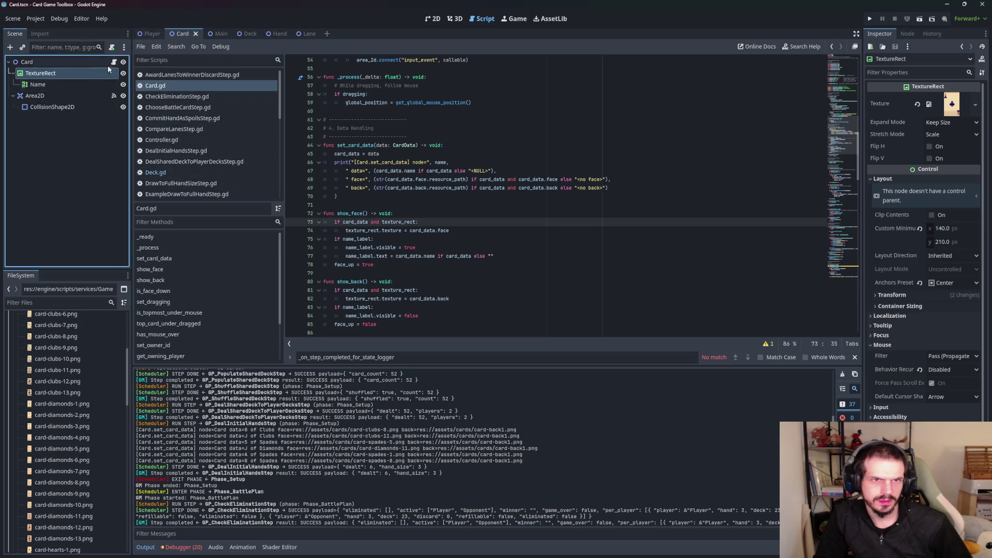
left_click(209, 34)
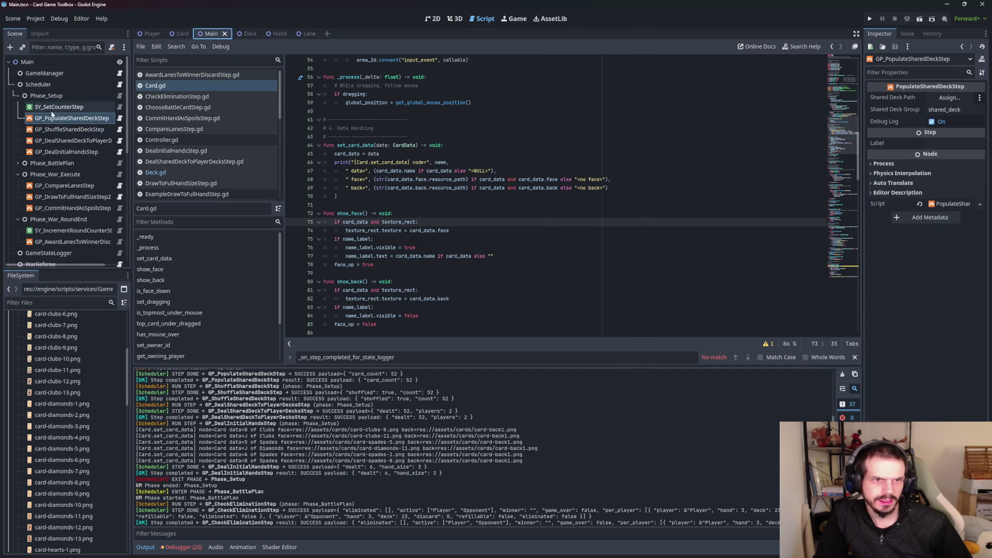
left_click(120, 119)
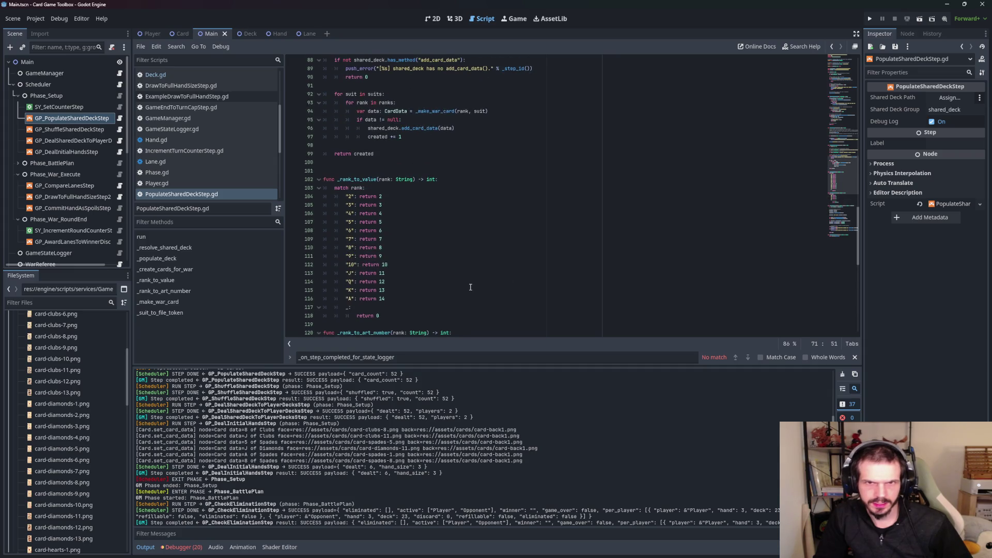
Read through PopulateSharedDeckStep.gd and the Output log.
scroll(470, 286, "up", 8)
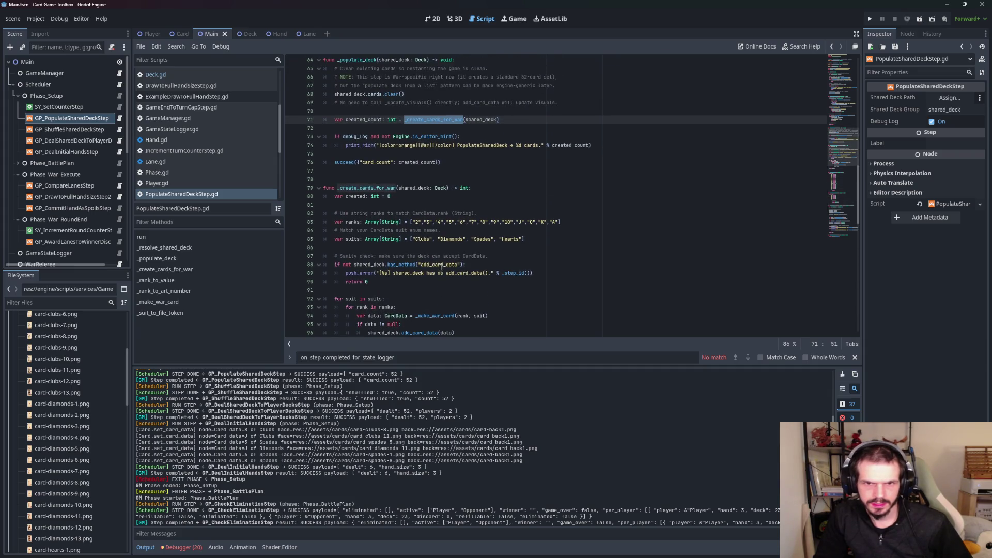
scroll(442, 268, "down", 4)
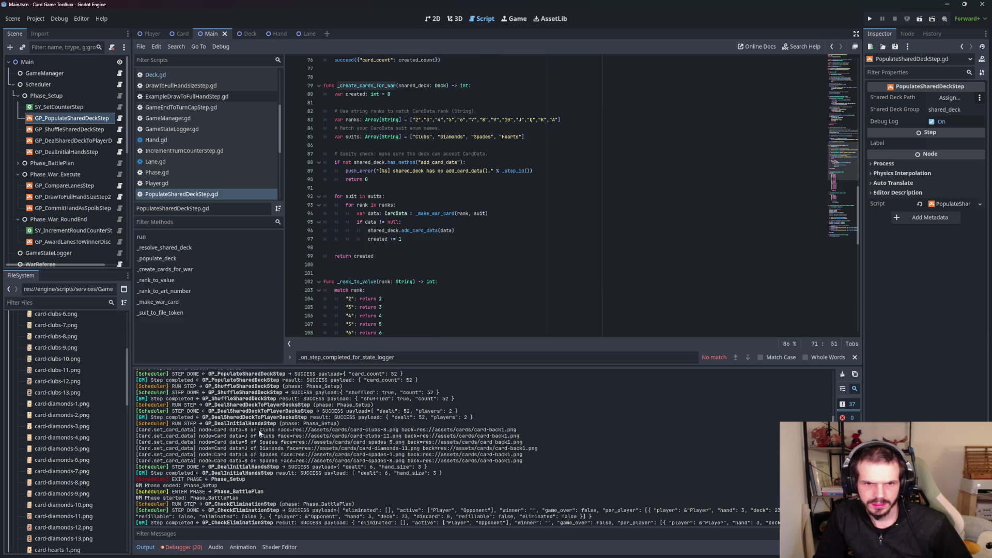
scroll(260, 433, "up", 4)
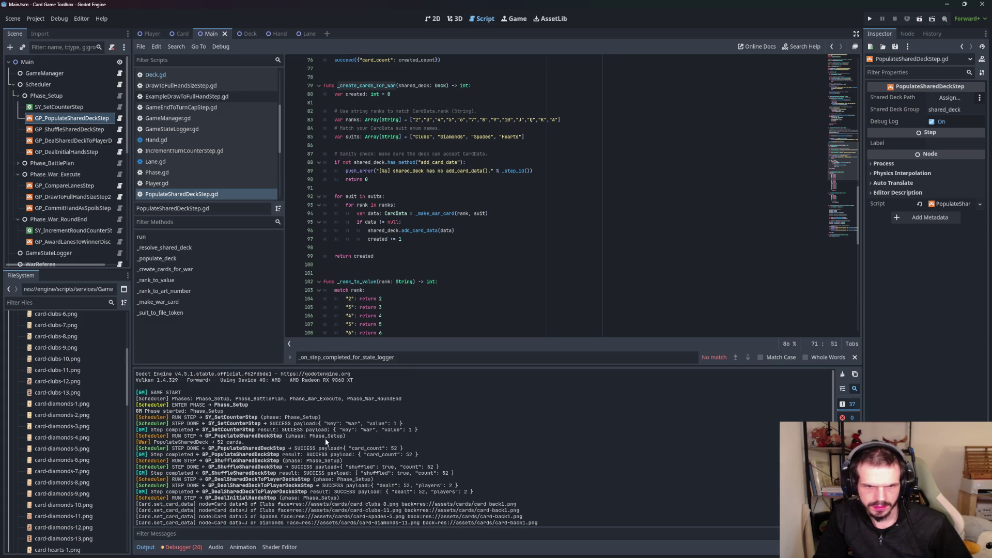
scroll(325, 441, "down", 5)
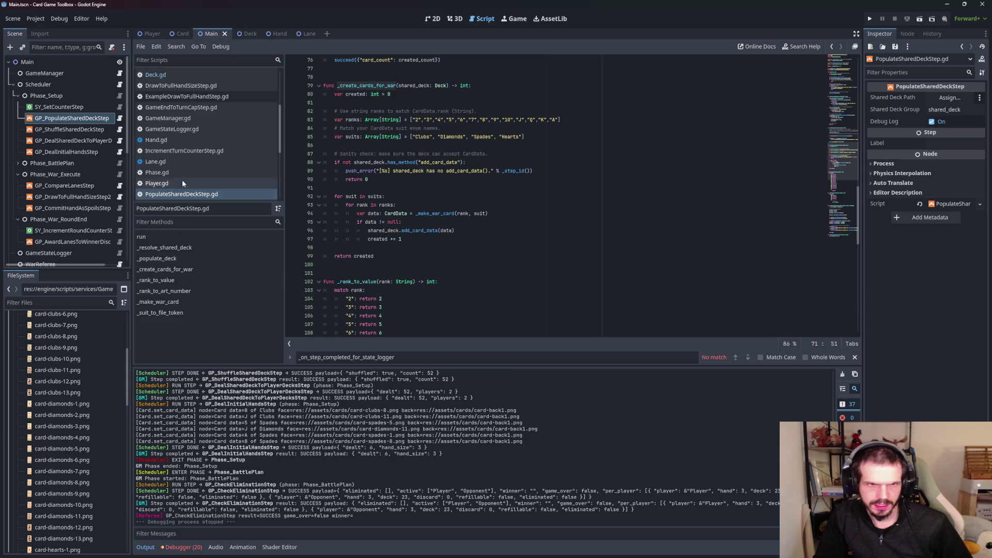
scroll(227, 170, "down", 3)
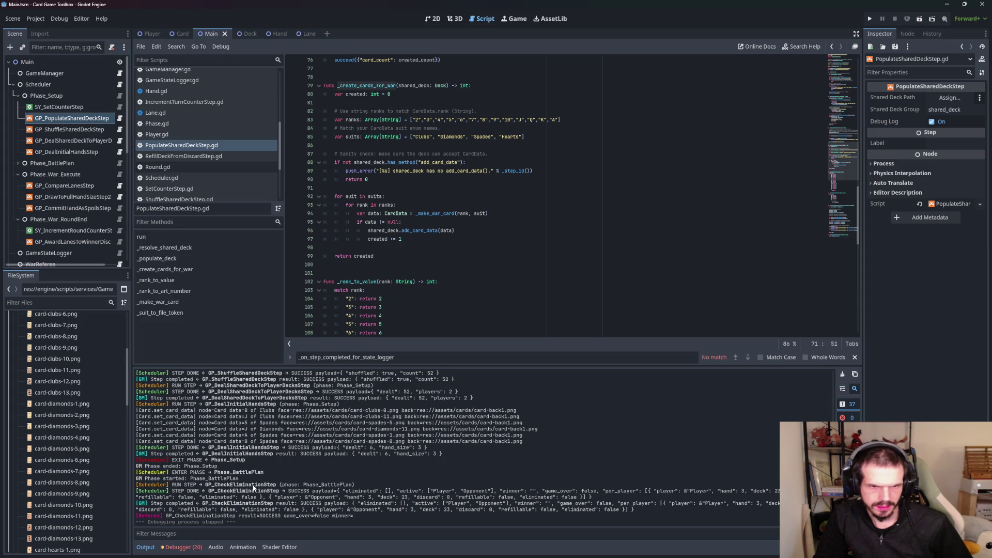
scroll(235, 150, "up", 3)
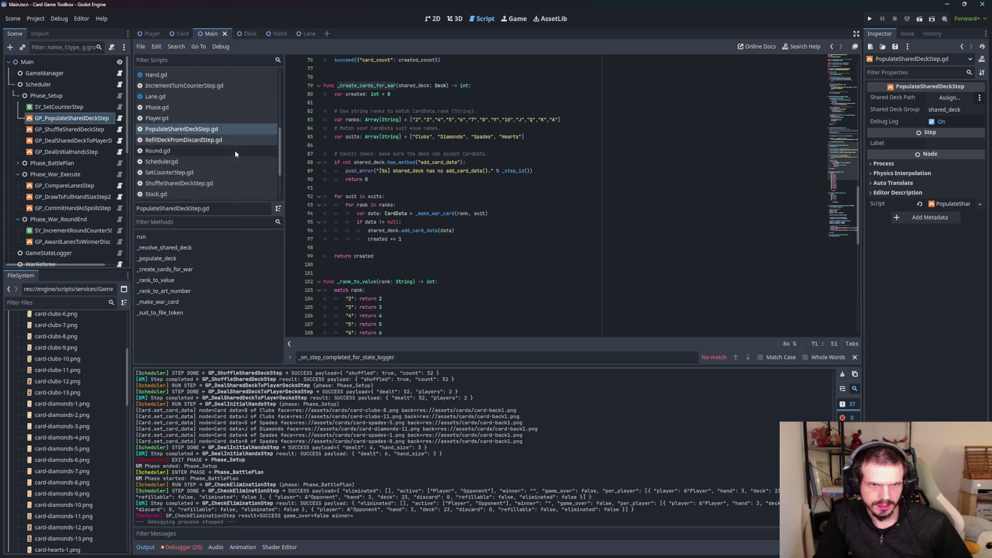
scroll(233, 182, "up", 5)
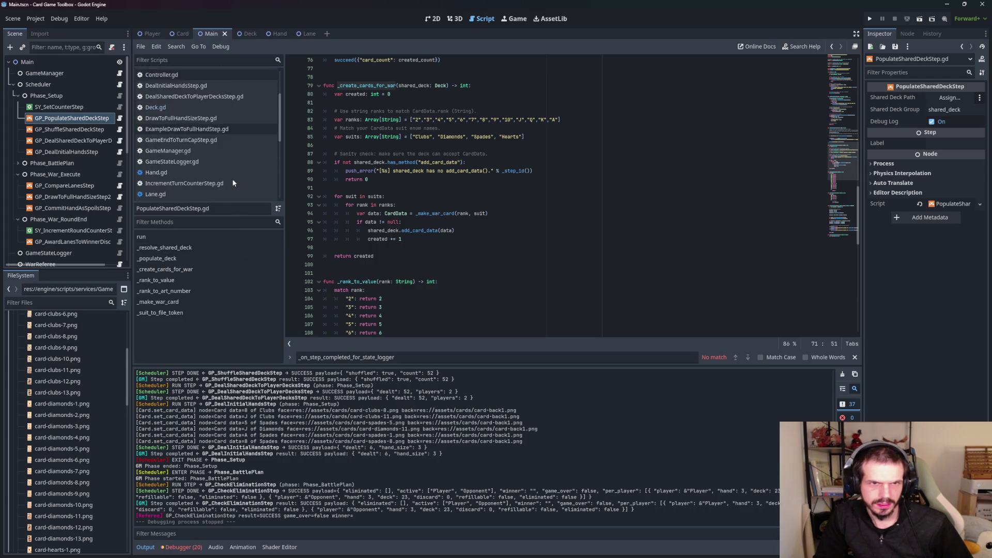
scroll(231, 181, "down", 6)
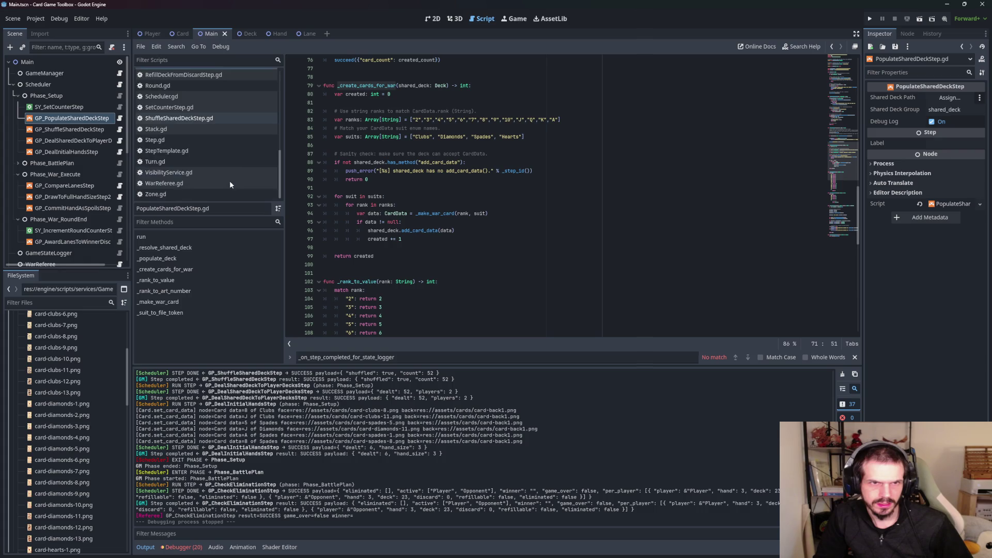
scroll(220, 153, "up", 5)
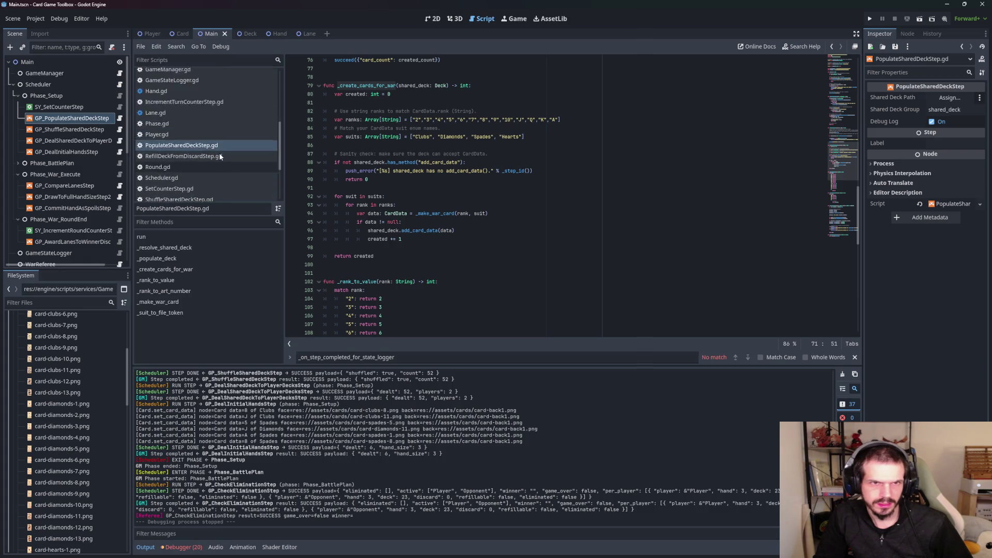
scroll(202, 148, "up", 1)
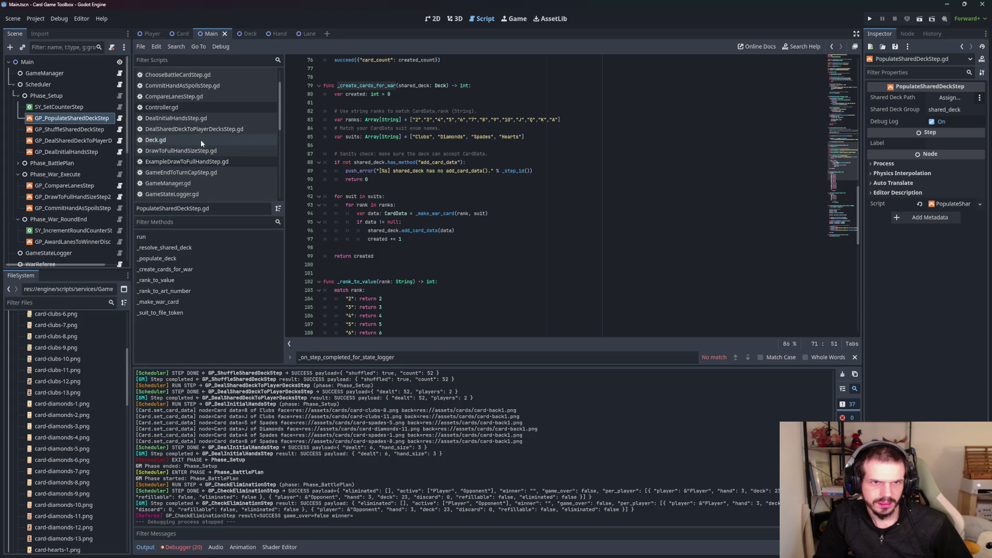
Open DealInitialHandsStep.gd and read how each player's initial hand is dealt.
left_click(204, 118)
scroll(462, 321, "down", 5)
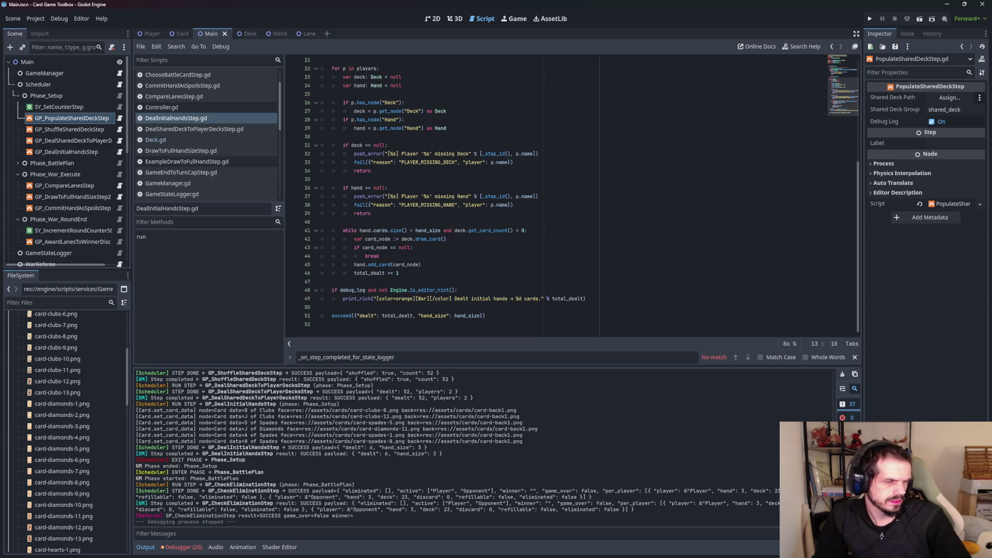
scroll(182, 197, "down", 6)
left_click(176, 172)
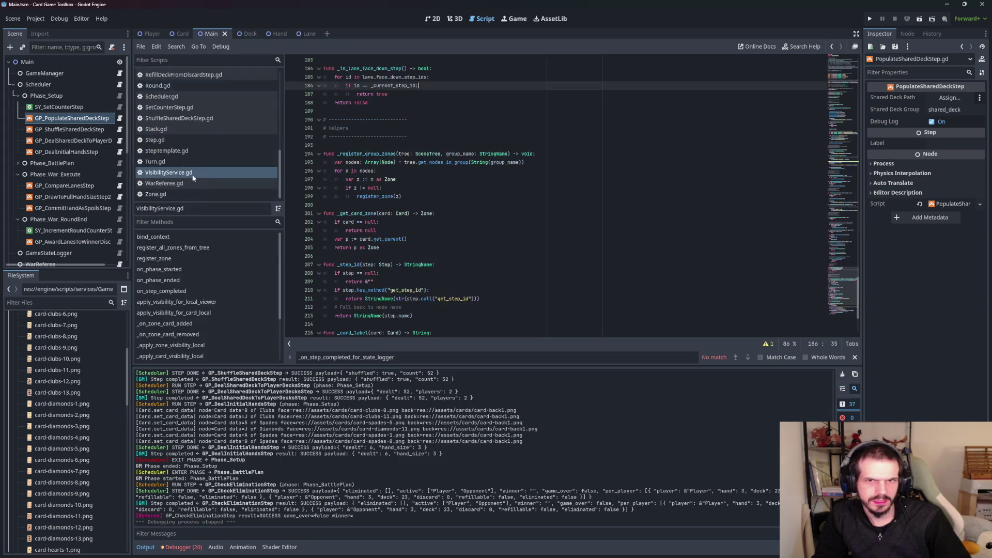
left_click(227, 172)
scroll(535, 153, "up", 10)
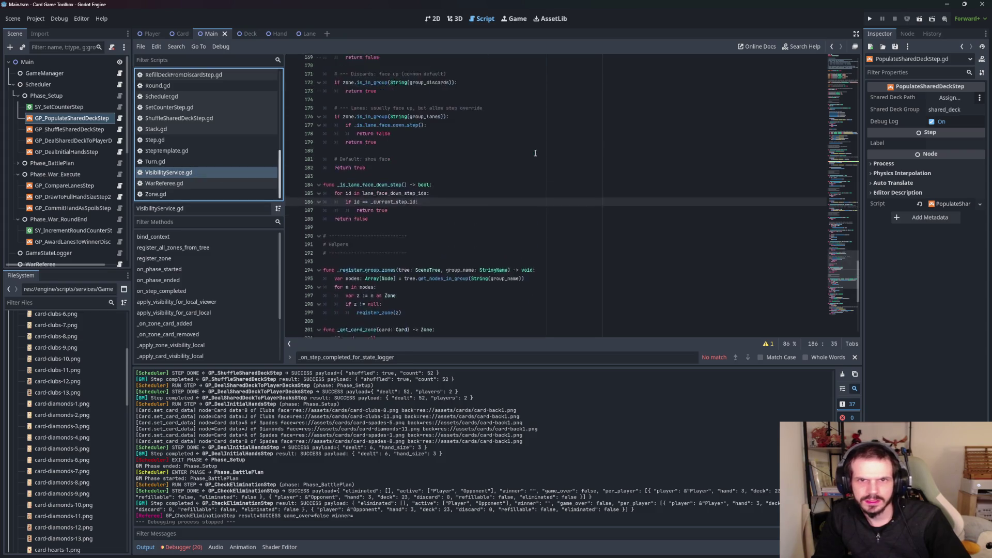
scroll(535, 153, "up", 20)
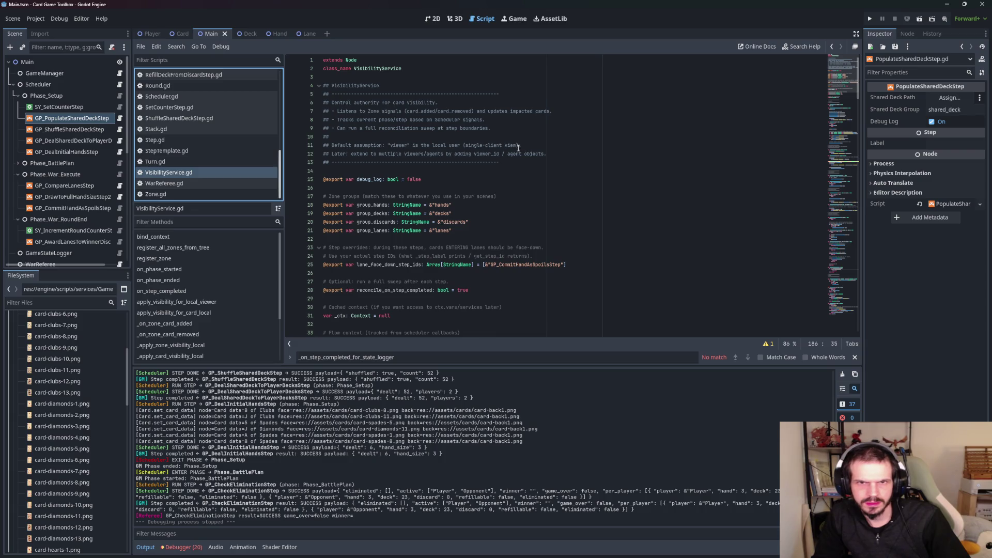
scroll(509, 150, "down", 1)
scroll(508, 150, "down", 10)
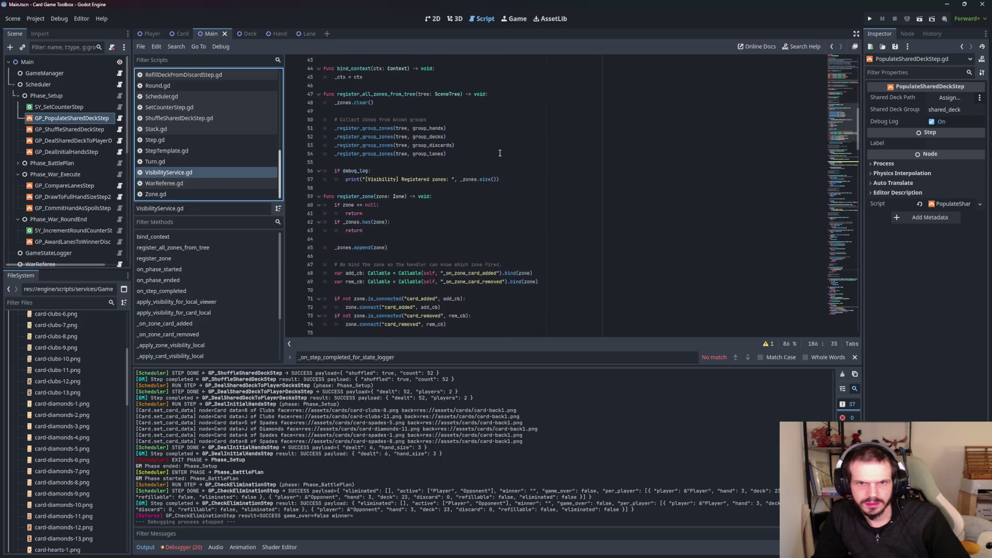
scroll(499, 153, "down", 3)
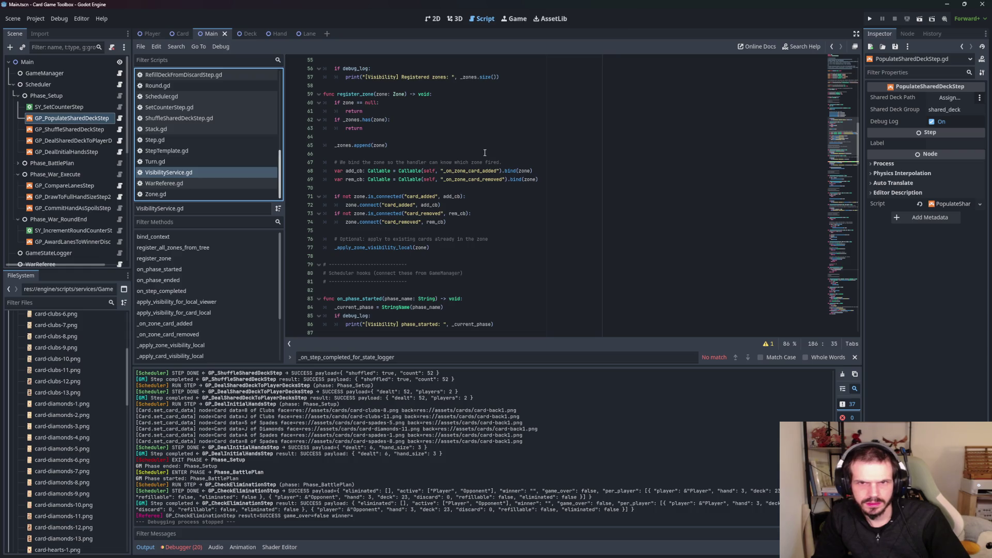
left_click(412, 188)
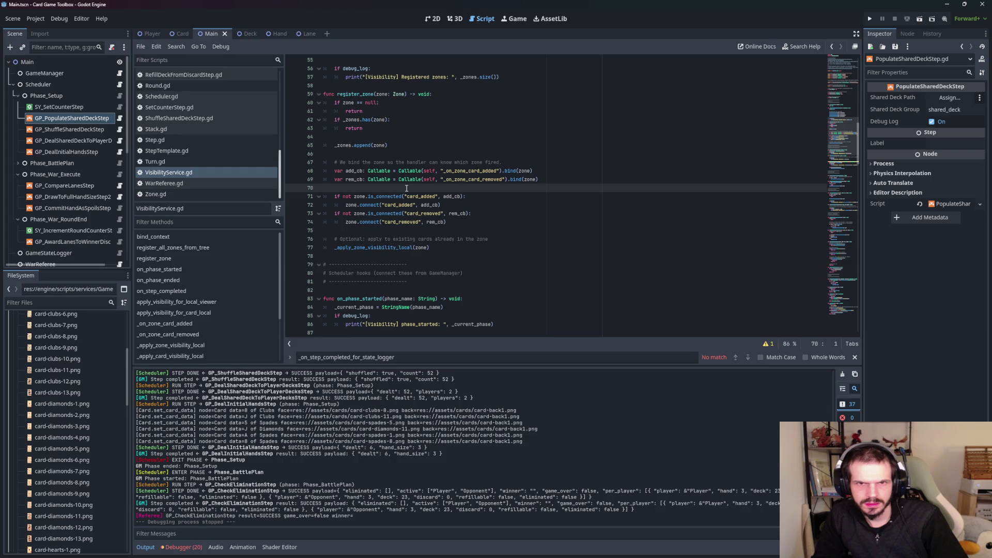
scroll(407, 188, "up", 1)
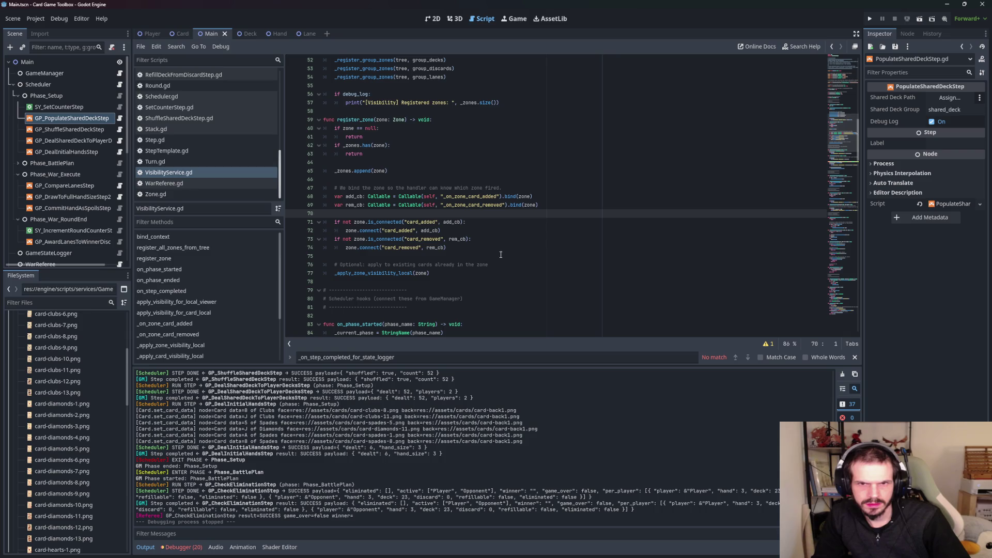
Select the signal connection block in register_zone and review the surrounding code.
mouse_move(448, 247)
left_mouse_down()
mouse_move(409, 248)
mouse_move(317, 200)
left_mouse_up()
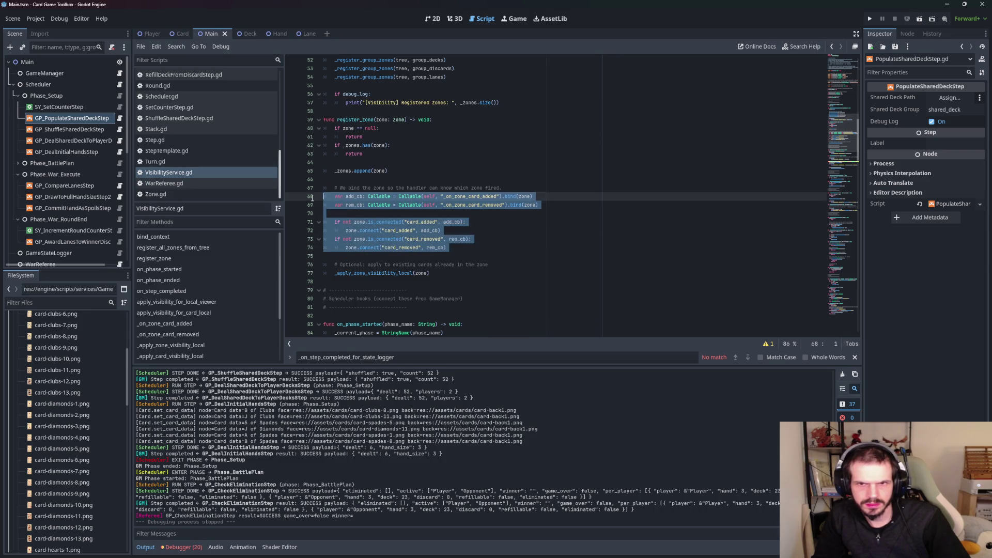
key("shift+Home")
key("ctrl+c")
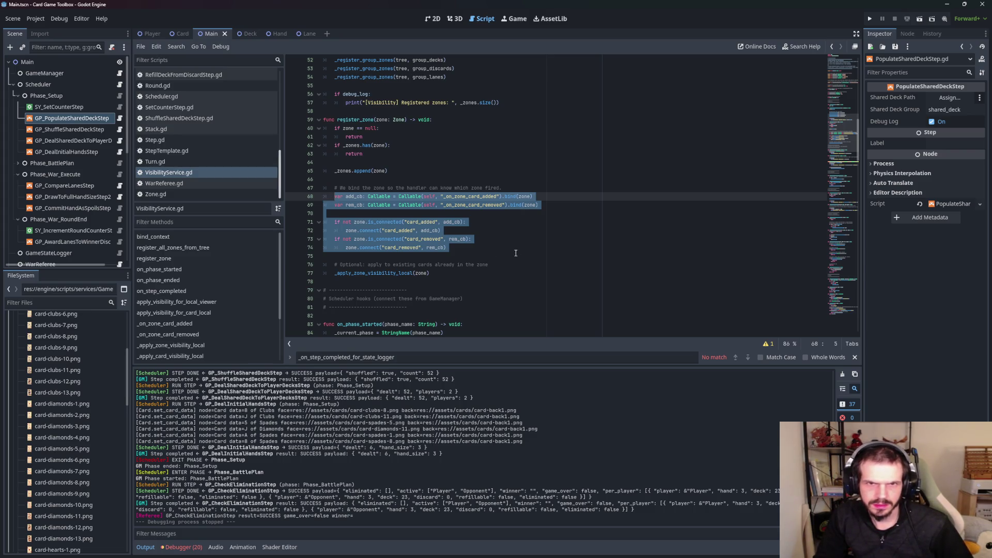
scroll(515, 253, "up", 1)
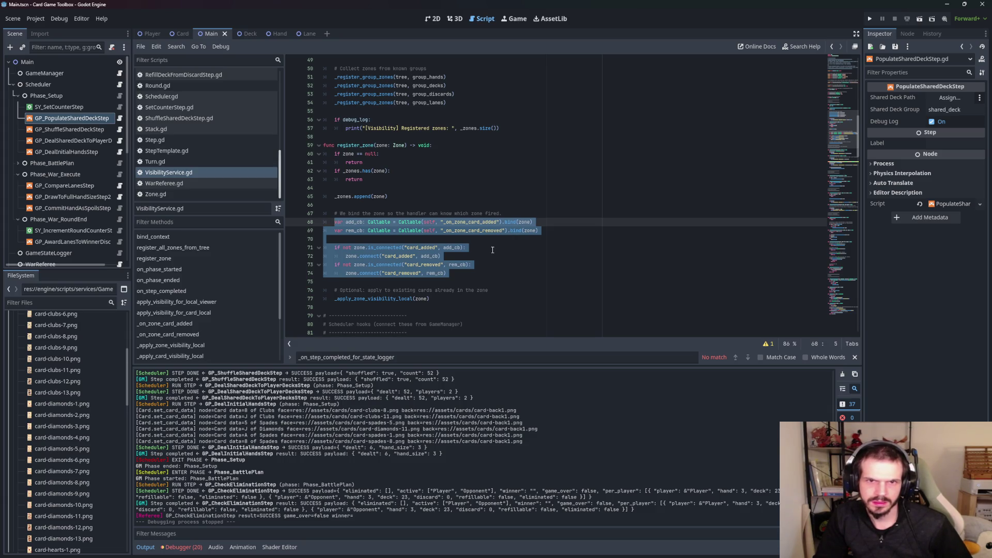
scroll(493, 249, "up", 1)
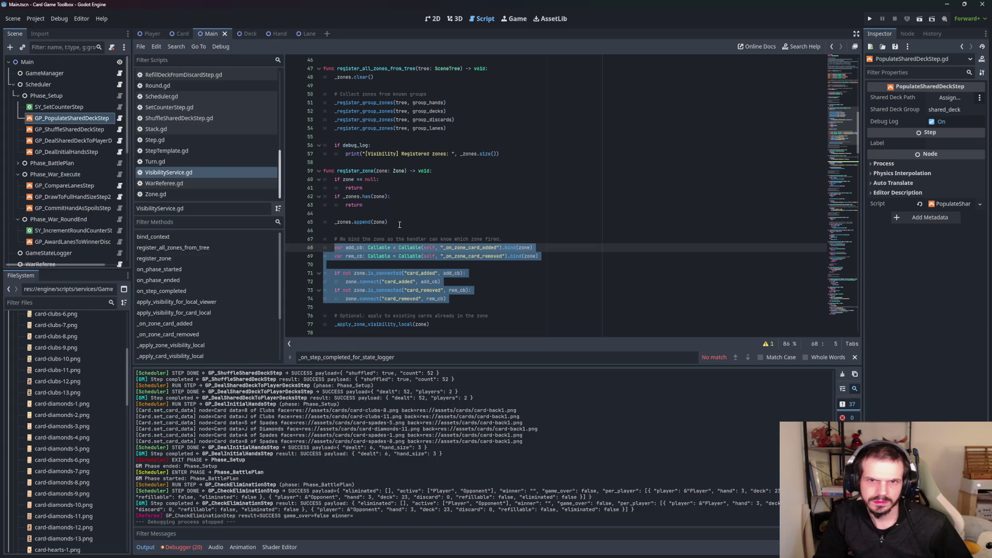
scroll(509, 202, "down", 2)
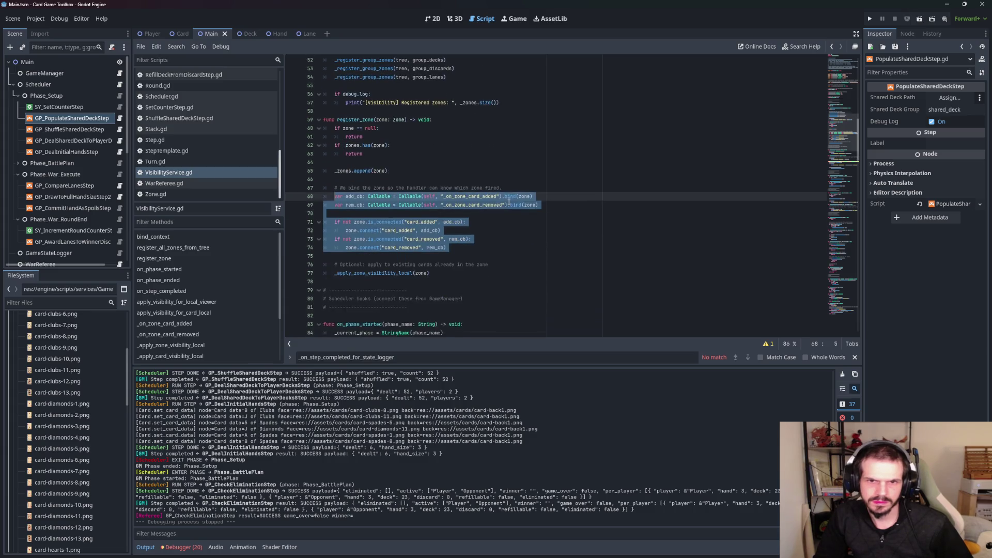
scroll(509, 201, "up", 1)
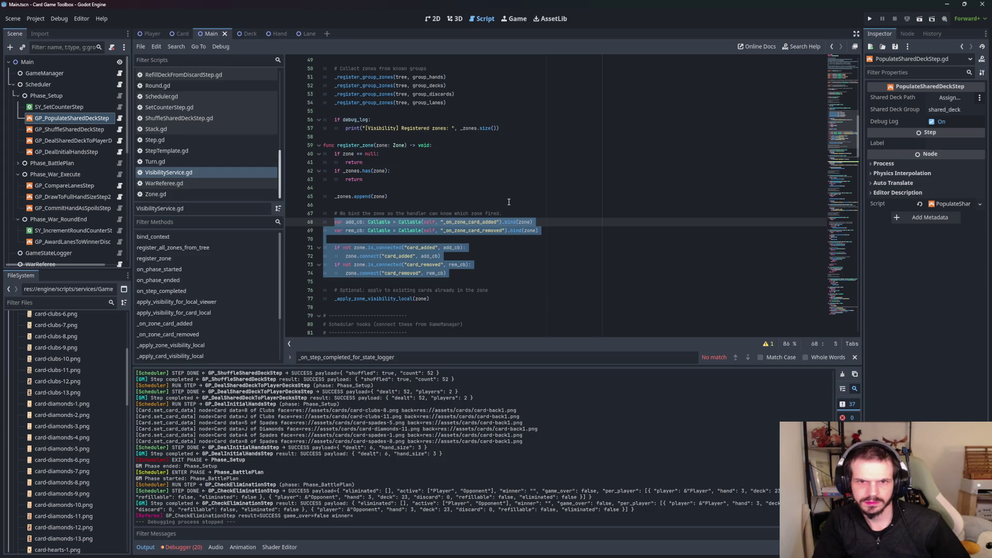
Try retyping a zone.connect("card_added", ...) call, then restore the original script and save.
type("zone")
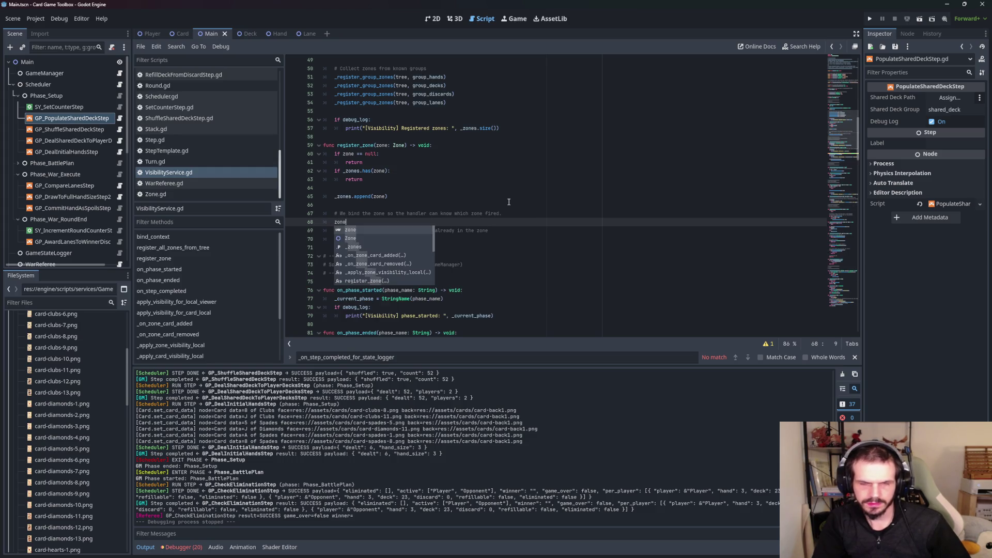
type(".conn")
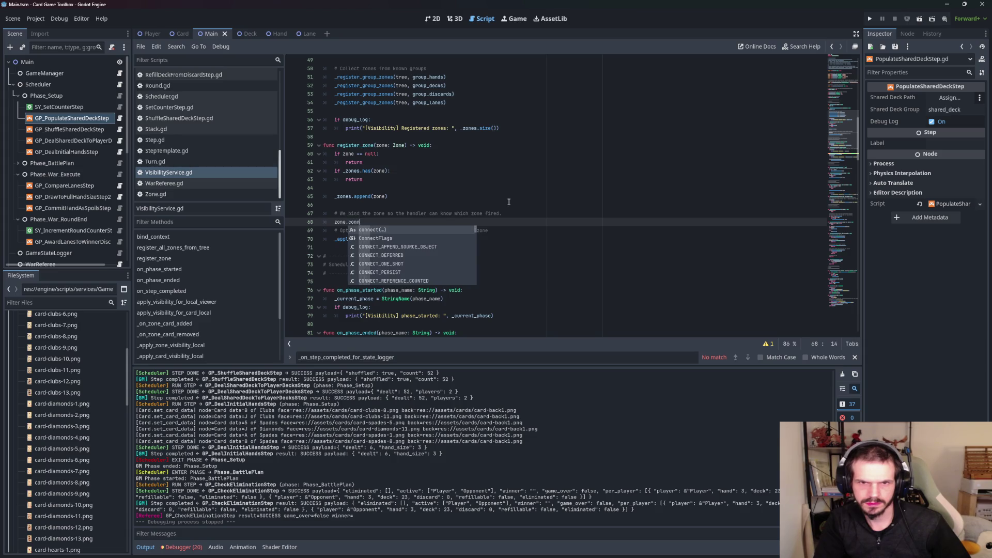
key("Return")
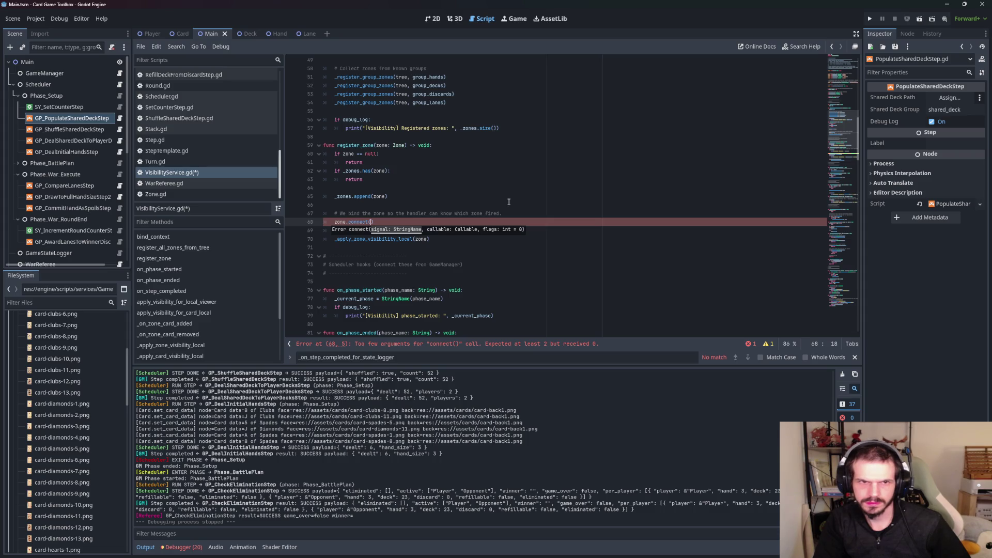
type("\"c")
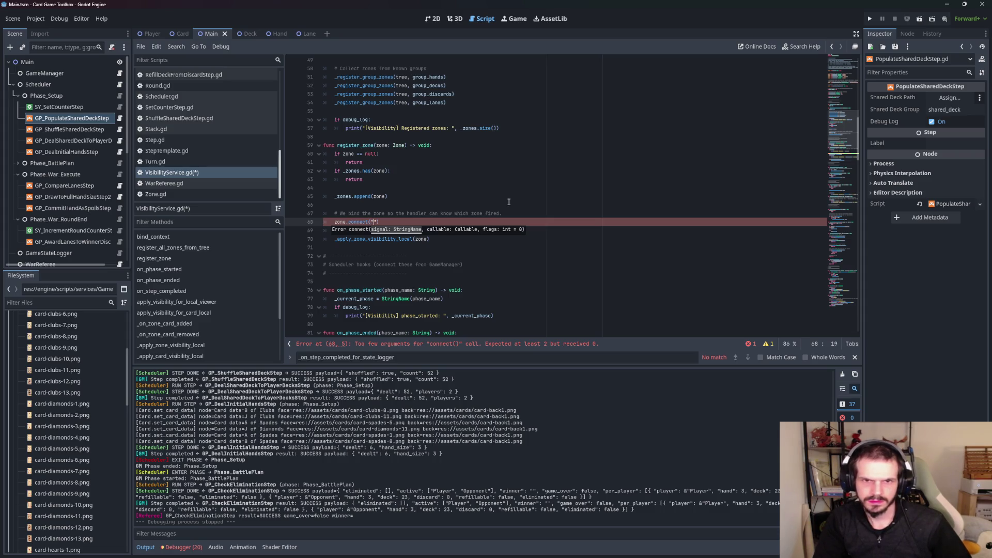
type("ard_ad")
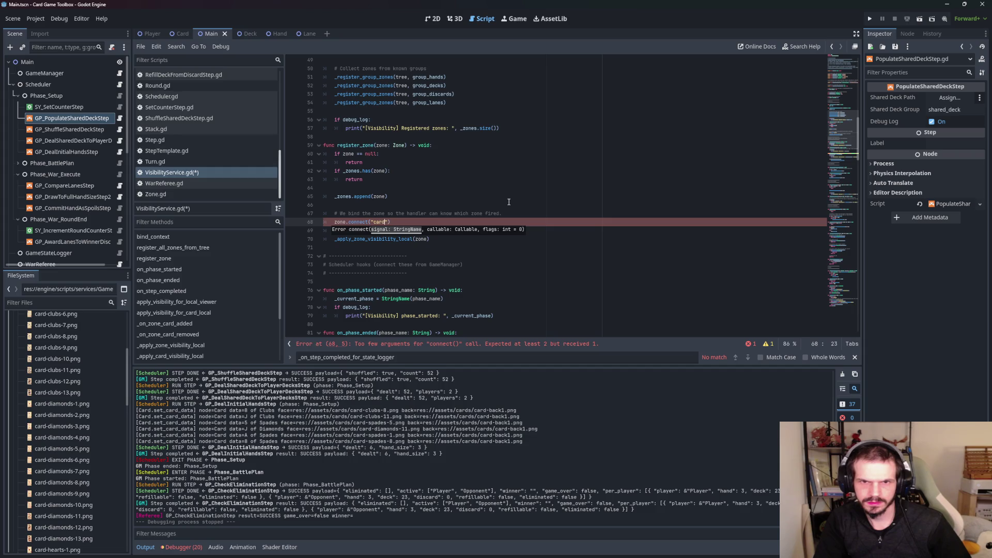
type("ded\", ")
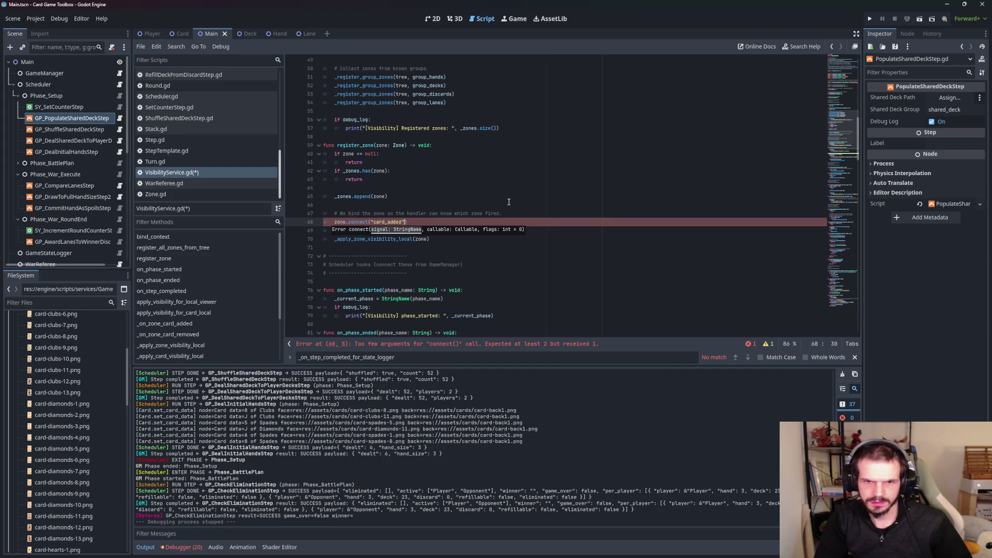
type("card")
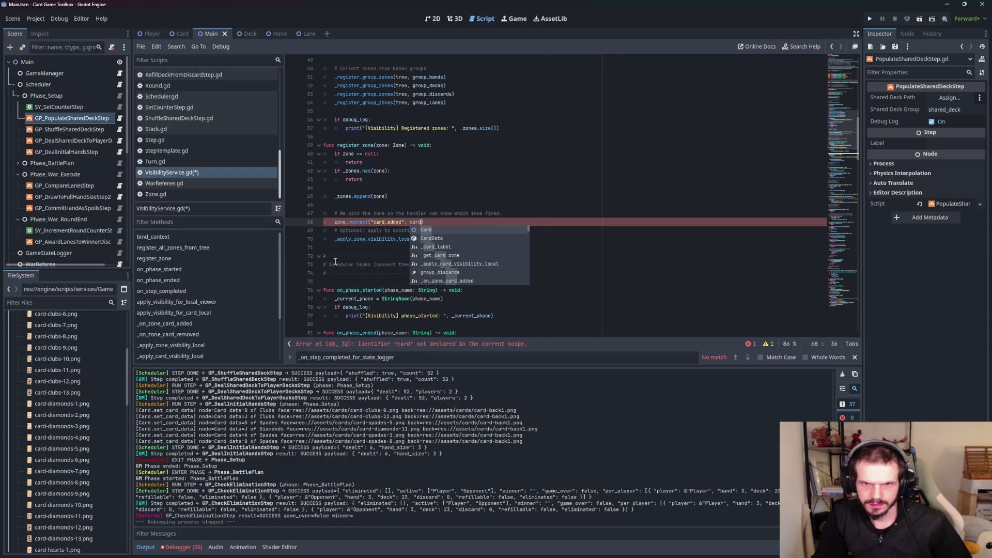
left_click(468, 197)
key("shift+Home")
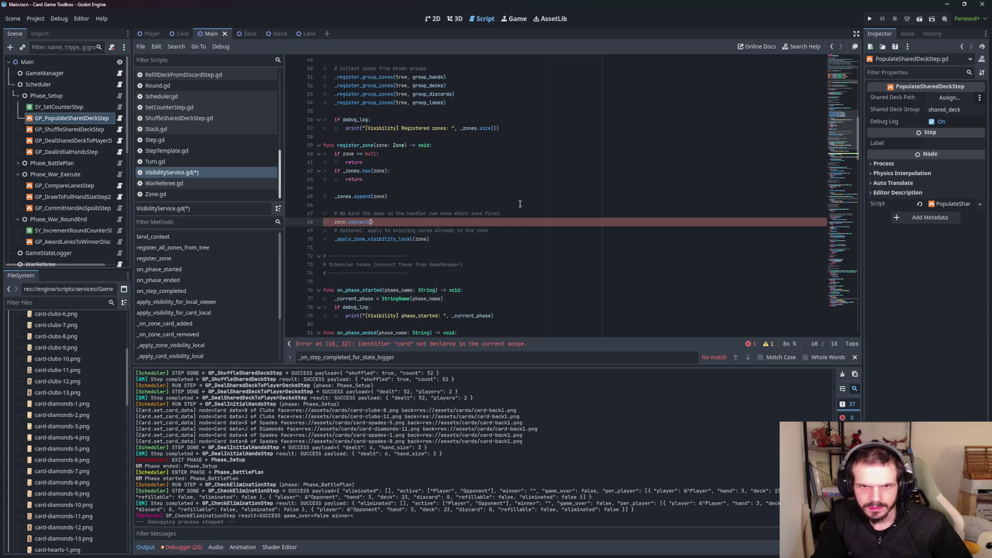
key("ctrl+v")
key("ctrl+a")
key("Delete")
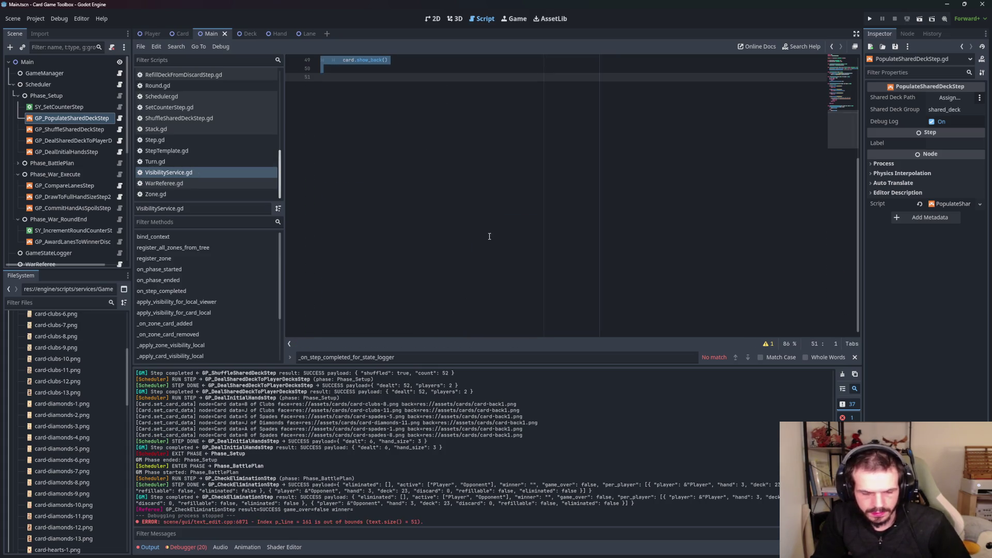
key("ctrl+v")
key("ctrl+s")
Delete the card_added and card_removed is_connected check lines.
scroll(480, 222, "up", 10)
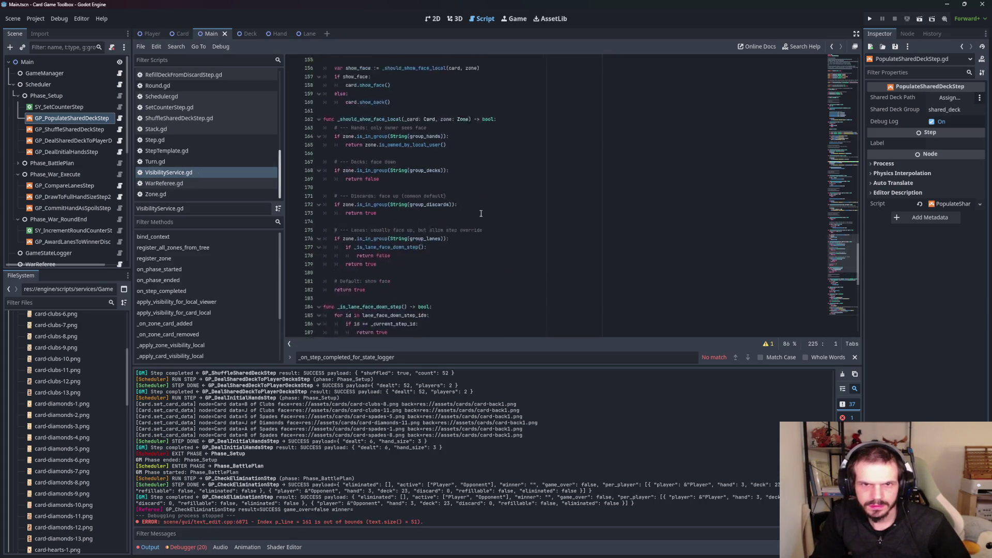
scroll(472, 212, "up", 2)
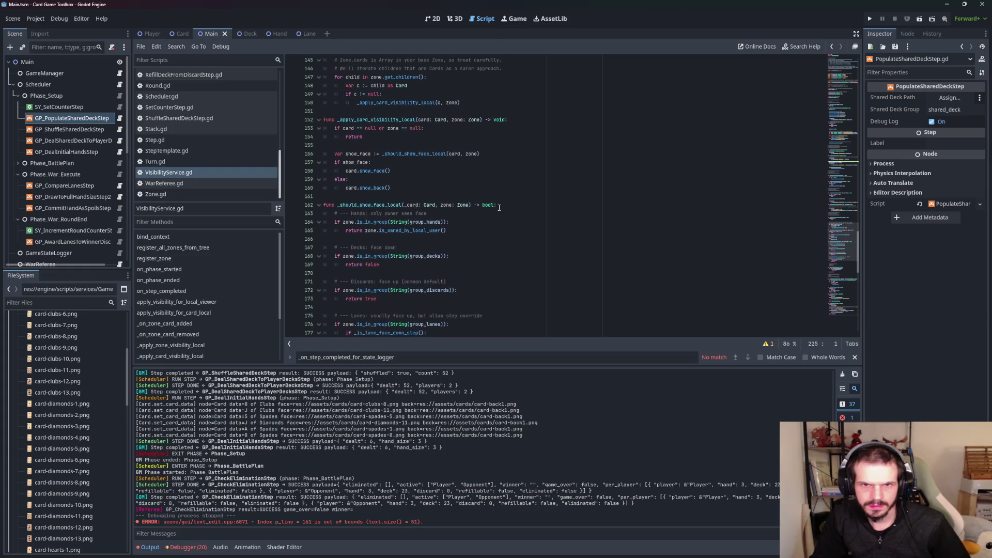
scroll(499, 207, "up", 20)
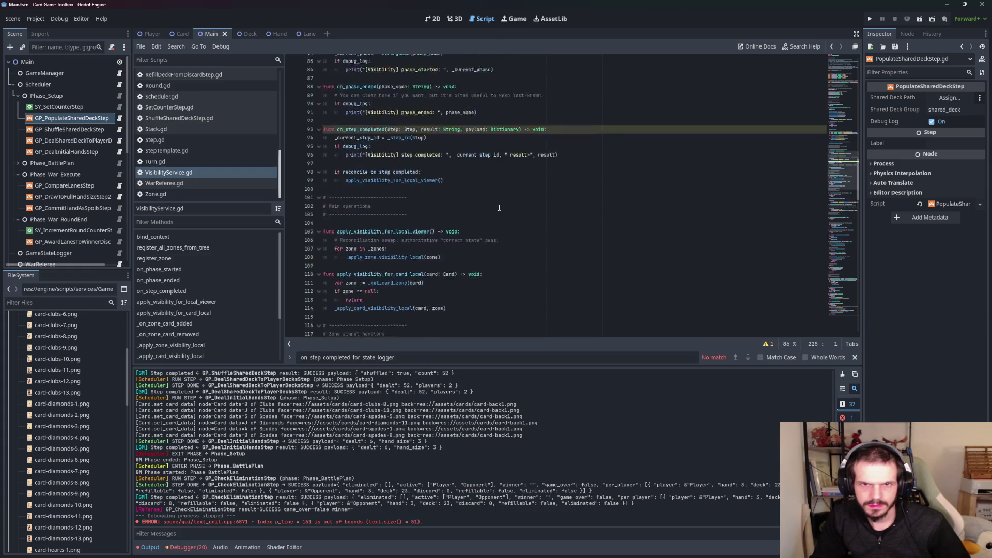
scroll(500, 207, "up", 10)
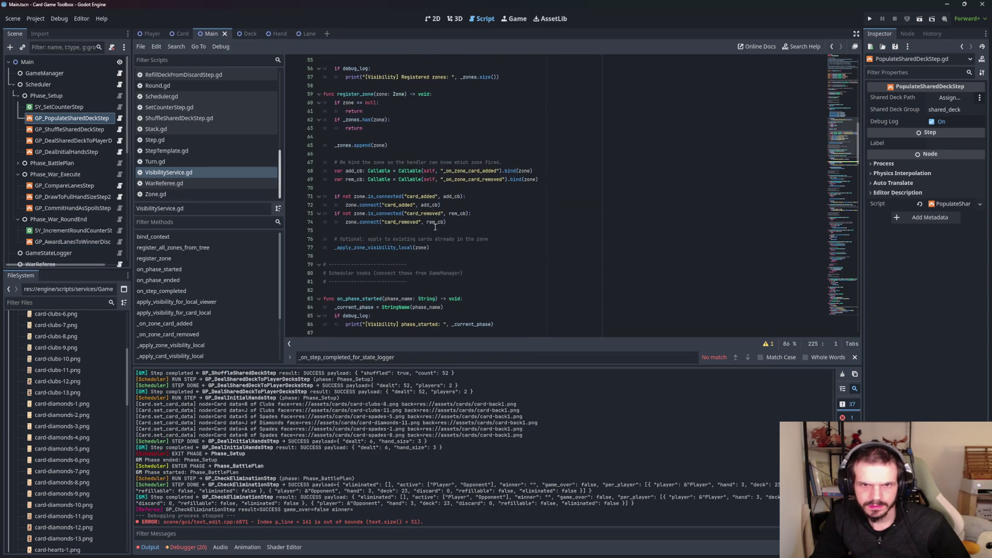
left_click(436, 196)
triple_click(437, 197)
key("BackSpace")
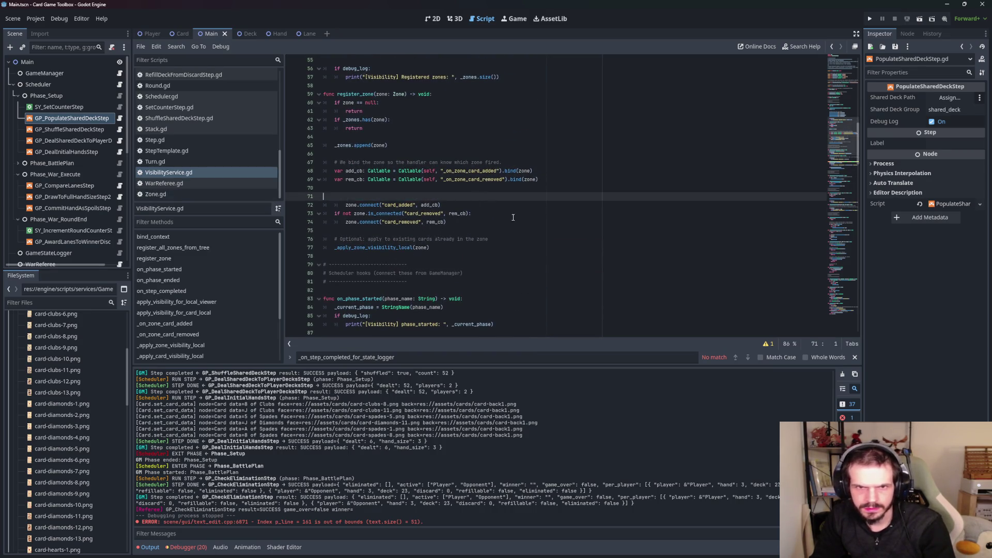
triple_click(513, 213)
key("BackSpace")
Unindent both connect calls and remove the blank lines between them.
left_click(346, 205)
key("BackSpace")
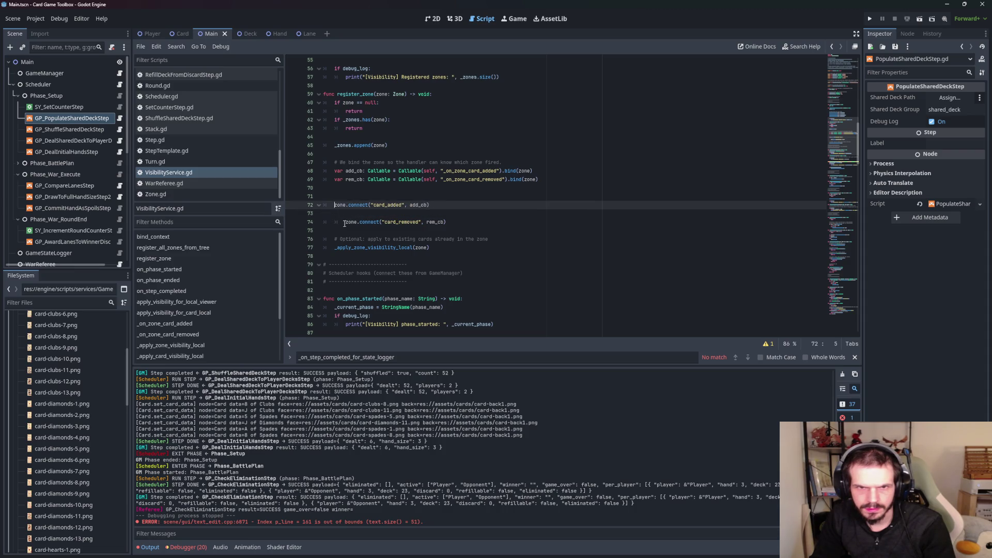
left_click(346, 222)
key("BackSpace")
key("Up")
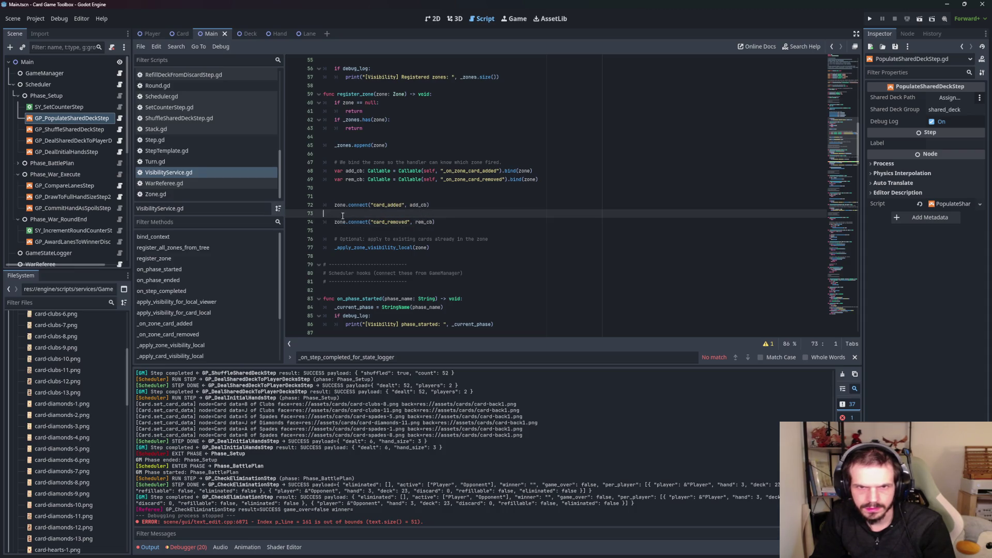
key("BackSpace")
key("Up")
key("BackSpace")
Replace add_cb with _on_zone_card_added and rem_cb with _on_zone_card_removed in the connect calls.
left_click_drag(538, 179, 271, 172)
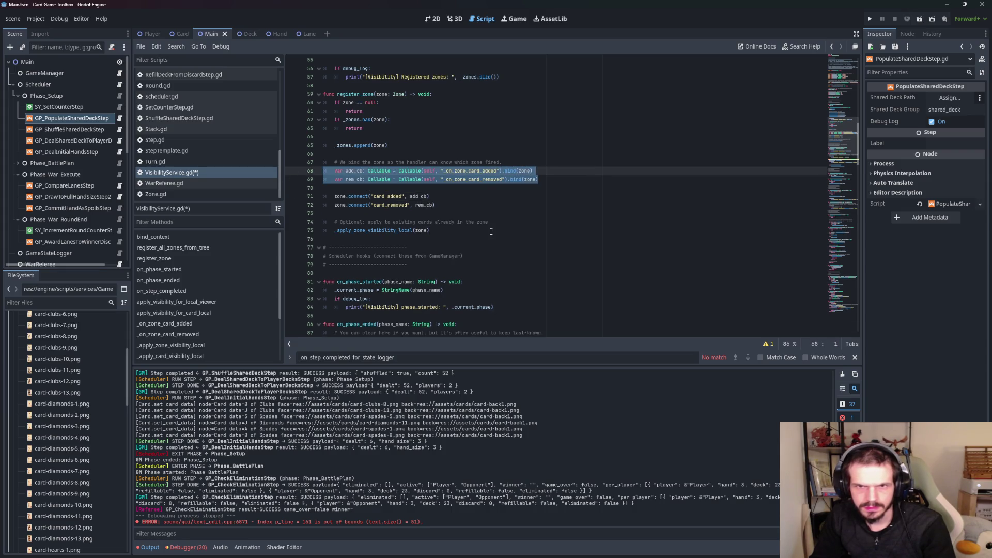
left_click(451, 197)
left_click(500, 171)
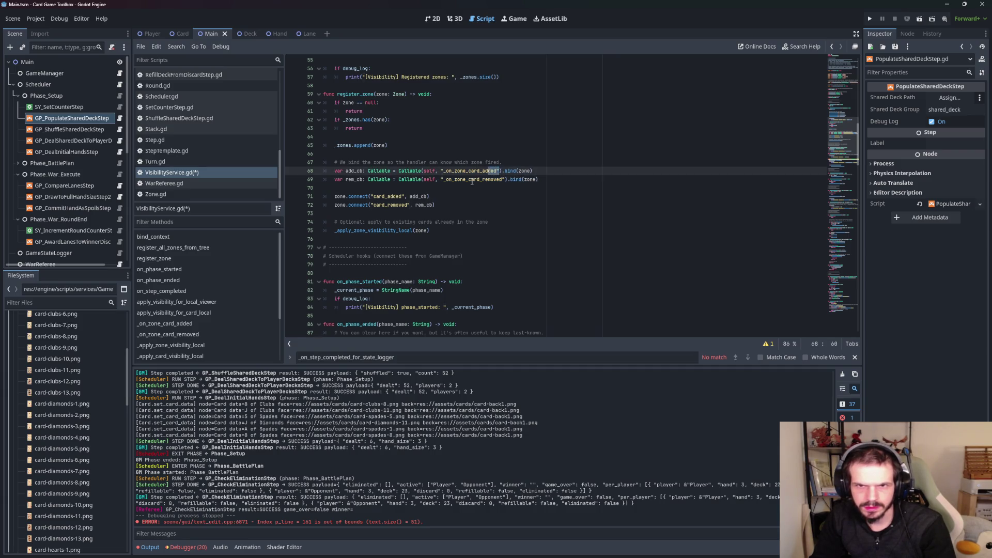
double_click(491, 170)
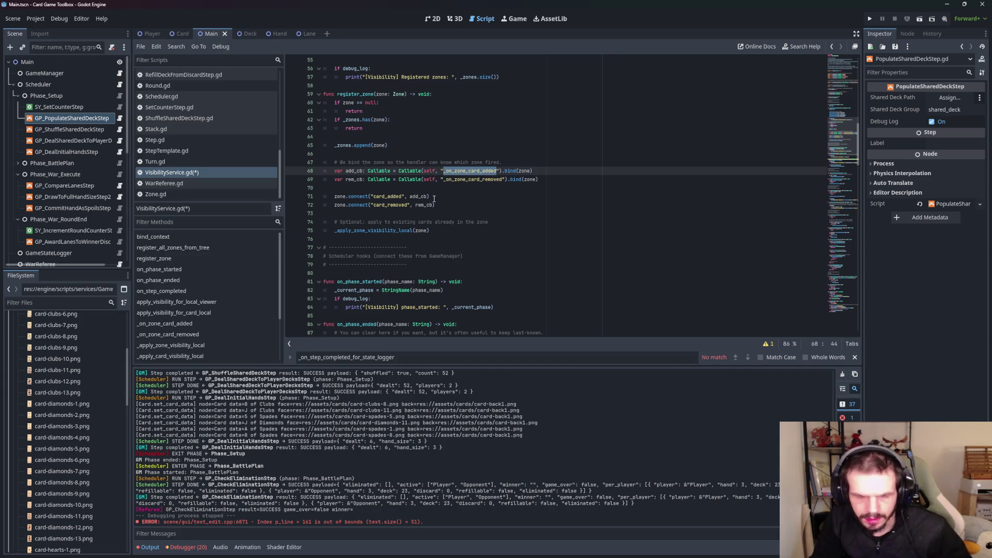
key("ctrl+c")
double_click(419, 196)
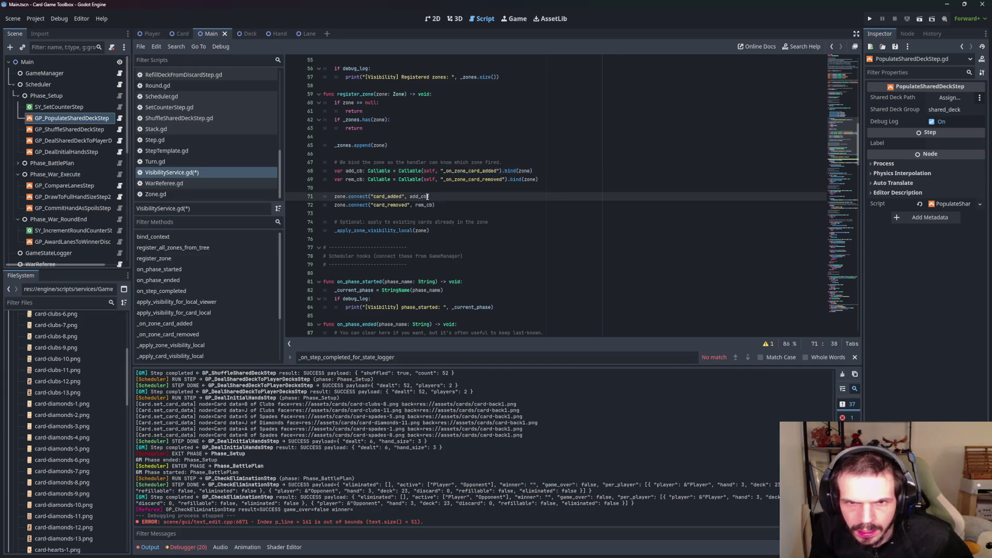
key("ctrl+v")
double_click(501, 179)
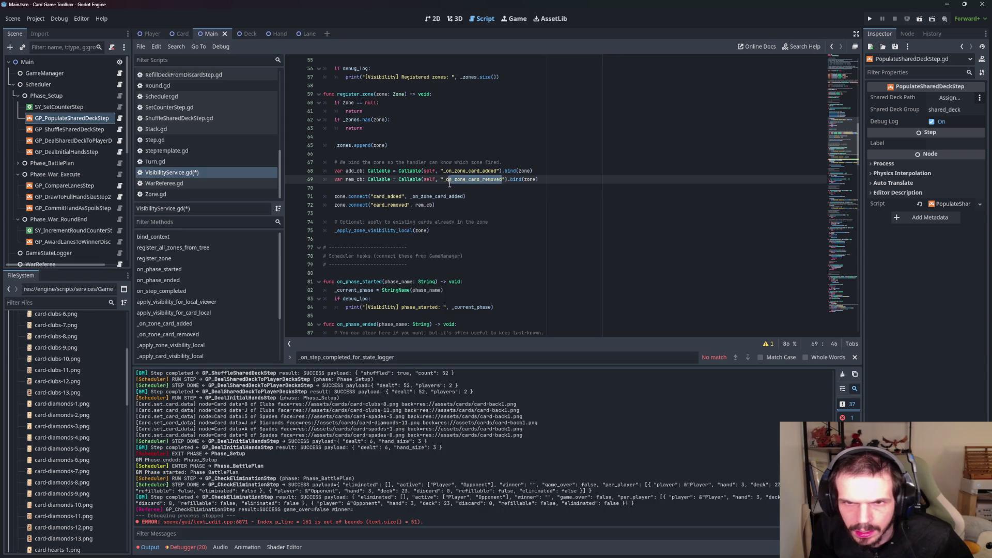
left_click_drag(433, 204, 416, 207)
type("_on_zone_card_removed")
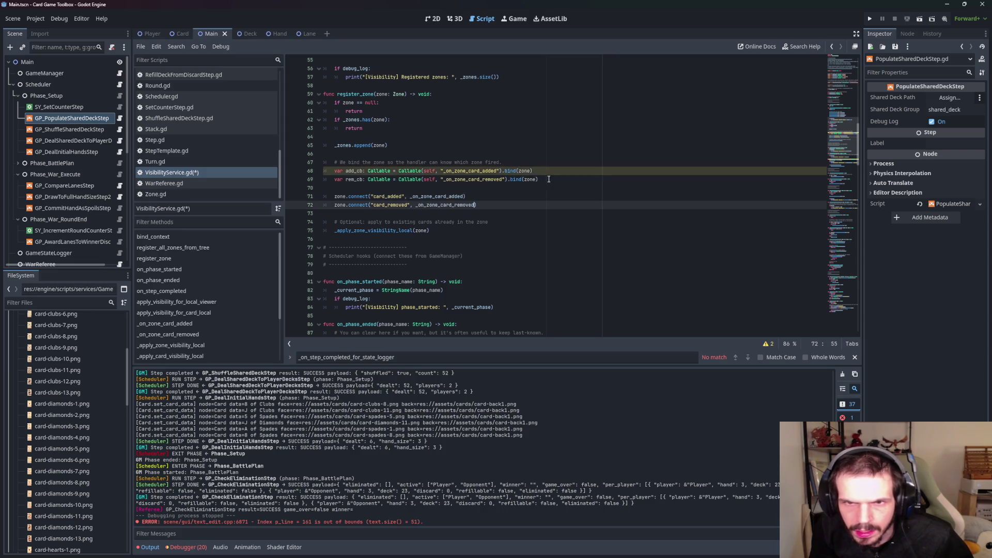
Delete the unused Callable variable lines and the zone binding comment.
key("Up")
key("Up")
key("Up")
key("End")
key("shift+Up")
key("shift+Up")
key("BackSpace")
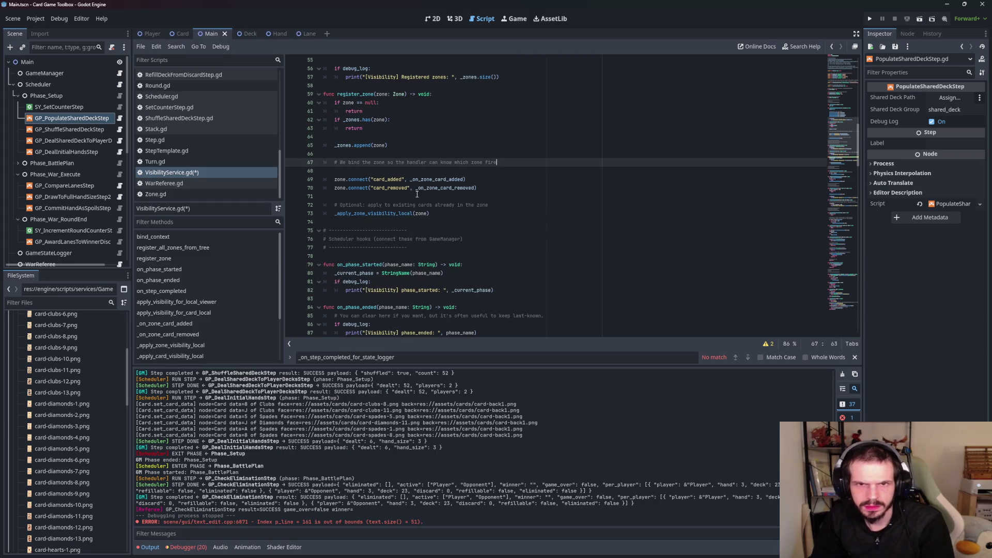
key("BackSpace")
key("BackSpace")
key("BackSpace")
key("BackSpace")
key("BackSpace")
key("BackSpace")
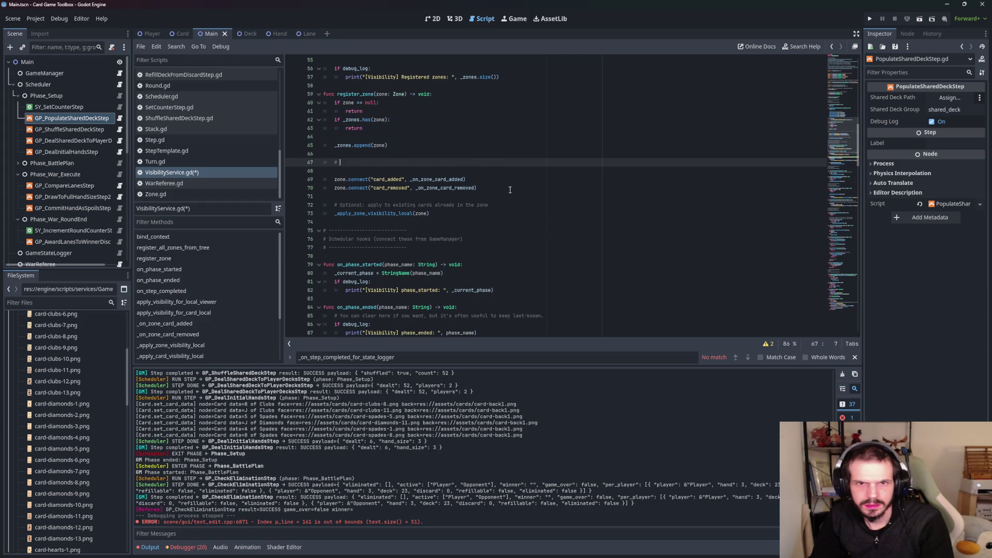
left_click(448, 152)
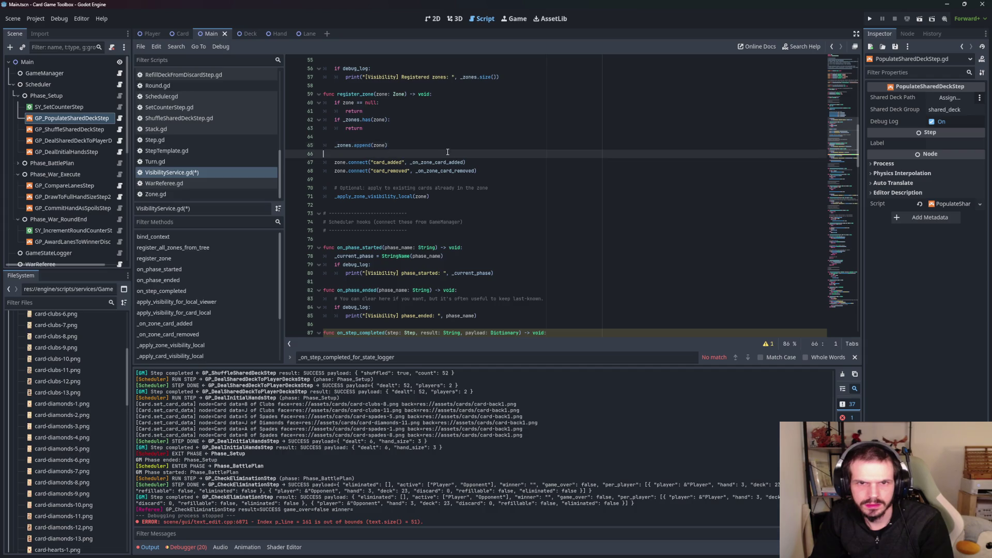
left_click(486, 196)
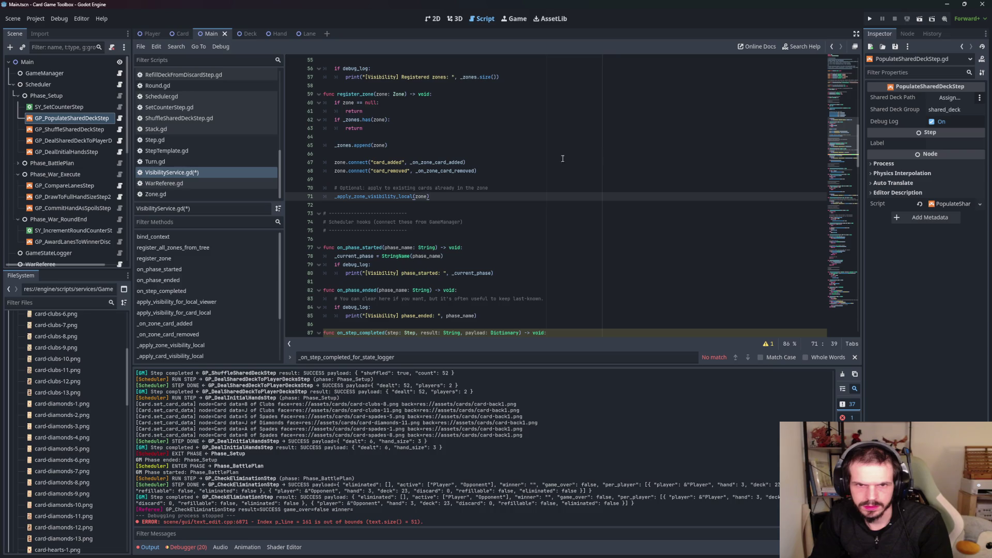
Look over the on_phase_started function in VisibilityService.gd.
mouse_move(367, 196)
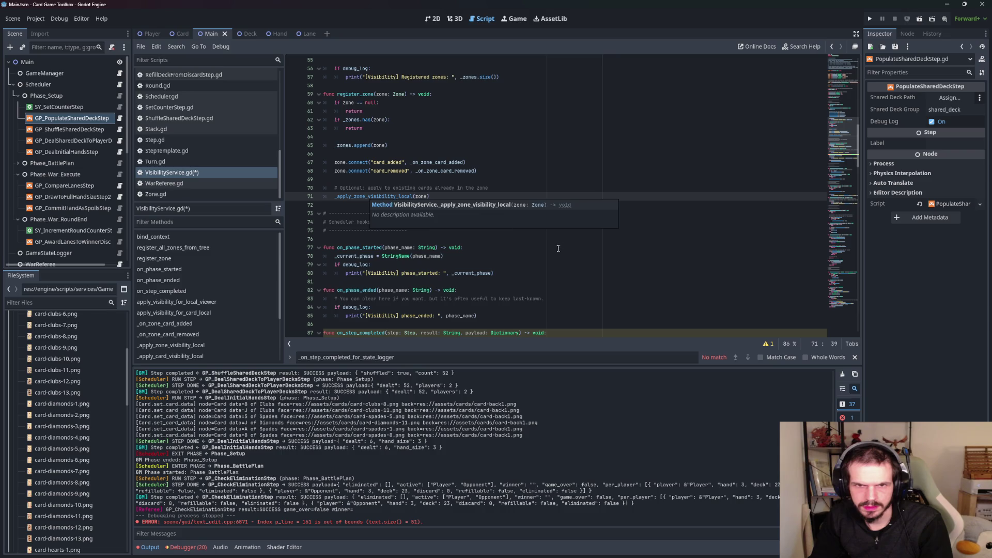
left_click(466, 258)
double_click(349, 249)
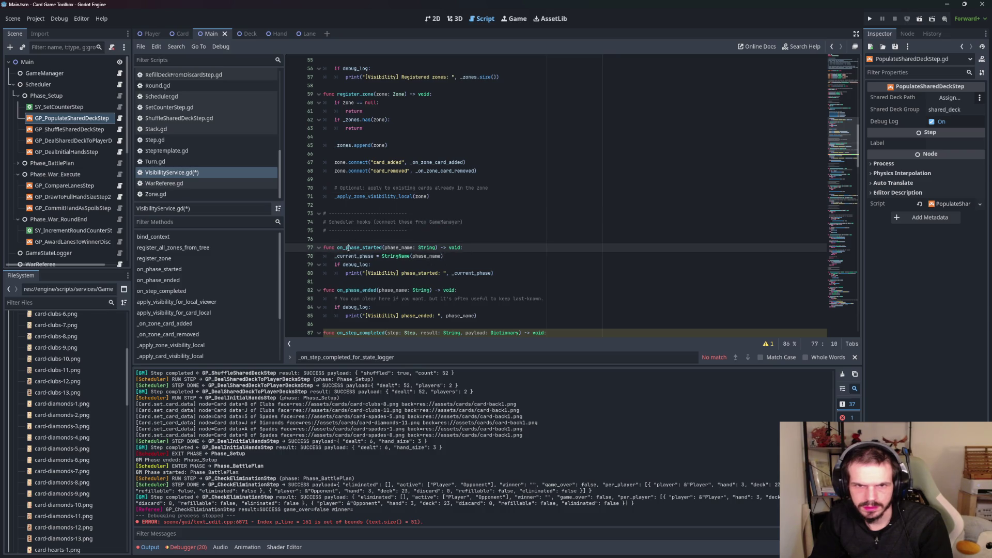
left_click(474, 253)
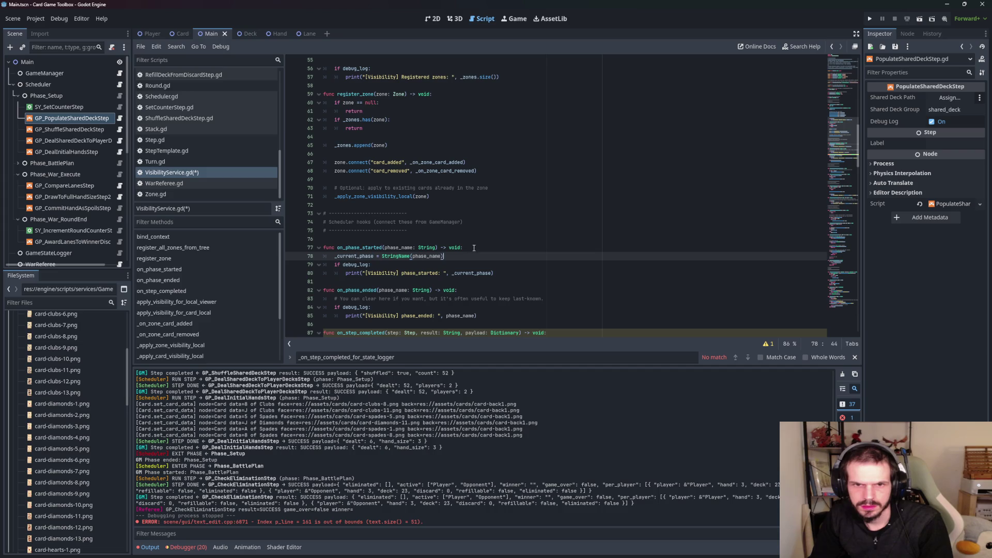
scroll(474, 248, "down", 1)
scroll(496, 244, "up", 3)
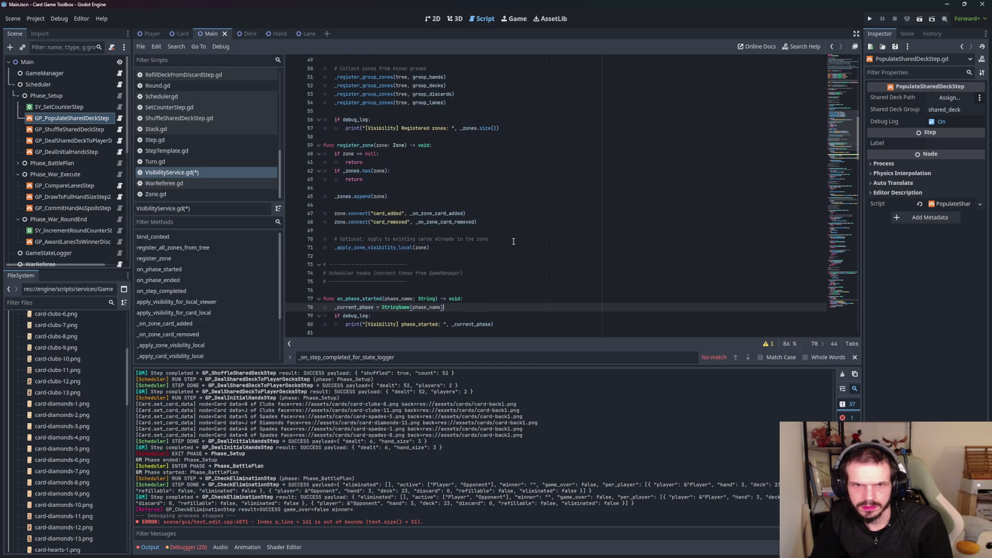
scroll(513, 241, "down", 3)
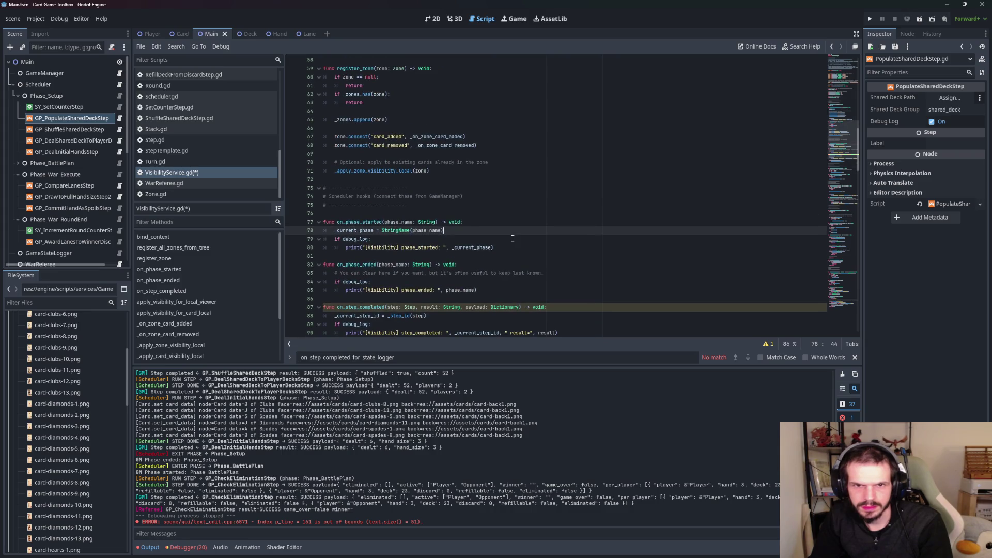
scroll(513, 238, "up", 6)
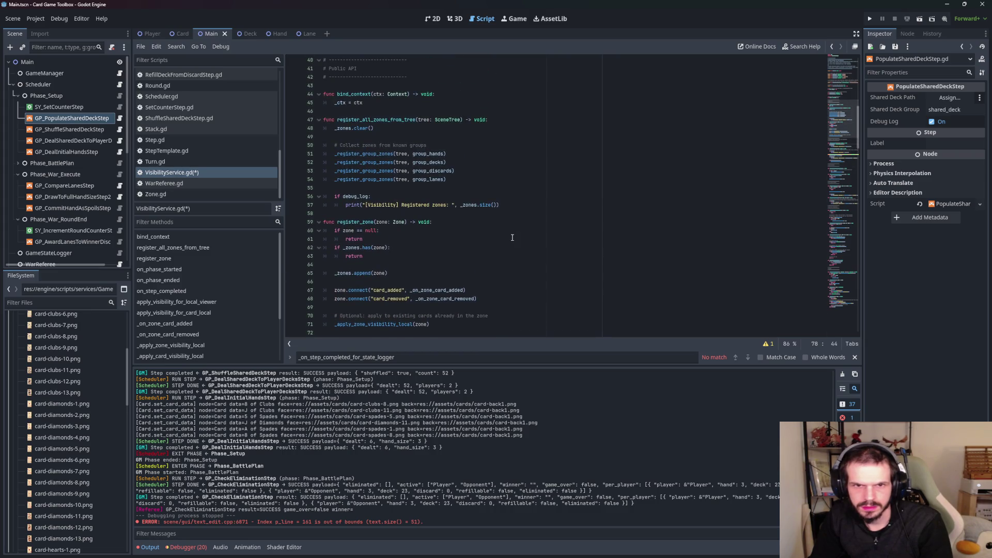
scroll(512, 237, "up", 5)
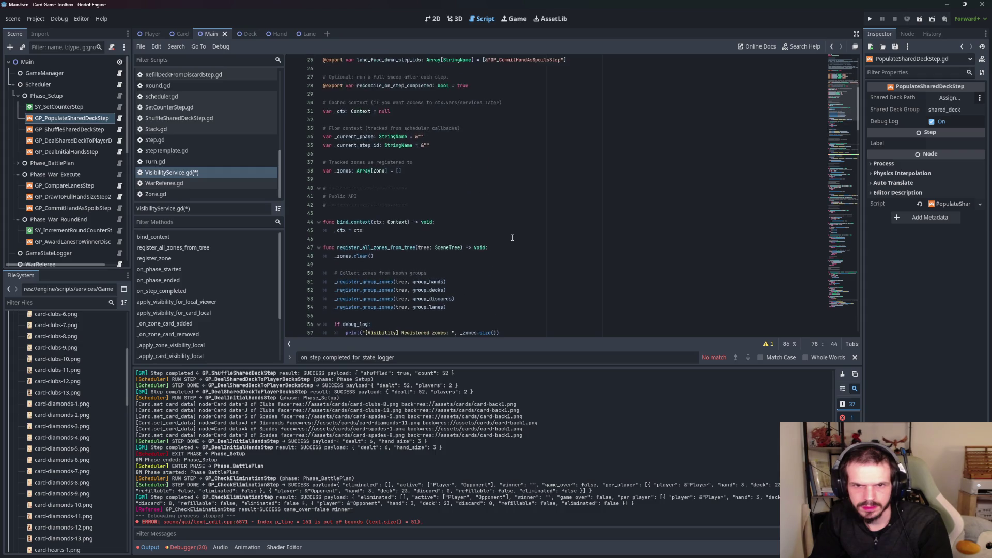
Search the script for 'connect', review its three matches, and run the game with F5.
left_click(523, 244)
key("ctrl+f")
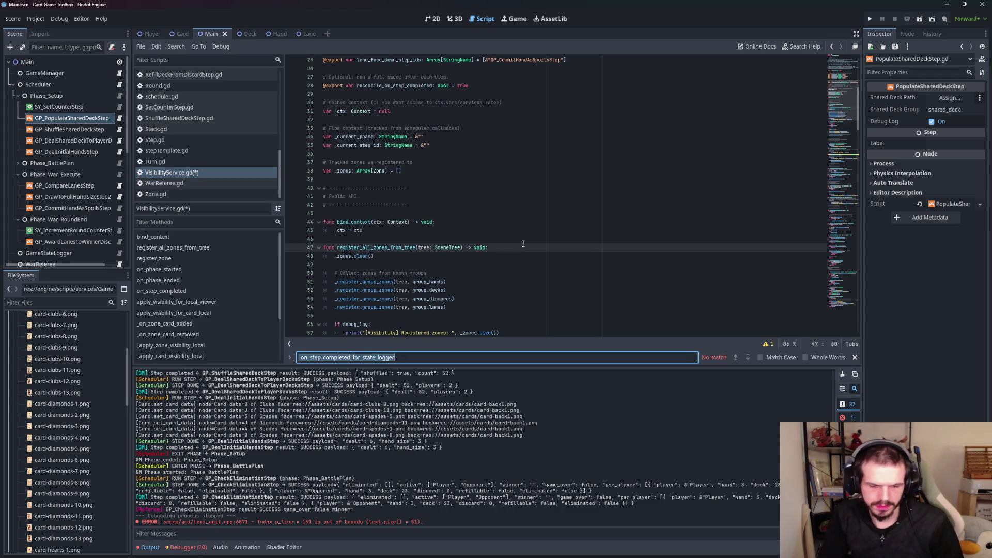
type("connect")
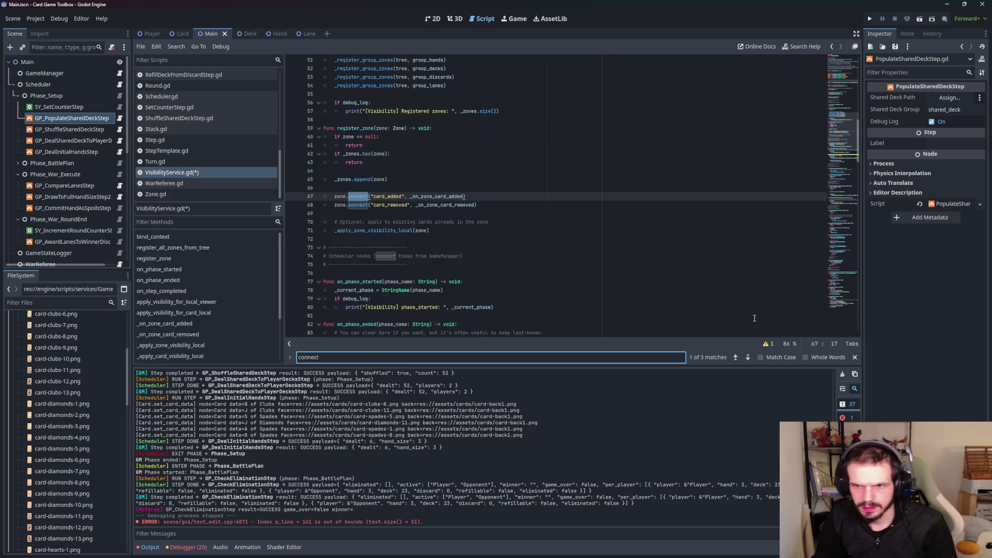
double_click(747, 357)
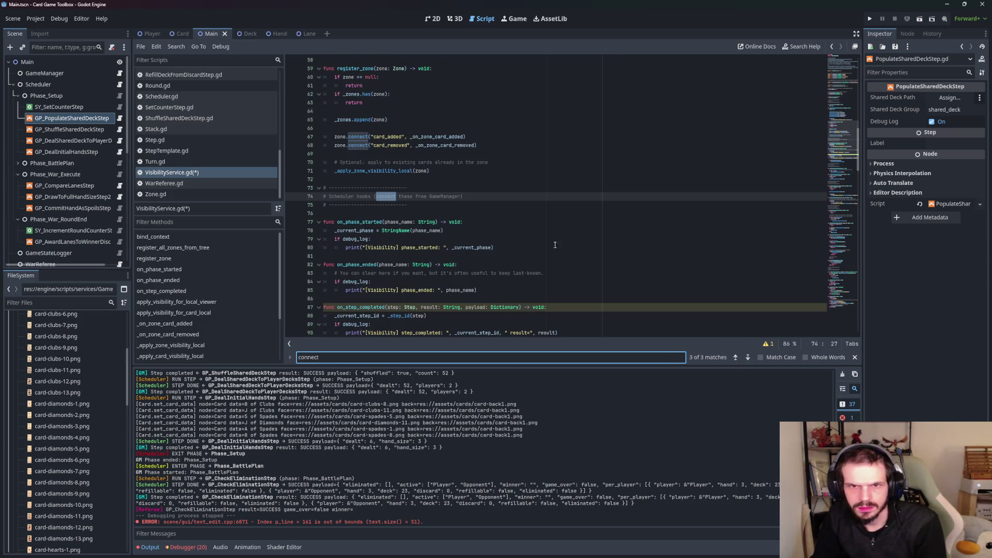
scroll(509, 228, "up", 4)
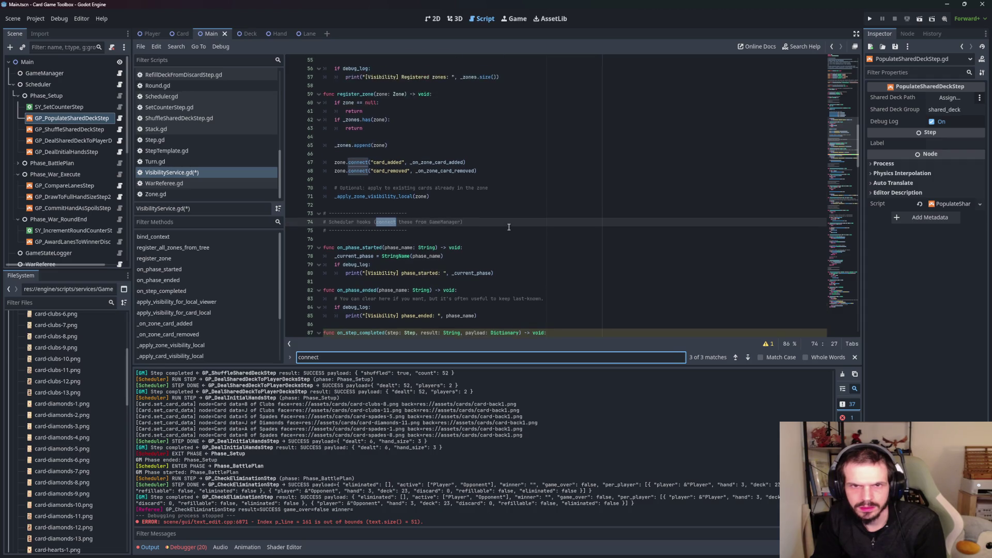
left_click(506, 239)
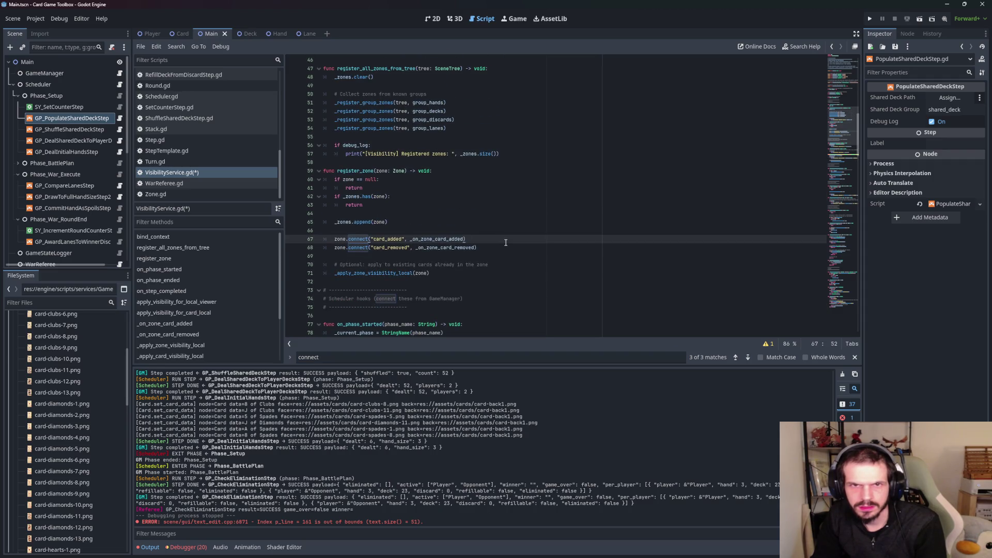
scroll(506, 243, "down", 4)
scroll(506, 242, "down", 3)
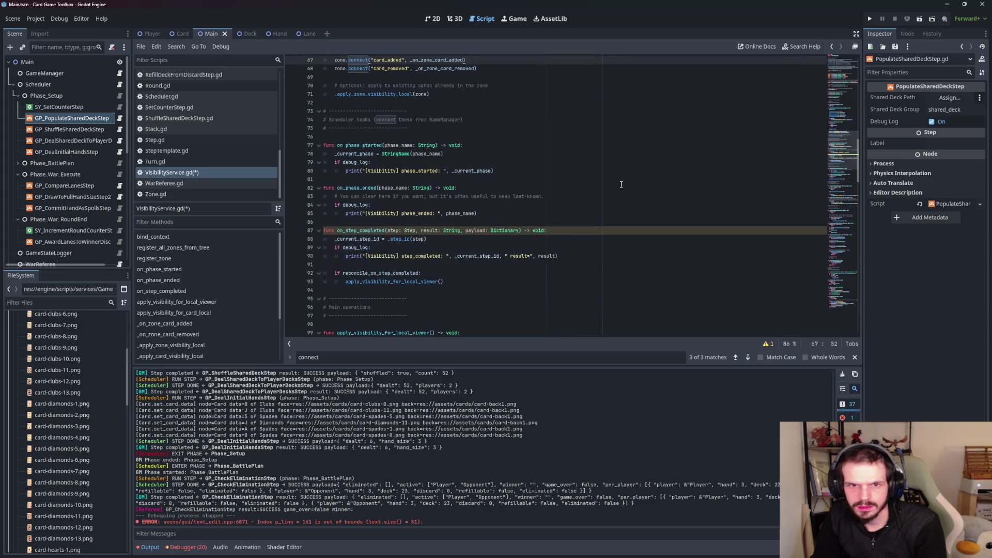
scroll(653, 152, "down", 5)
key("F5")
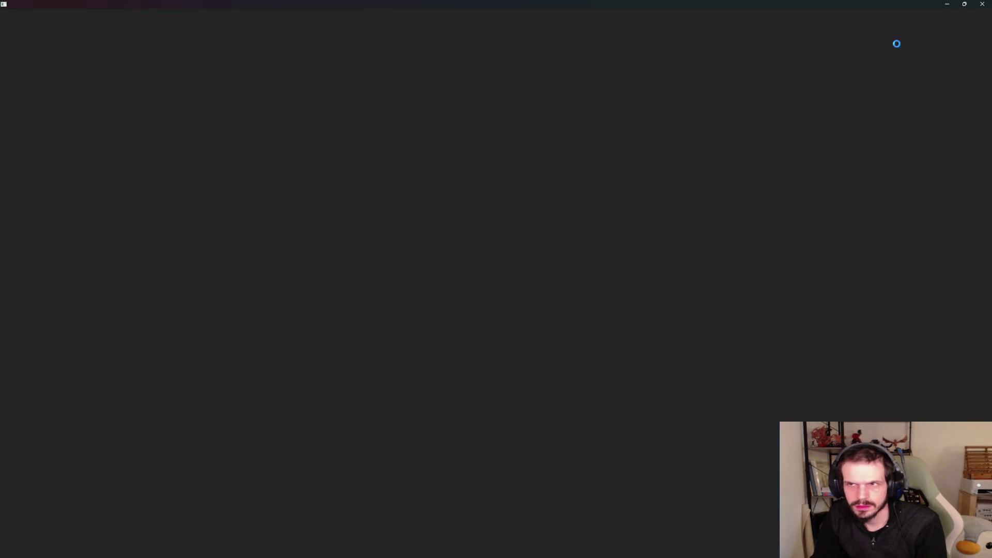
Close the game and read the Output log from Phase_Setup through six dealt cards to Phase_BattlePlan.
left_click(988, 4)
scroll(439, 446, "up", 5)
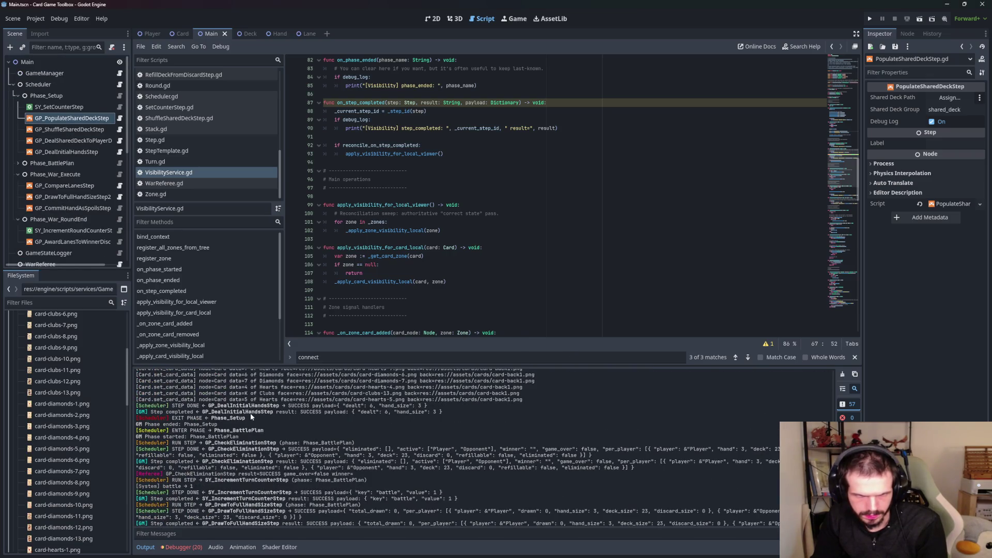
scroll(250, 413, "down", 5)
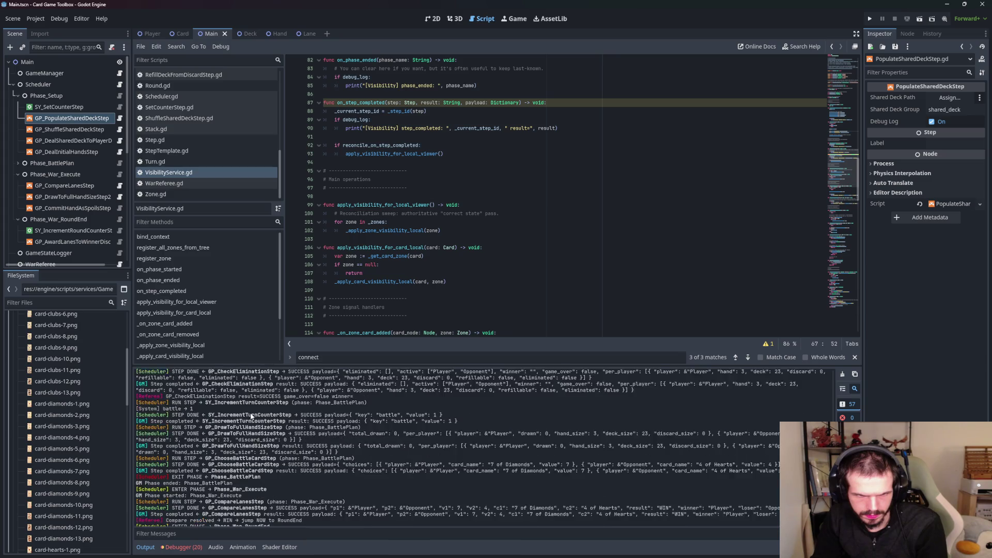
scroll(250, 416, "up", 5)
scroll(450, 181, "up", 9)
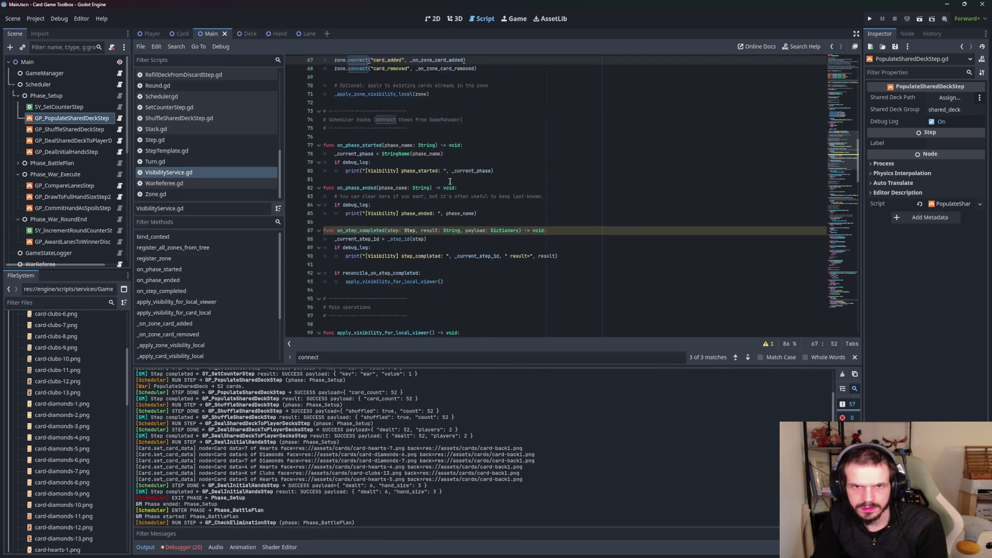
scroll(450, 181, "down", 2)
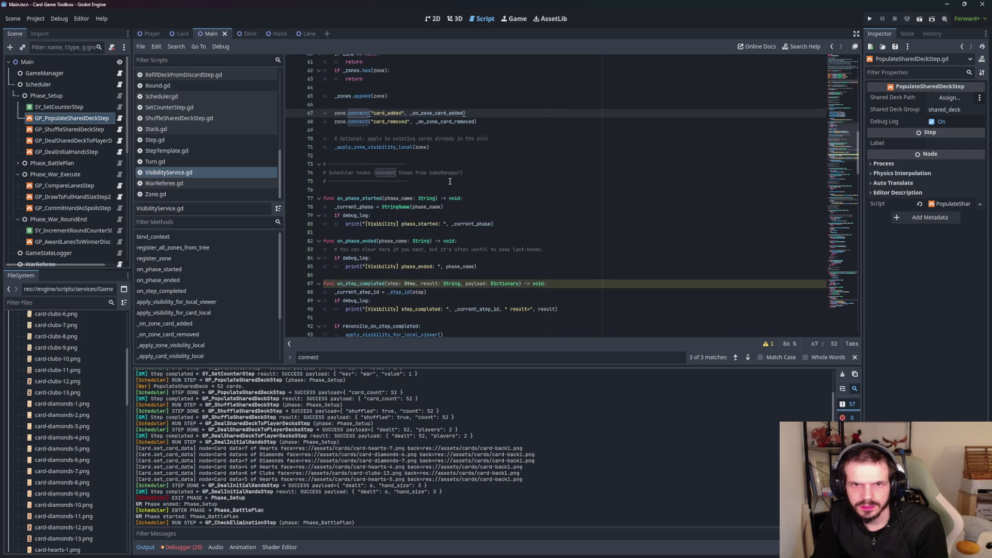
left_click(495, 148)
scroll(495, 150, "up", 6)
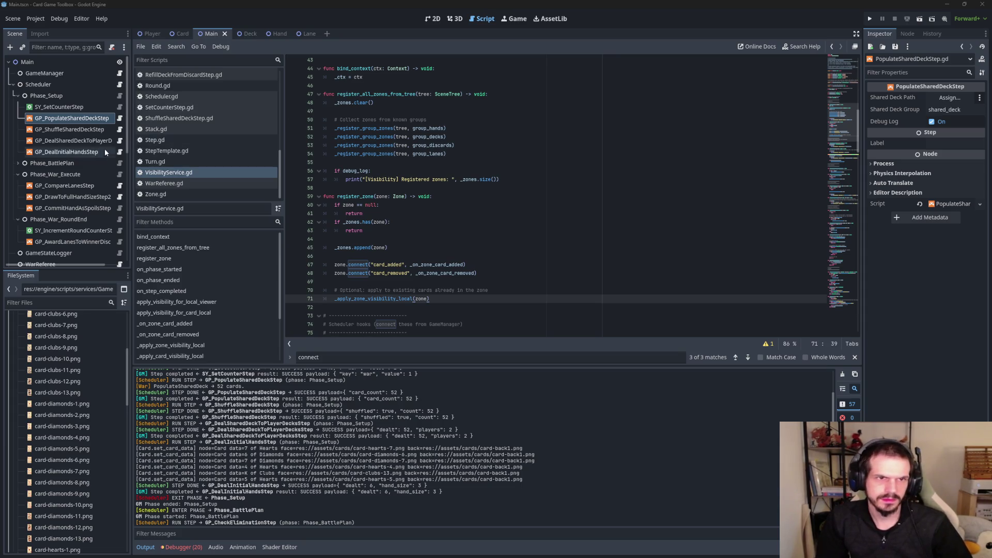
scroll(185, 125, "up", 5)
scroll(451, 164, "up", 5)
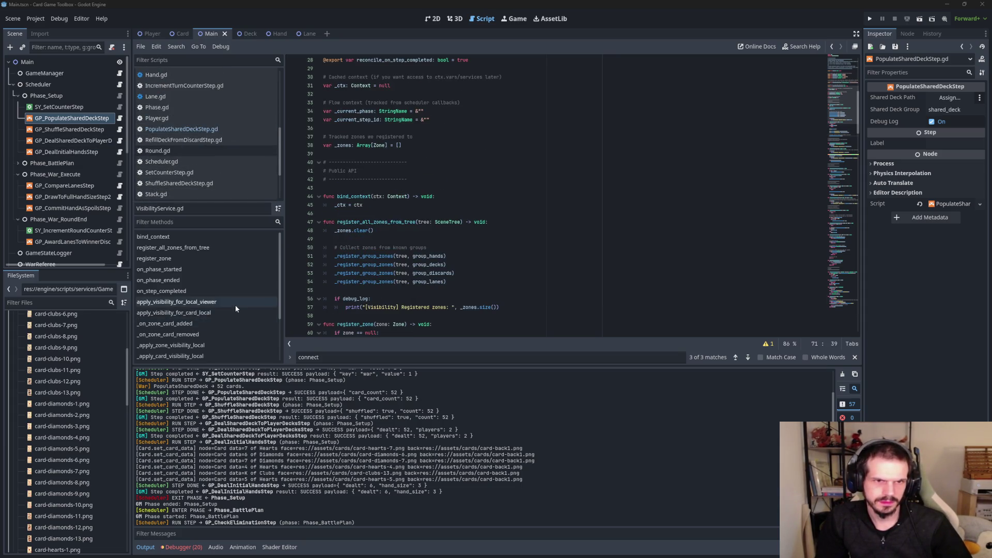
scroll(258, 139, "up", 6)
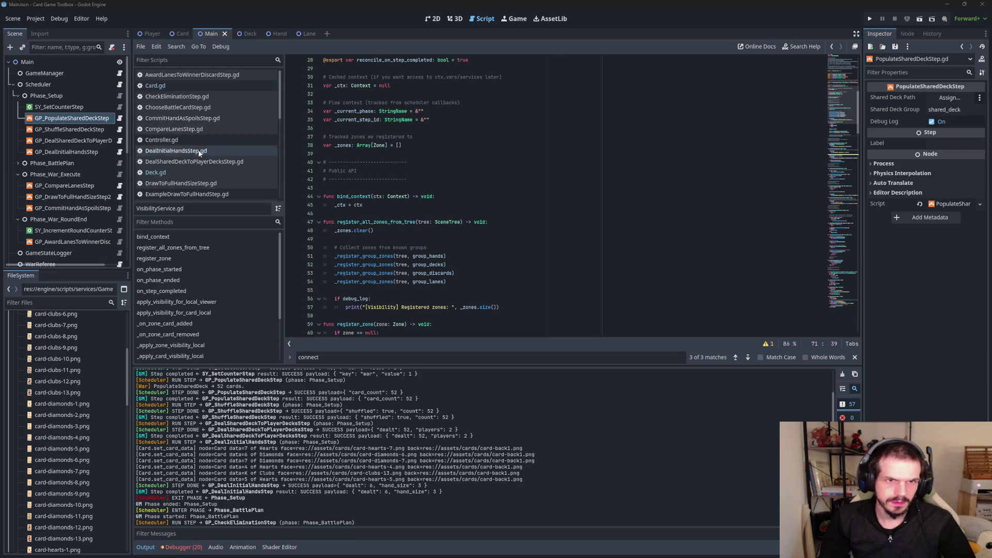
scroll(199, 154, "down", 3)
left_click(168, 117)
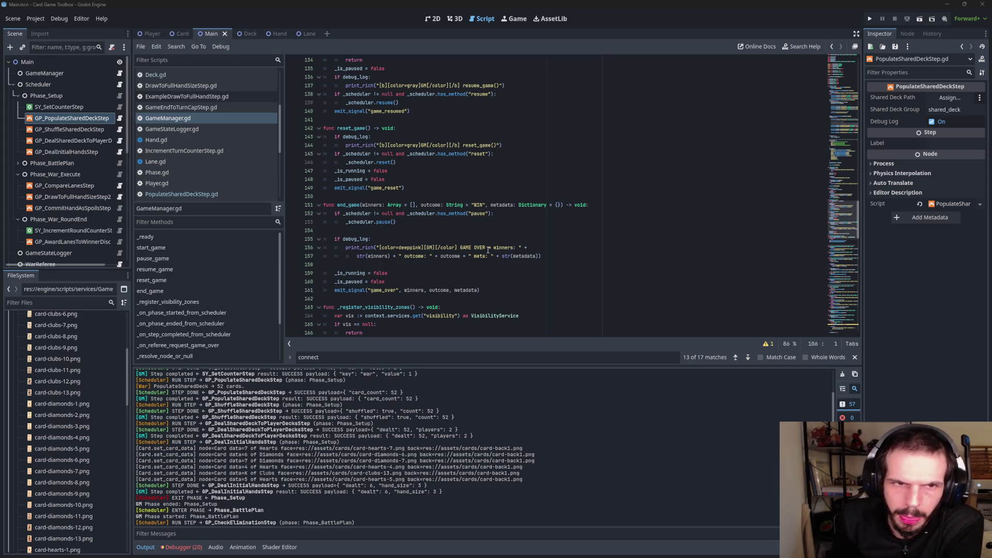
scroll(489, 250, "up", 5)
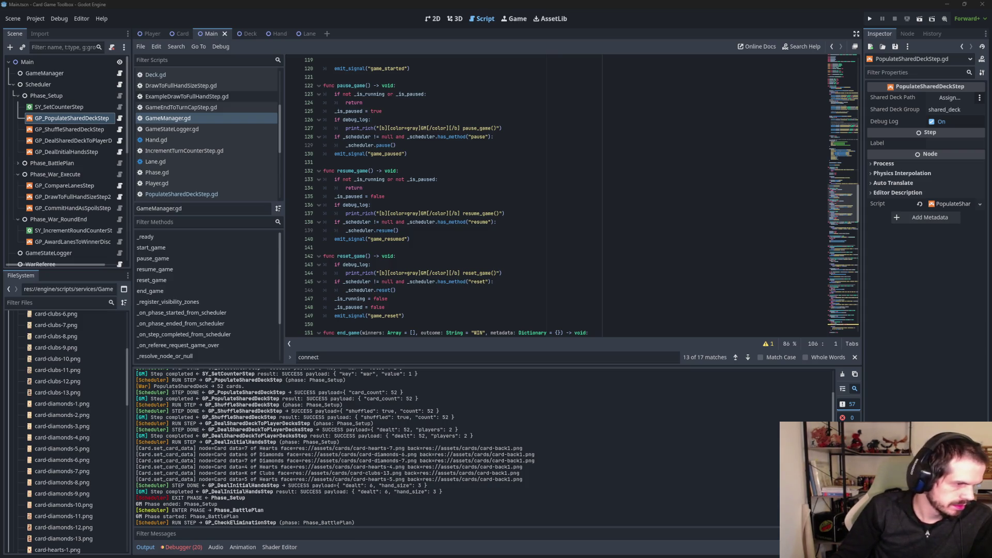
scroll(409, 220, "up", 9)
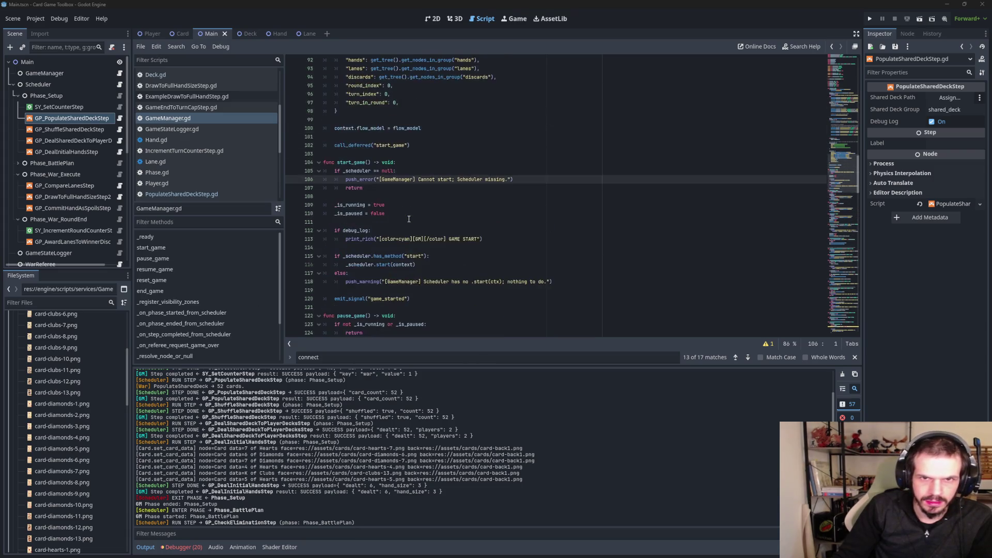
scroll(535, 215, "down", 1)
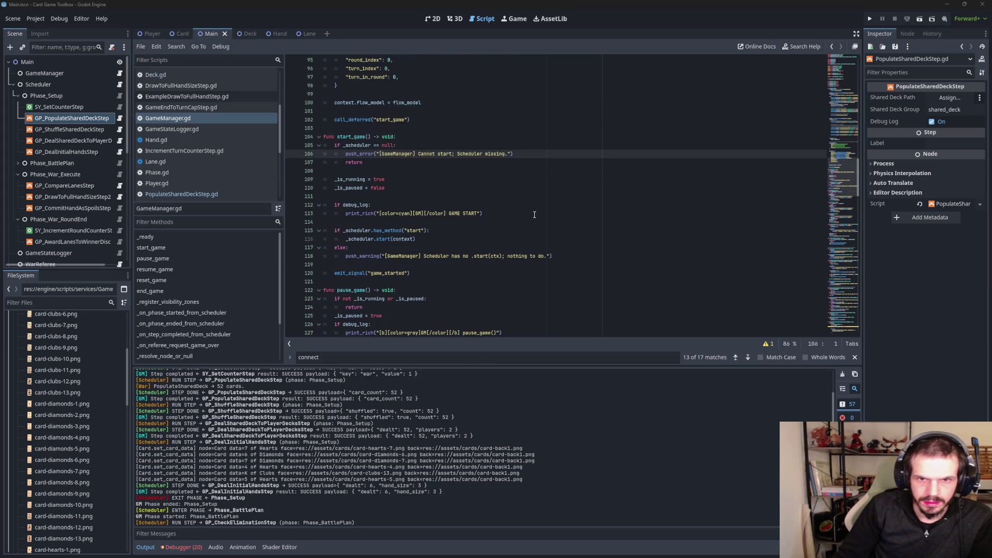
scroll(535, 214, "down", 3)
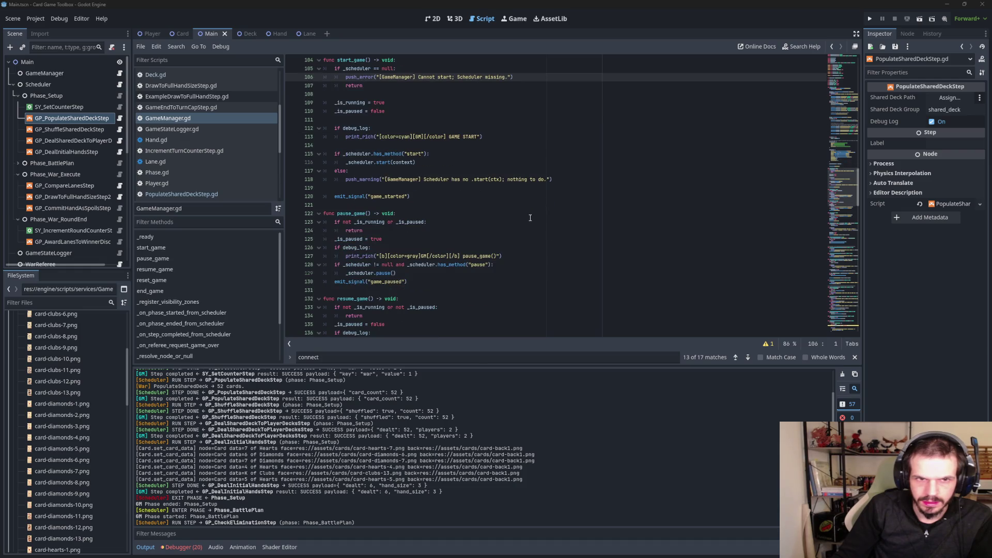
scroll(531, 218, "up", 1)
scroll(316, 280, "up", 1)
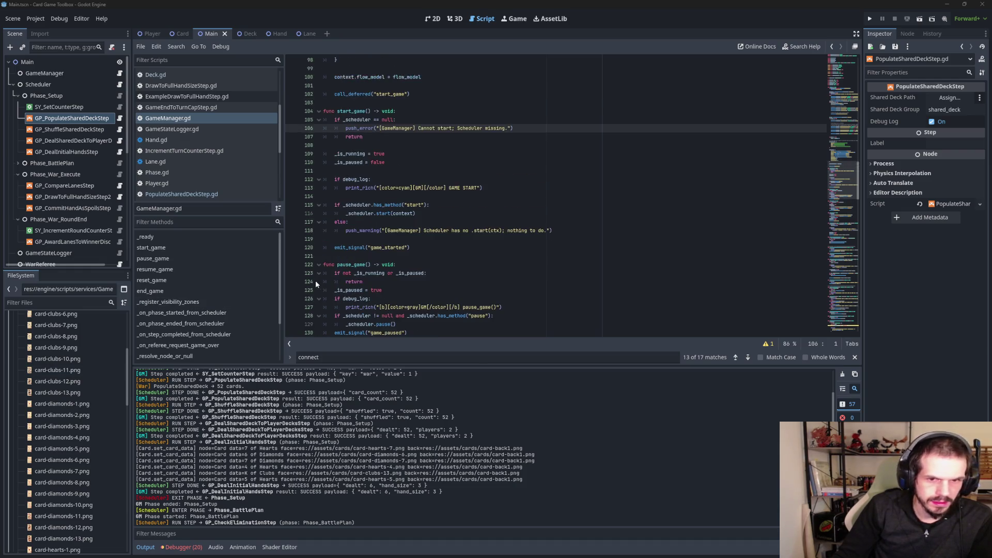
scroll(316, 283, "down", 1)
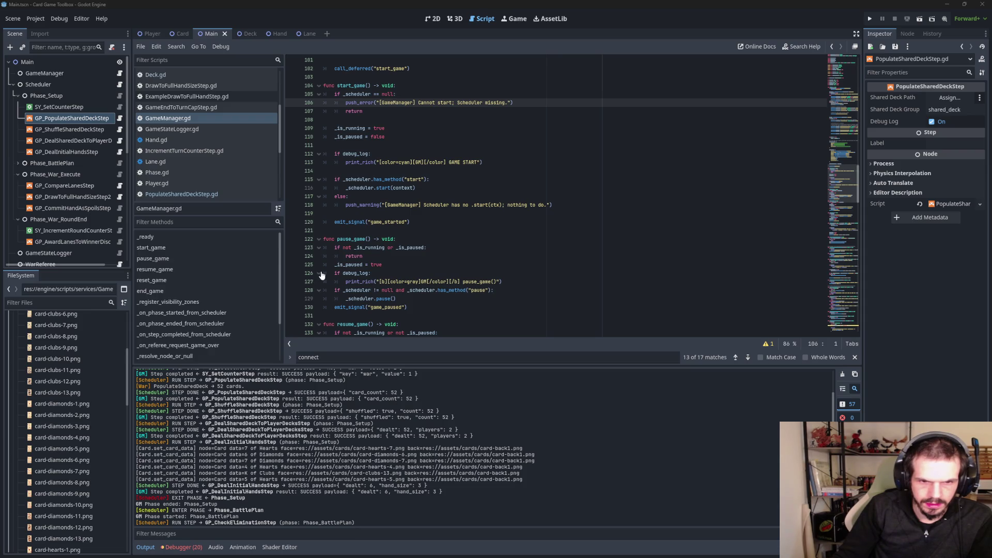
scroll(321, 277, "down", 1)
scroll(322, 275, "up", 1)
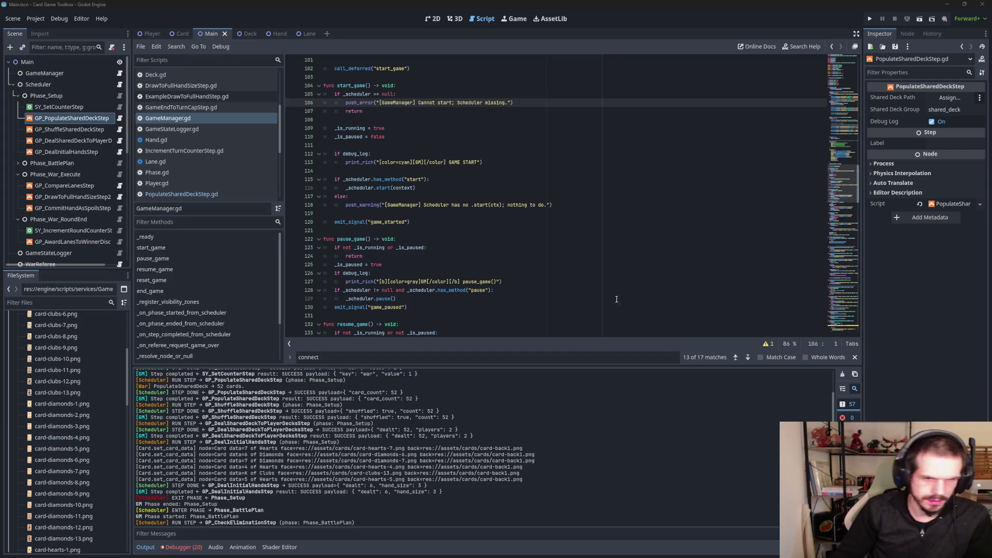
Copy the six [Card.set_card_data] log lines, then open Card.gd from the script list.
left_click_drag(526, 478, 136, 448)
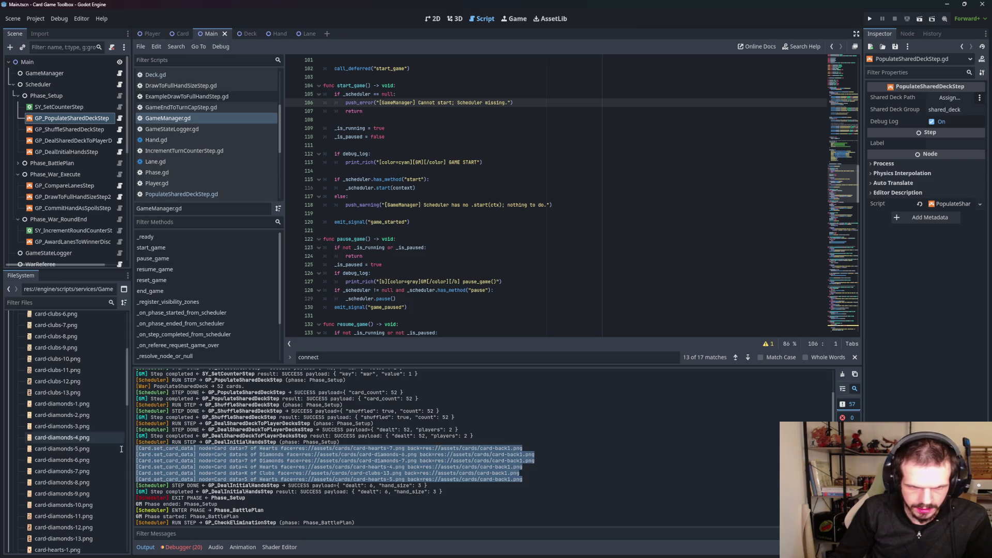
mouse_move(543, 480)
left_mouse_down()
mouse_move(331, 454)
mouse_move(107, 453)
left_mouse_up()
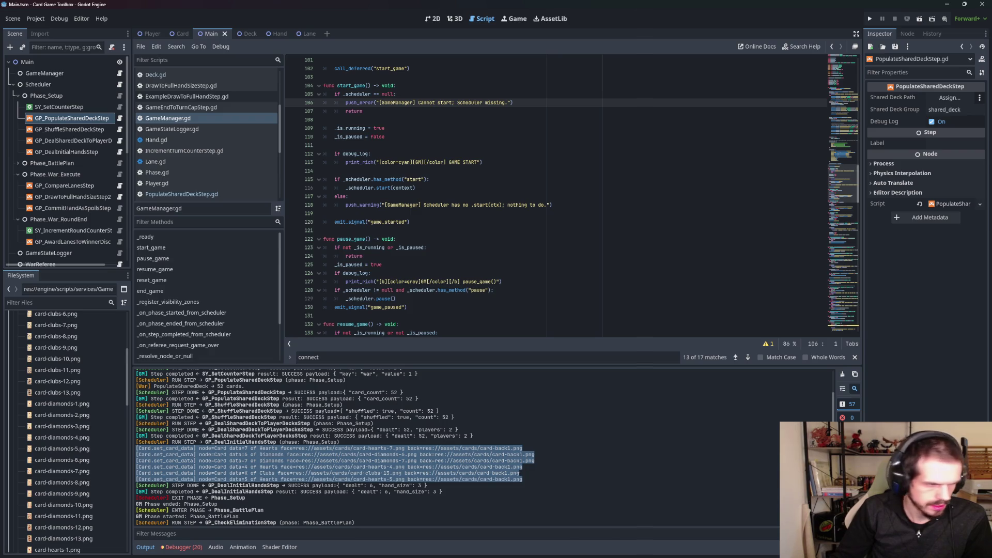
key("alt+Tab")
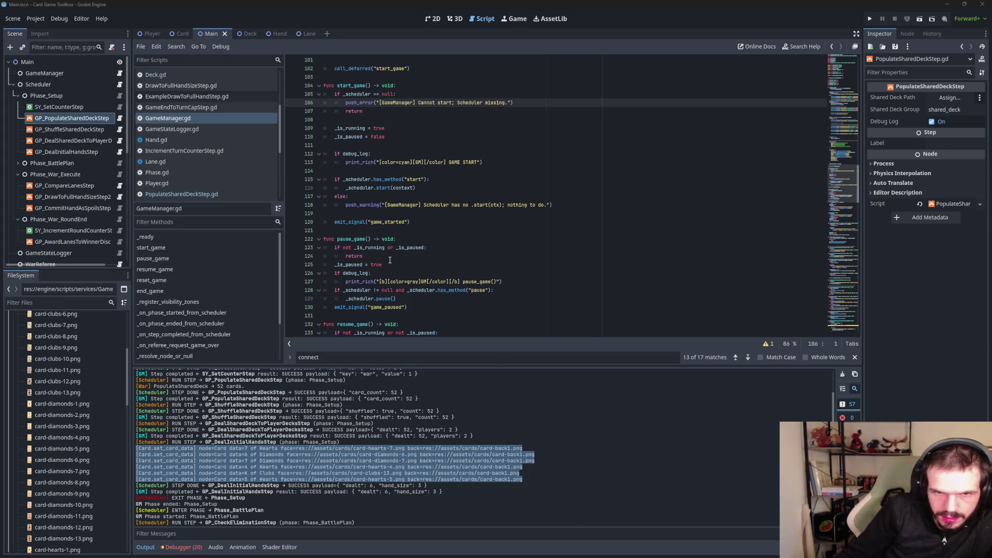
scroll(163, 104, "up", 5)
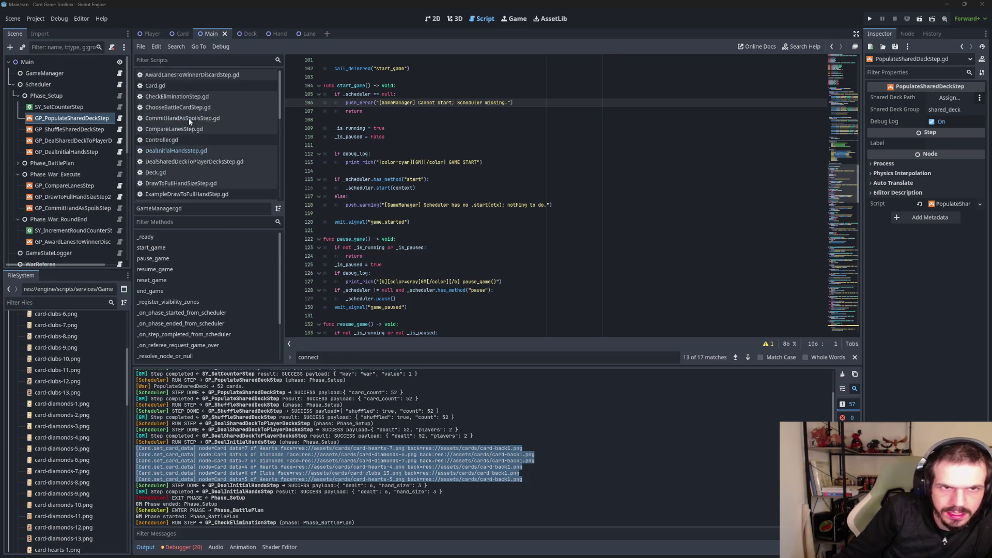
left_click(163, 86)
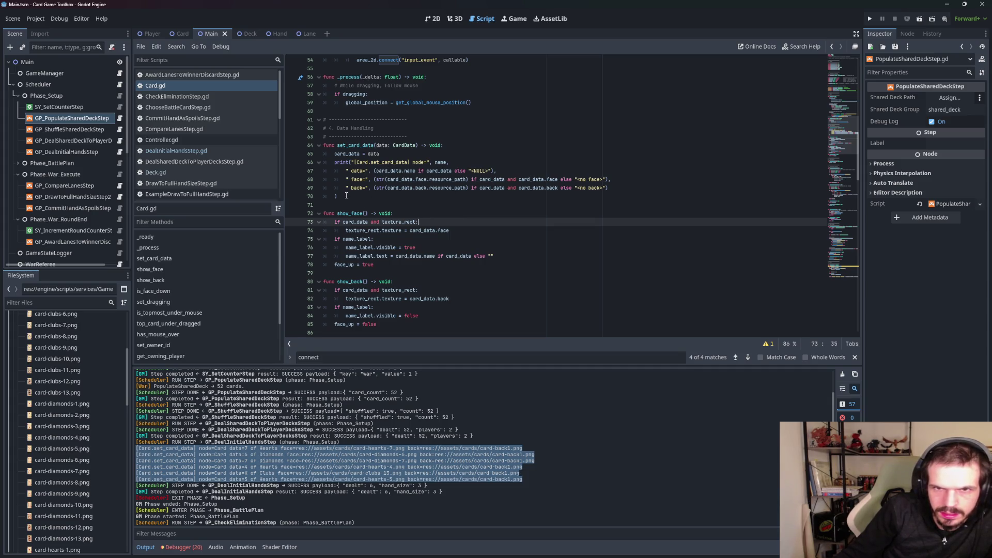
Select and review the debug print block in set_card_data.
left_click_drag(346, 196, 329, 177)
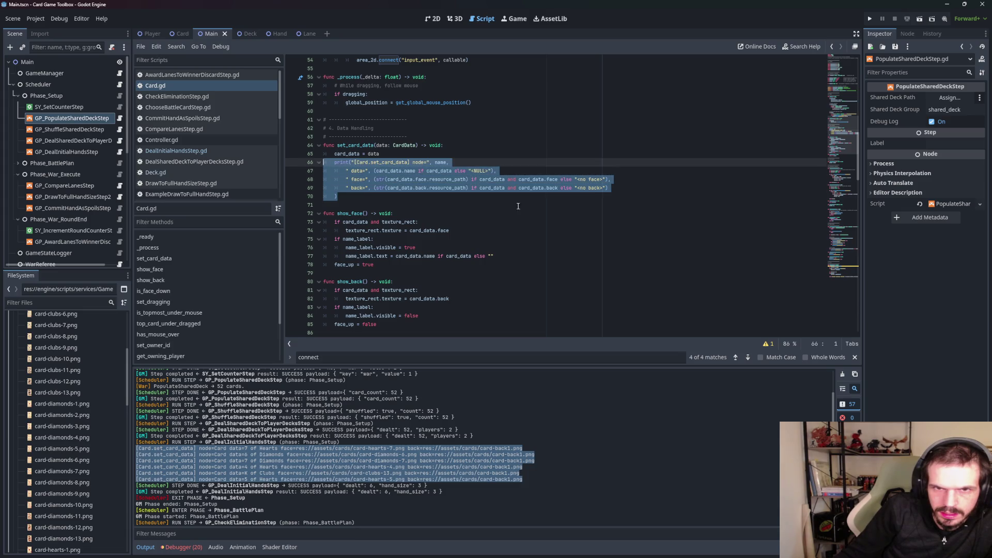
scroll(518, 206, "up", 3)
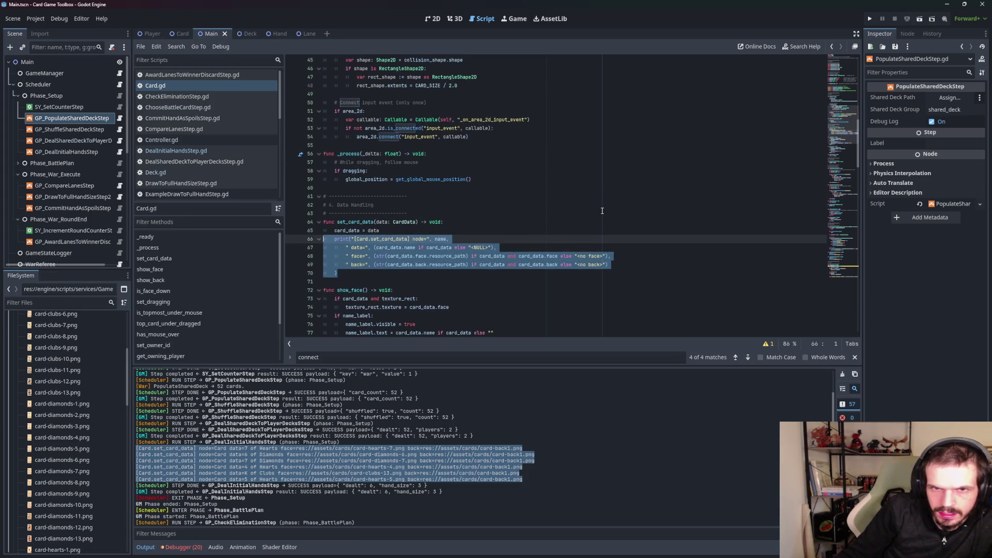
scroll(602, 210, "up", 3)
scroll(602, 211, "down", 2)
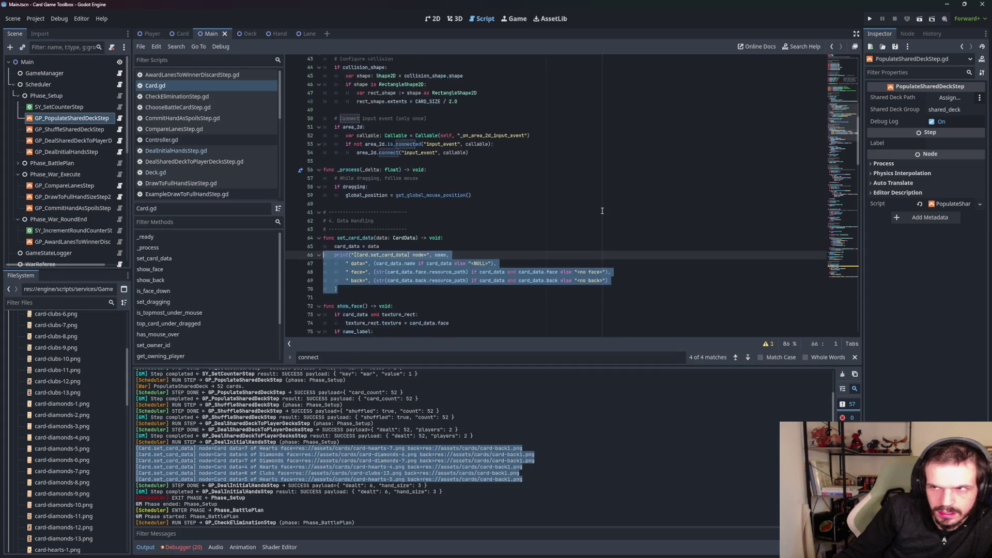
scroll(602, 210, "down", 1)
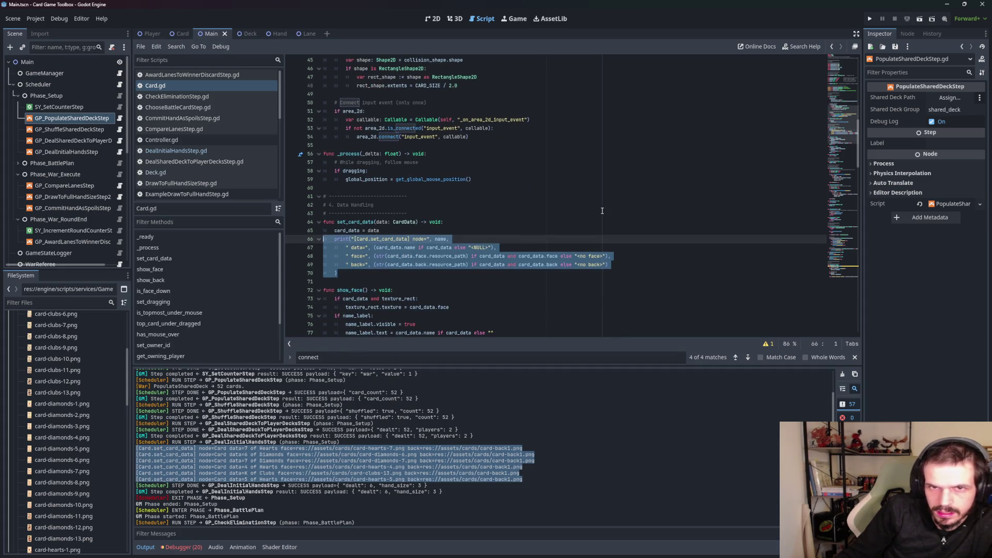
scroll(602, 211, "up", 10)
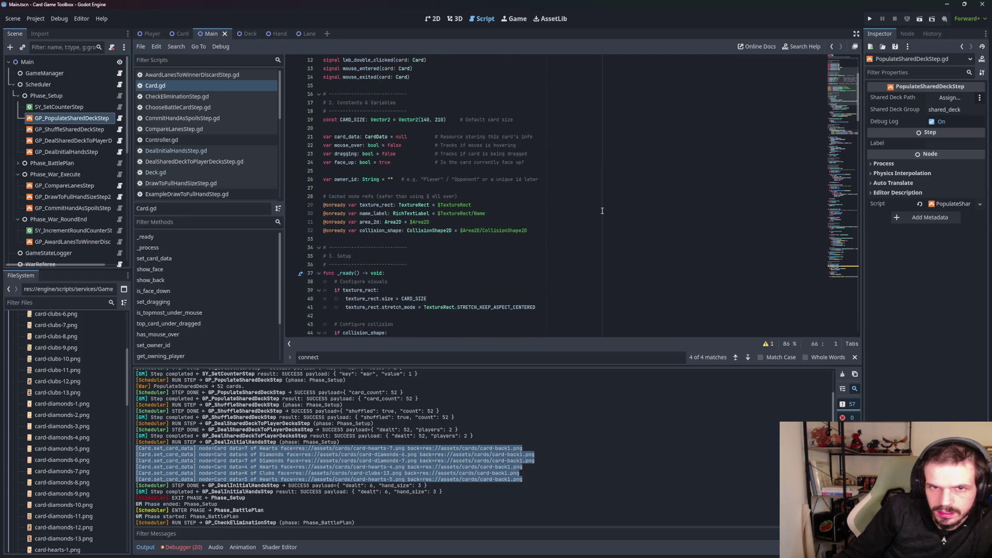
scroll(602, 211, "up", 1)
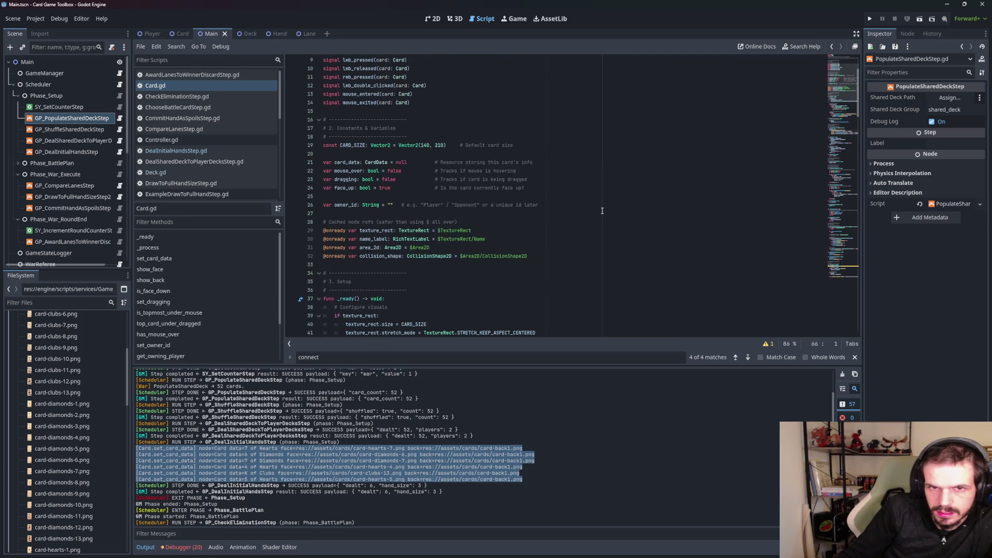
scroll(602, 211, "down", 15)
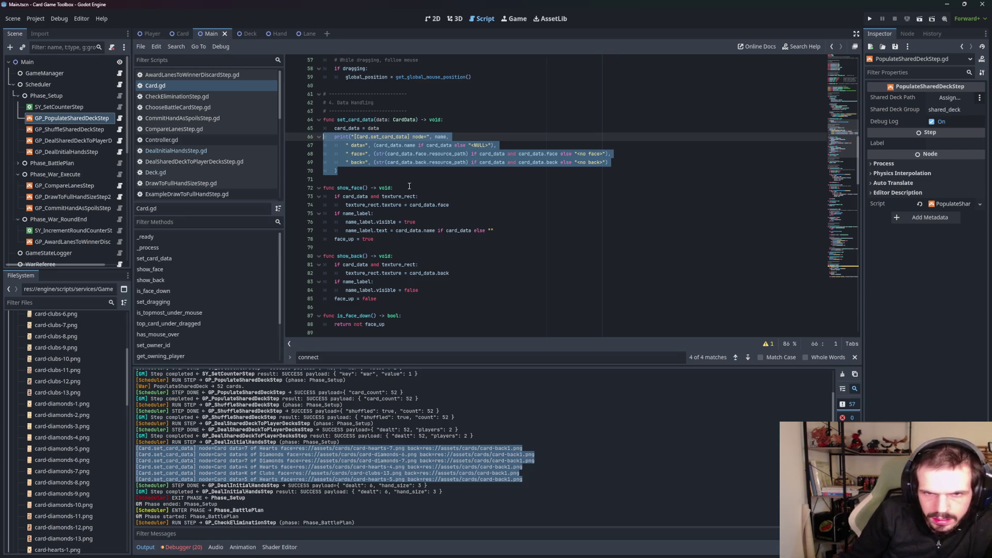
scroll(409, 184, "down", 1)
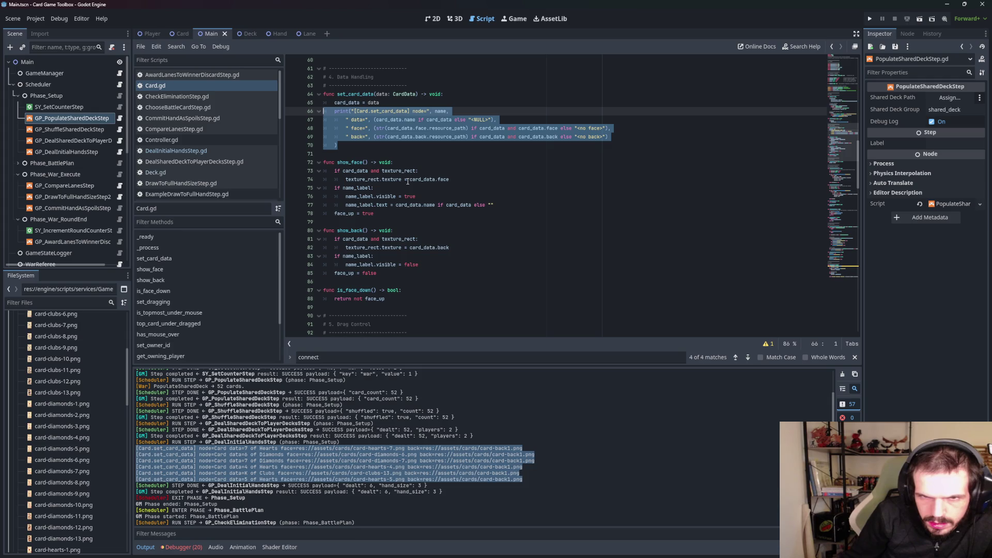
scroll(408, 181, "down", 2)
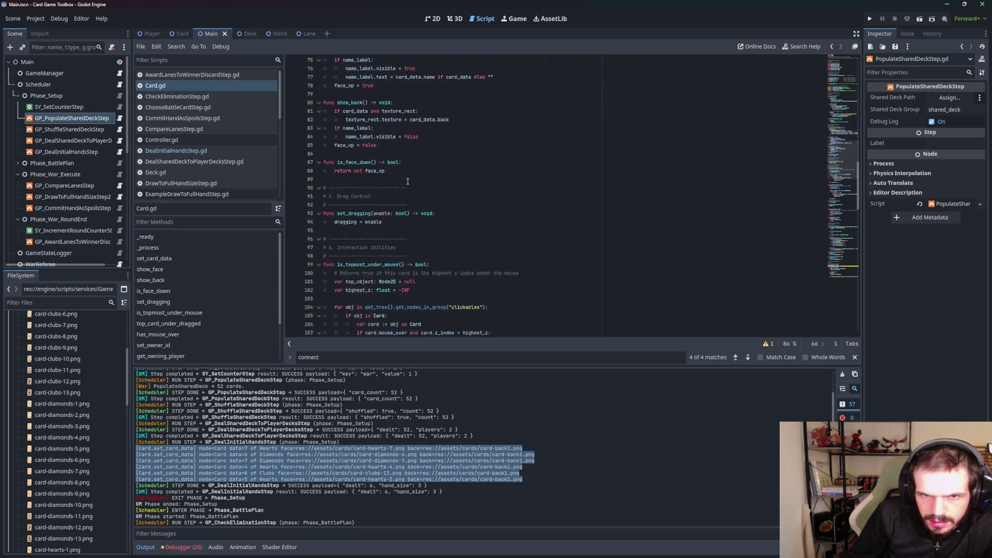
Inspect the show_face function body that sets face_up to true.
left_click_drag(384, 162, 294, 124)
left_click(395, 111)
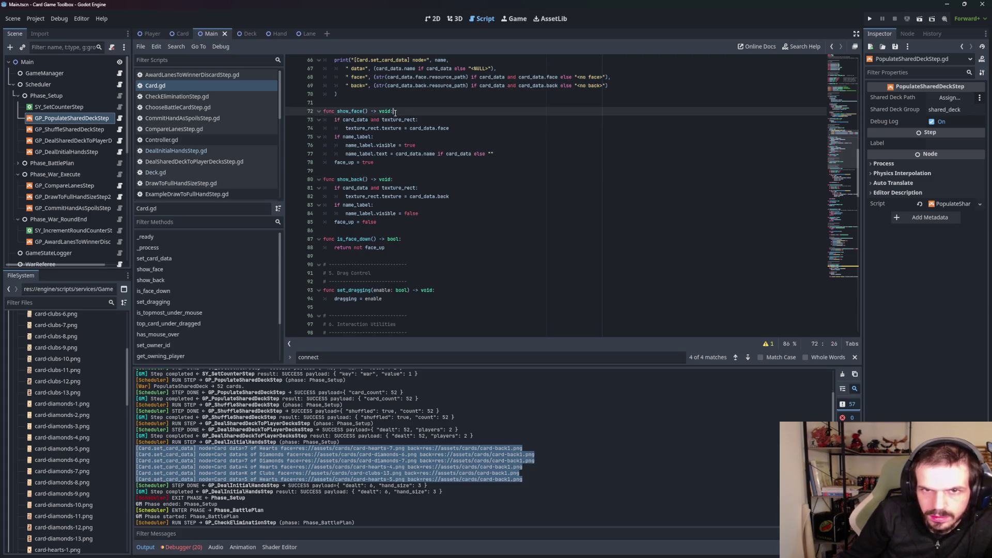
scroll(414, 127, "up", 5)
scroll(182, 174, "down", 5)
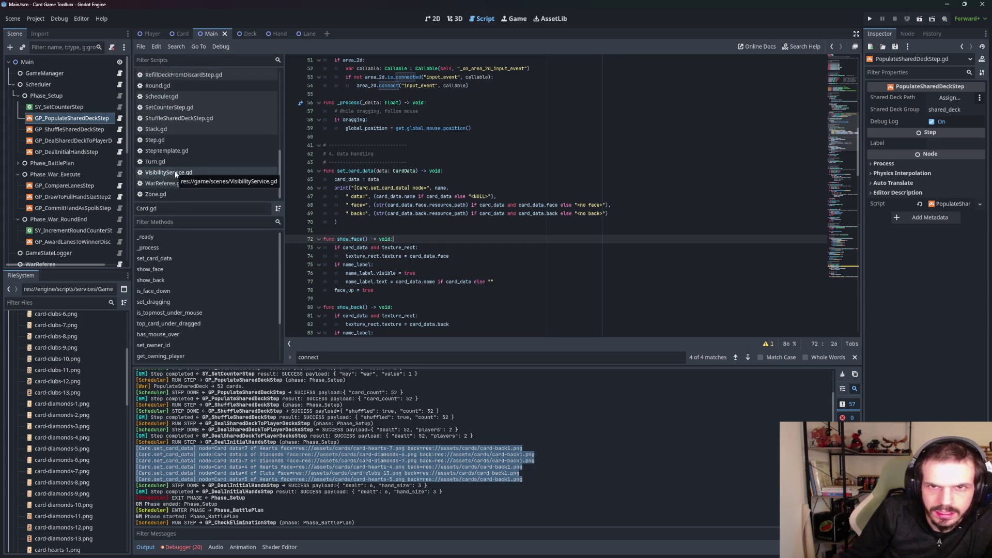
left_click(176, 175)
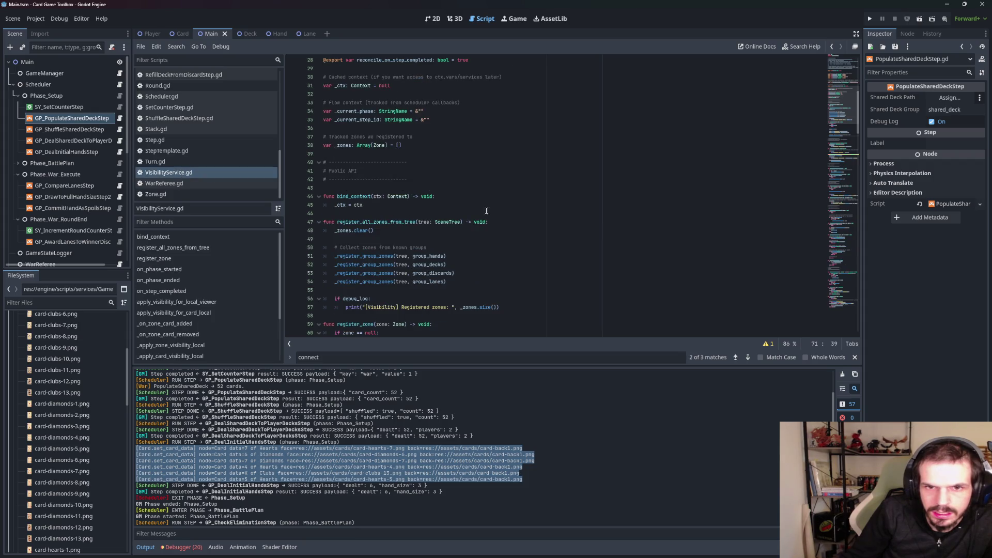
scroll(525, 219, "down", 2)
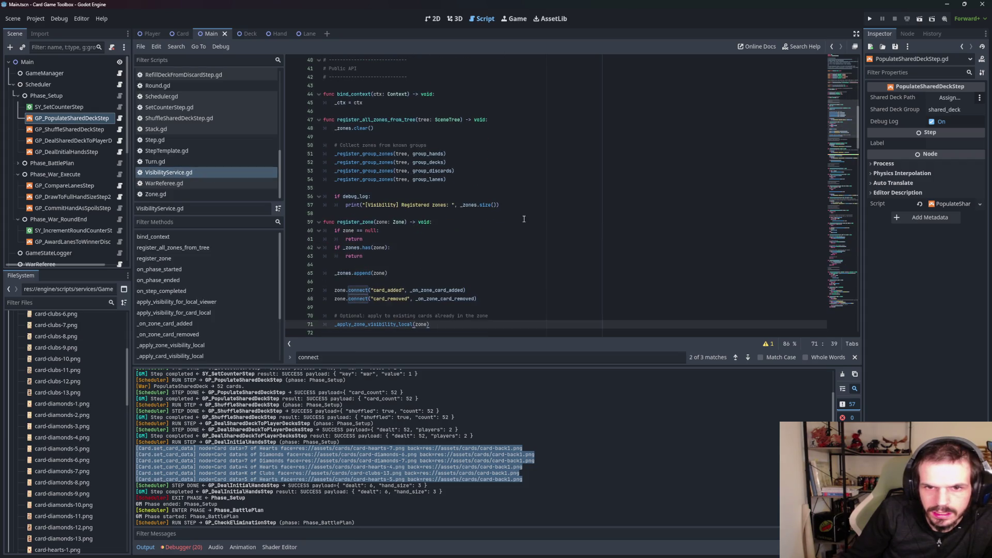
scroll(471, 230, "down", 2)
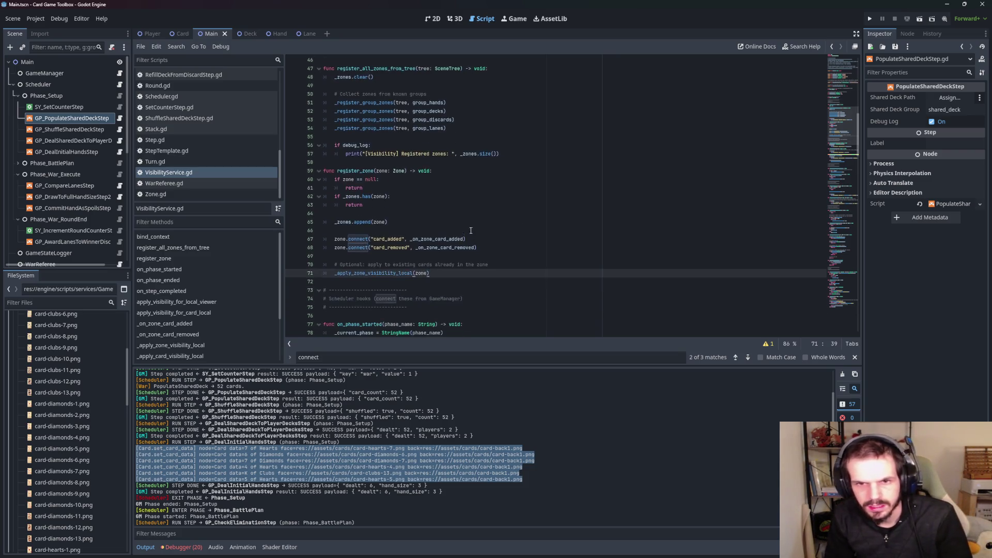
scroll(471, 230, "down", 20)
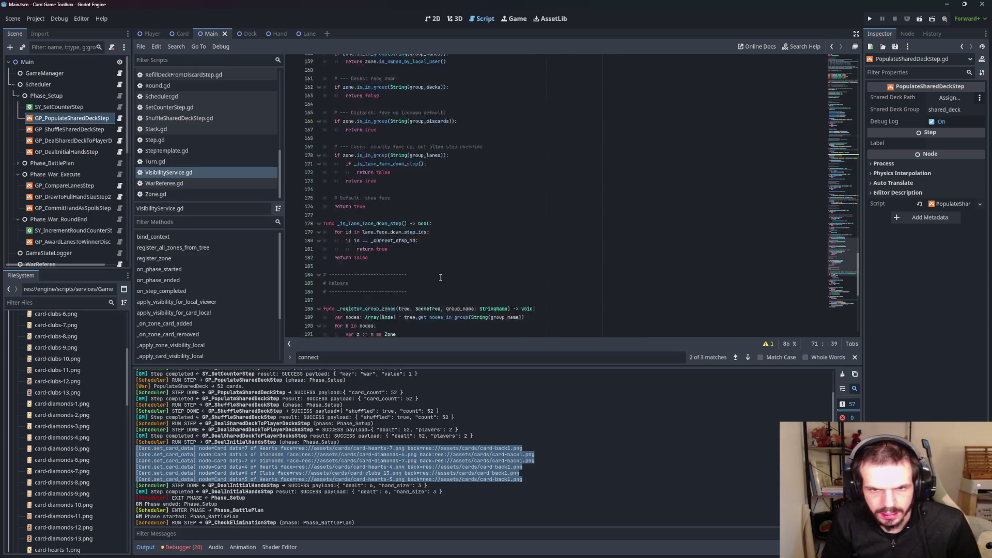
scroll(441, 277, "down", 8)
scroll(194, 349, "down", 2)
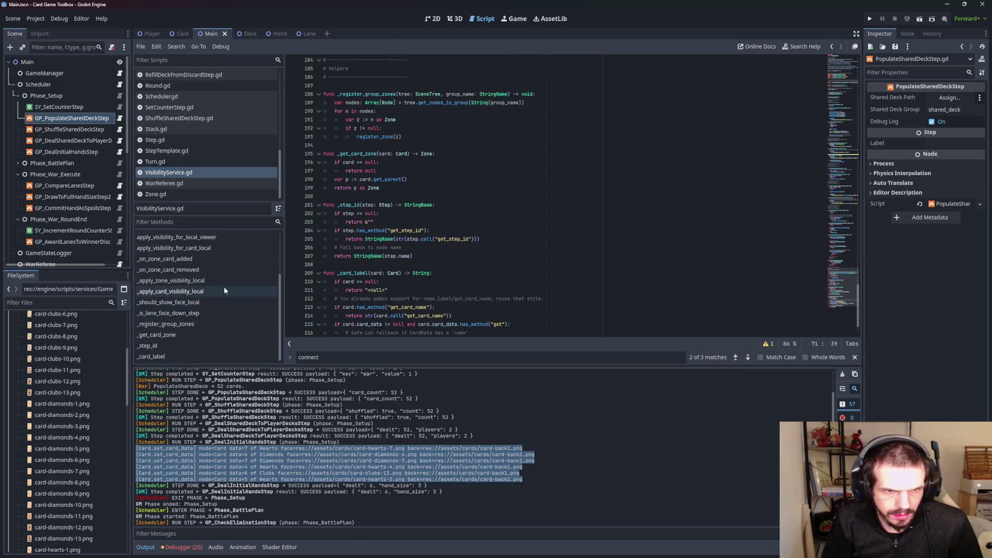
left_click(202, 260)
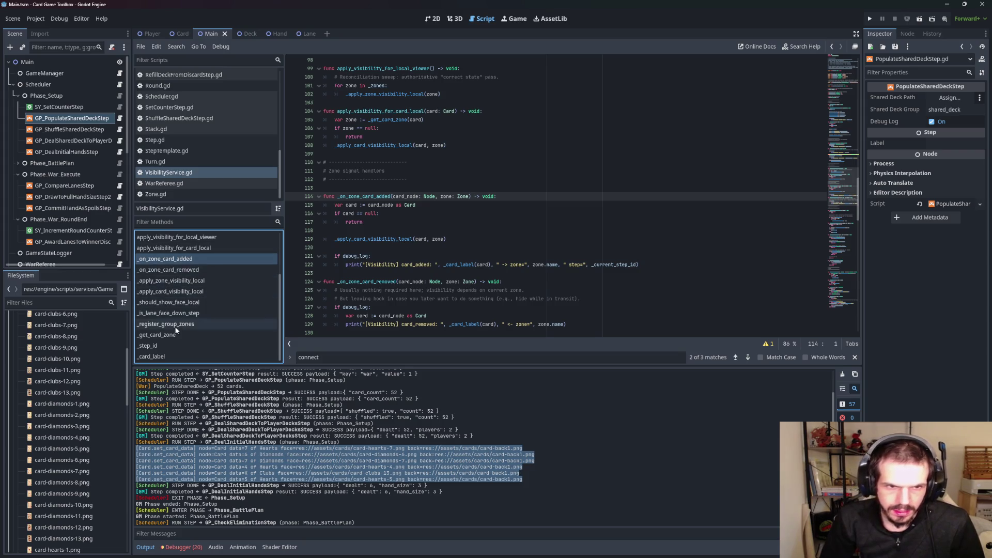
left_click(201, 292)
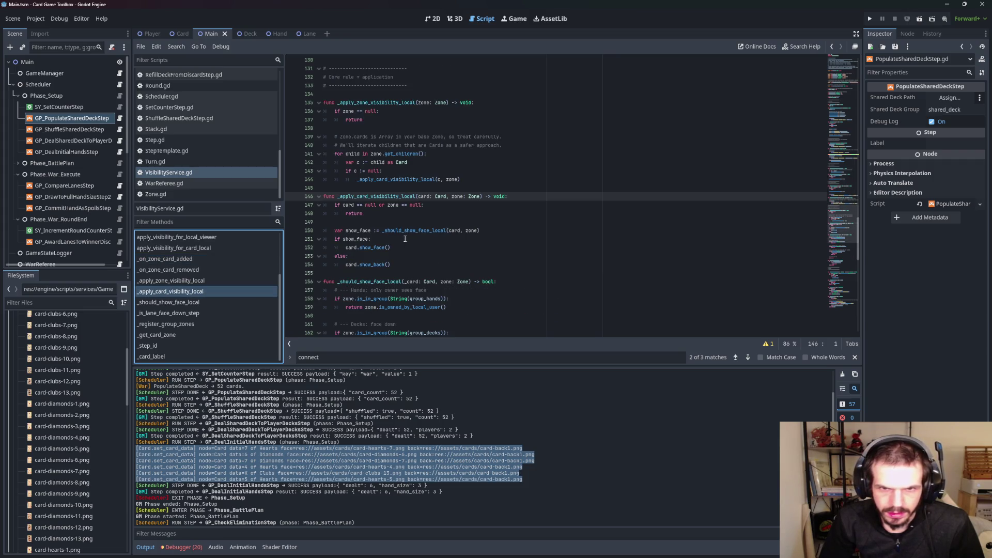
left_click(400, 265)
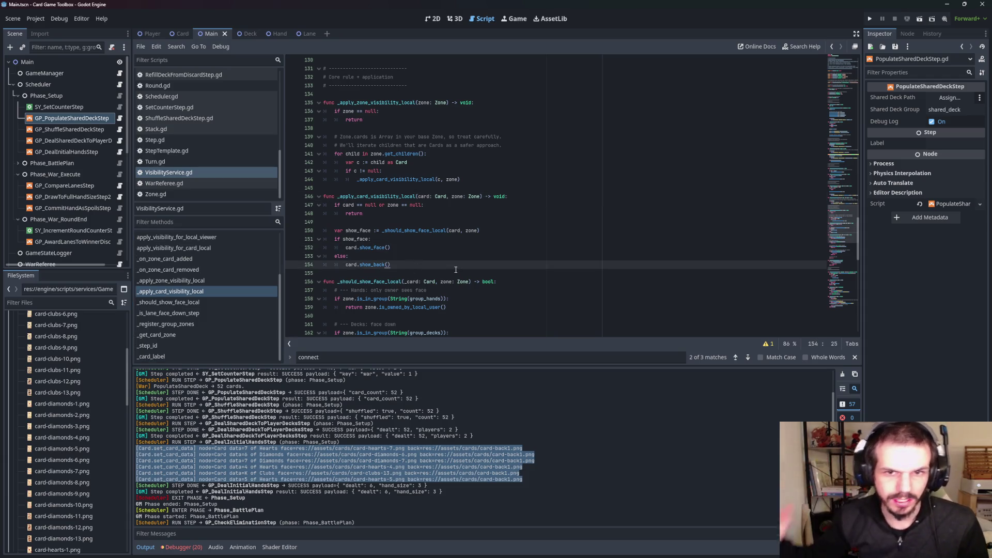
left_click(204, 260)
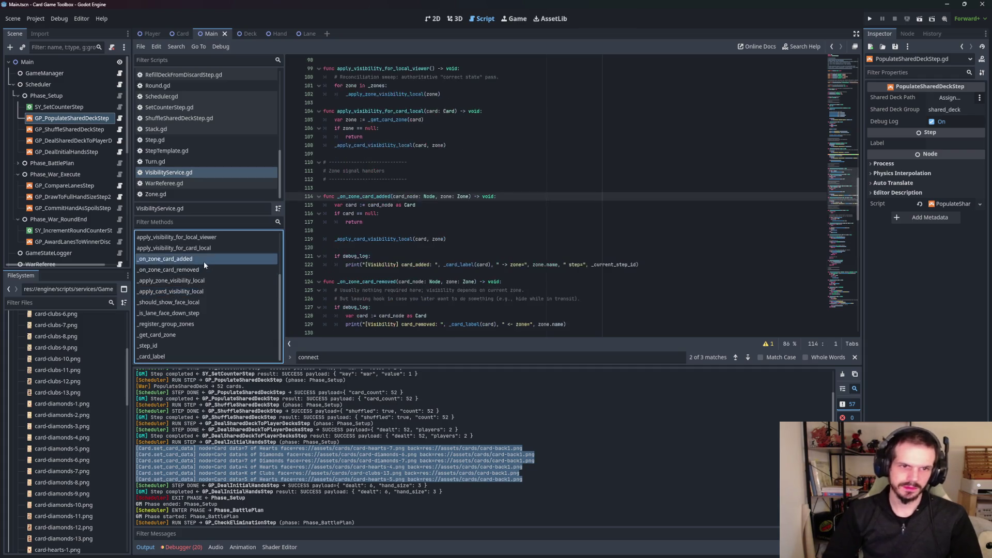
scroll(437, 228, "up", 1)
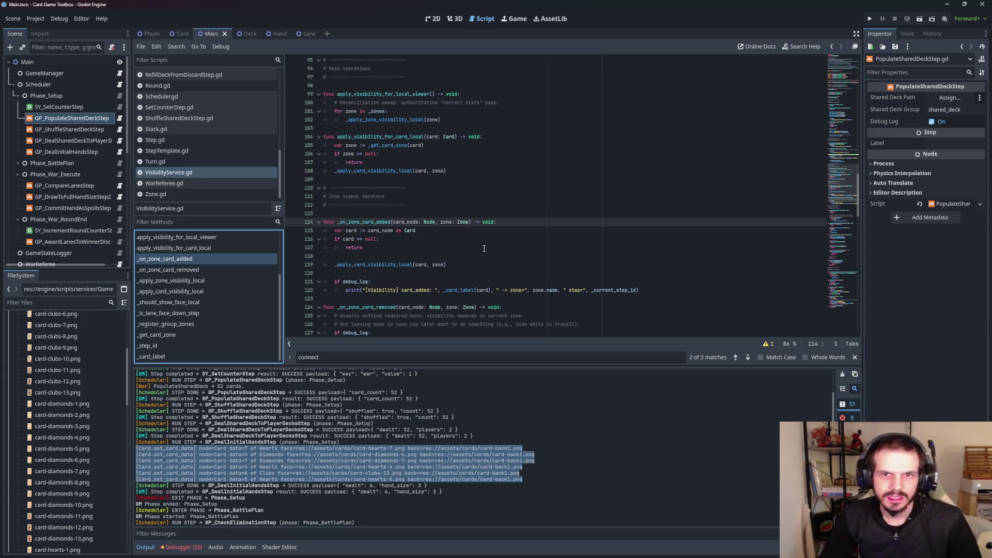
scroll(484, 248, "up", 8)
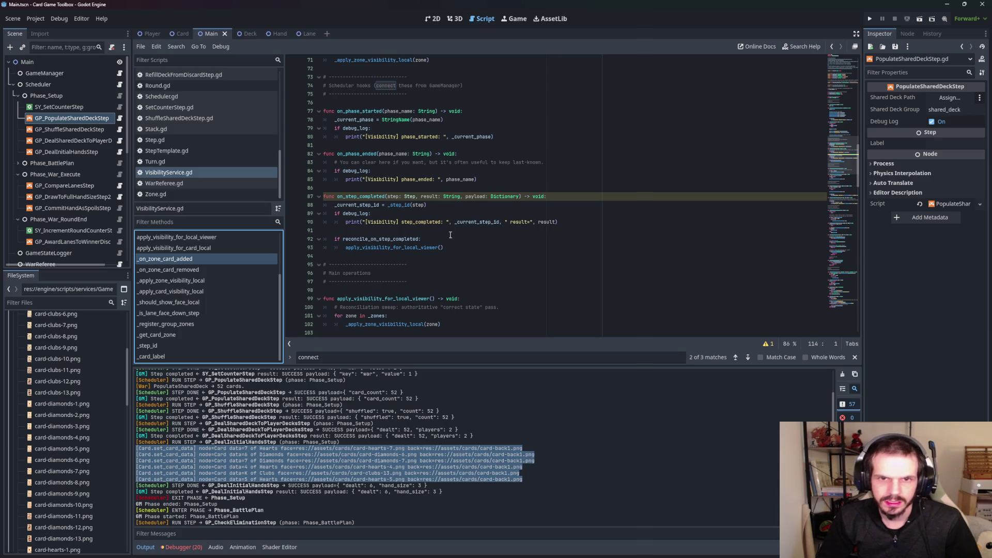
left_click(430, 197)
scroll(408, 206, "up", 6)
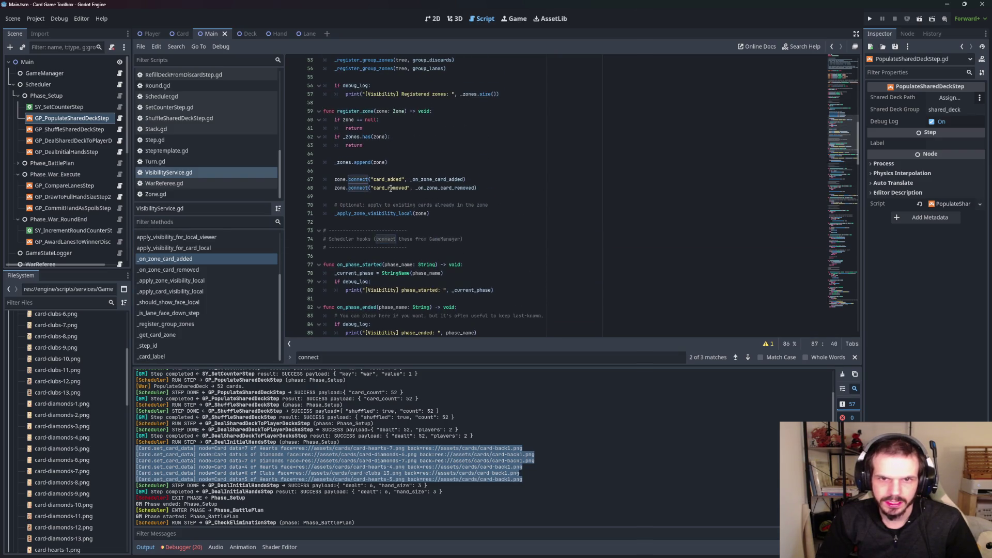
left_click(391, 189)
left_click(389, 179)
scroll(483, 171, "up", 1)
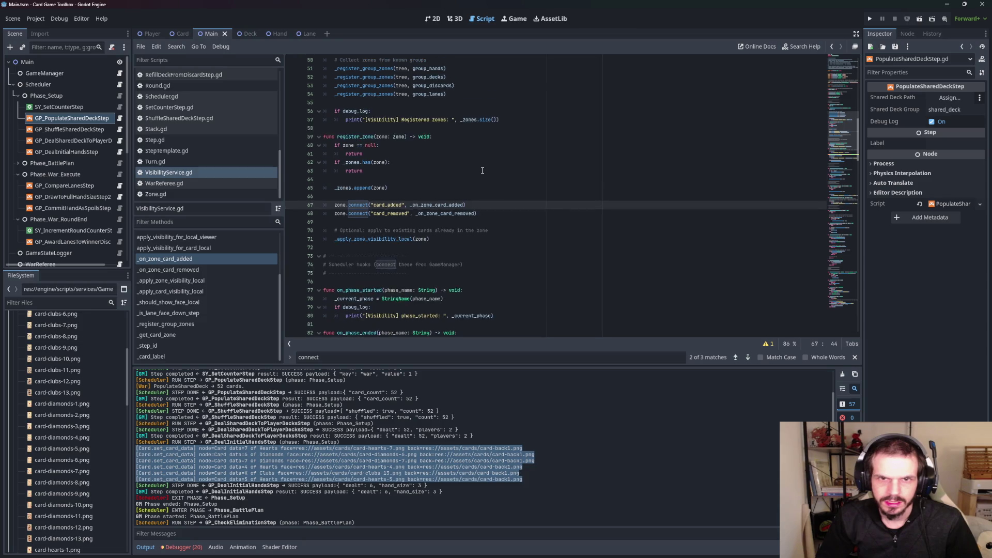
key("Down")
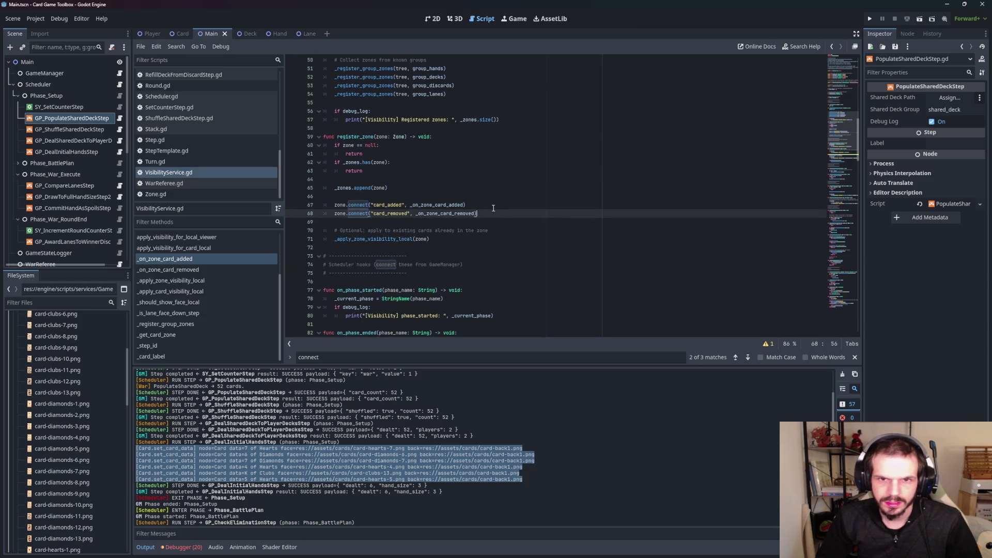
key("Up")
key("Down")
key("Down")
key("Up")
key("Up")
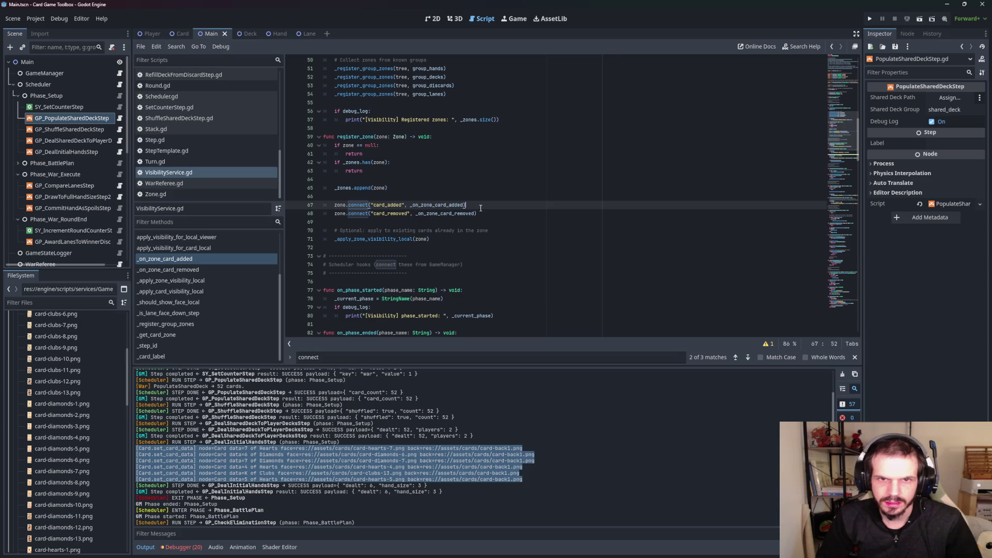
double_click(351, 134)
scroll(351, 134, "up", 2)
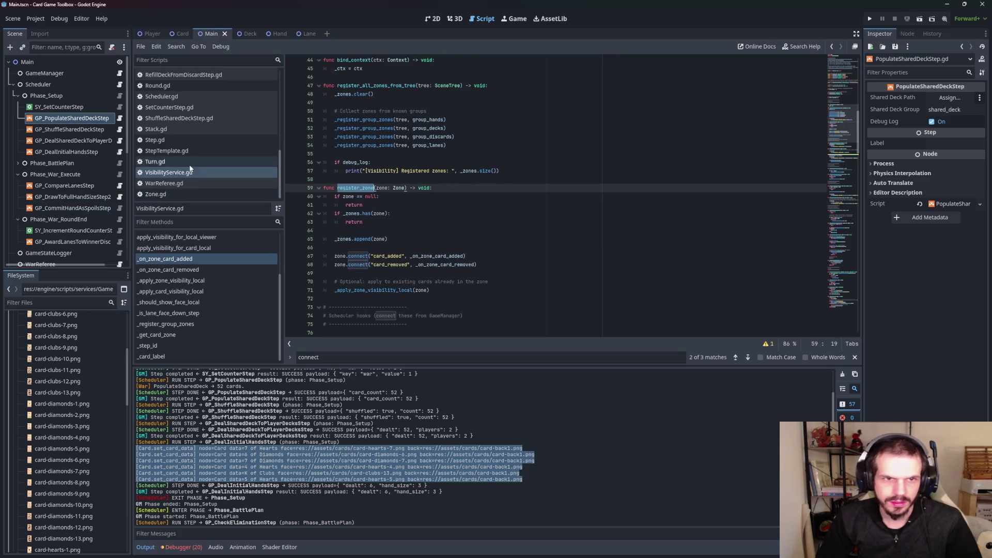
scroll(193, 162, "up", 2)
scroll(192, 162, "up", 6)
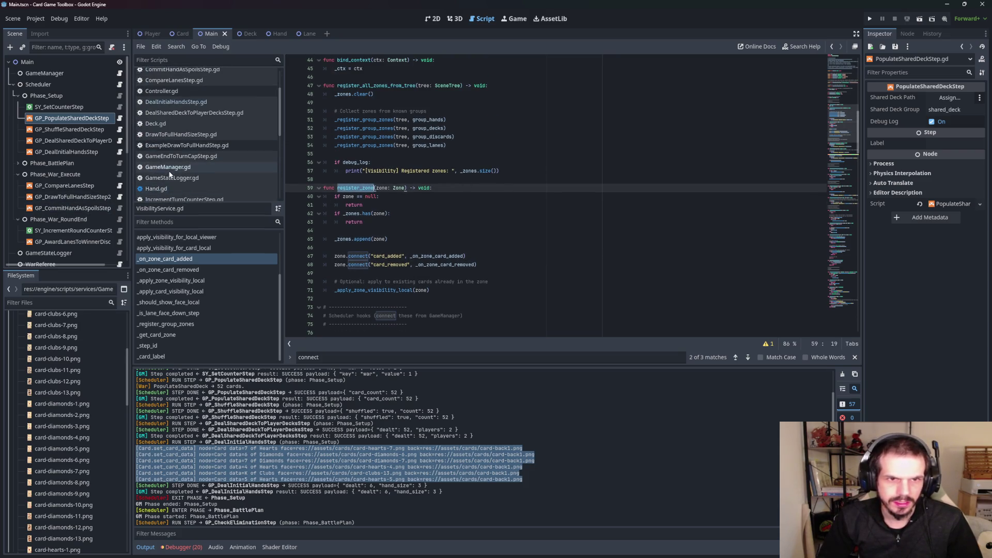
left_click(170, 168)
Search GameManager.gd for register_zone and go to the visibility service lookup.
scroll(499, 196, "down", 1)
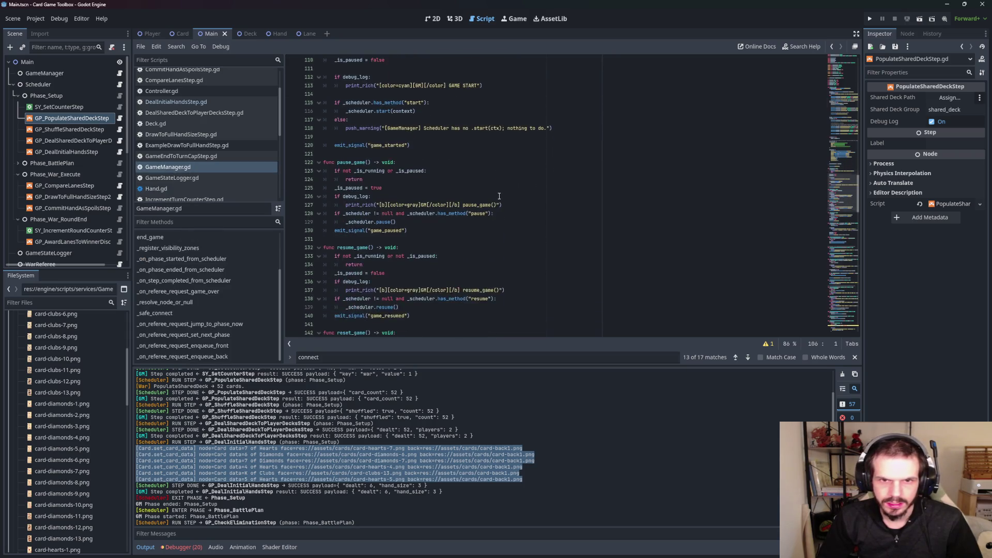
scroll(500, 196, "down", 4)
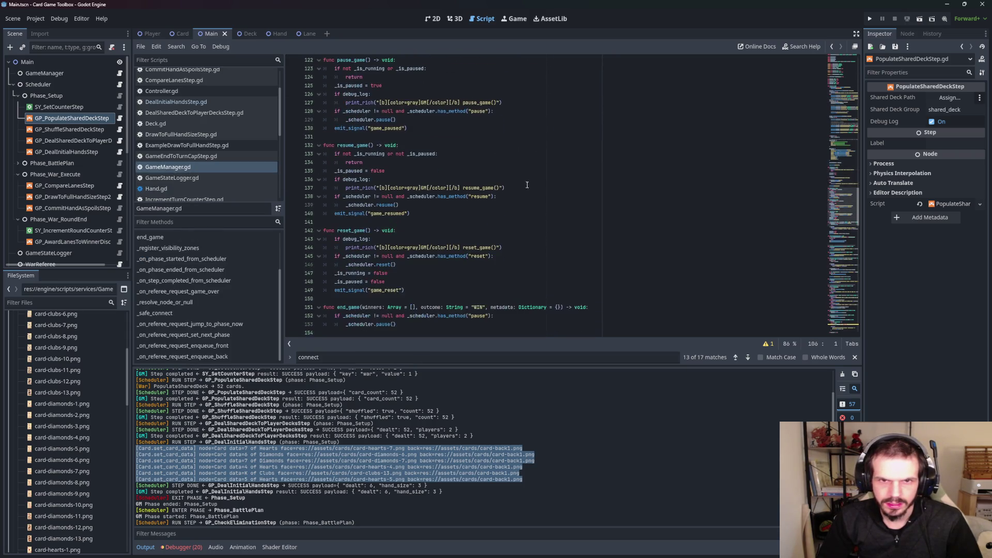
double_click(342, 356)
type("regis")
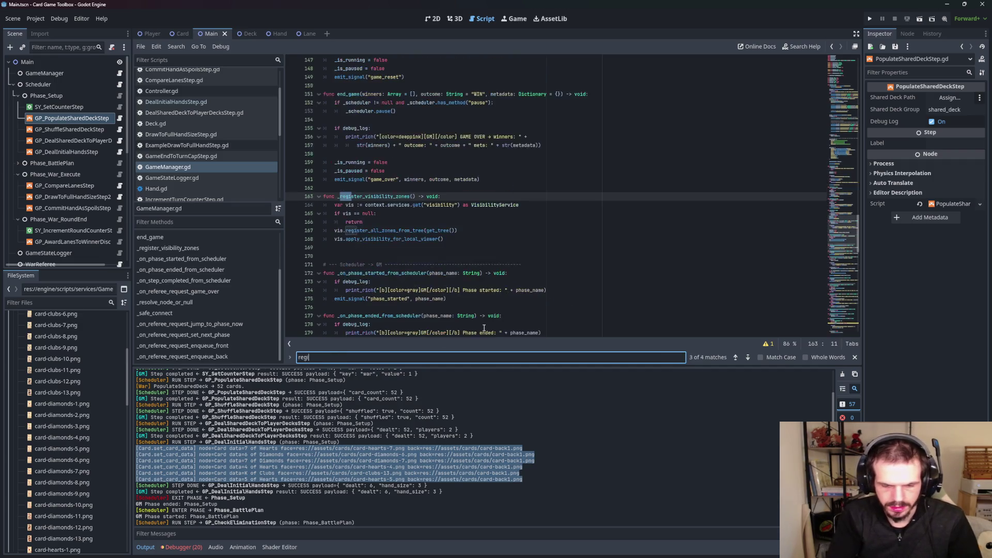
type("ter_zone")
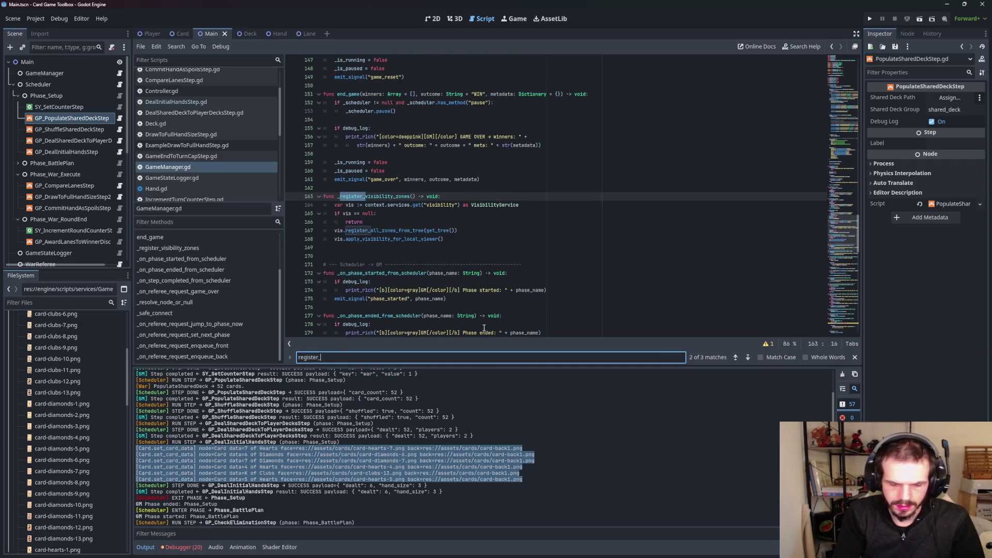
left_click(163, 169)
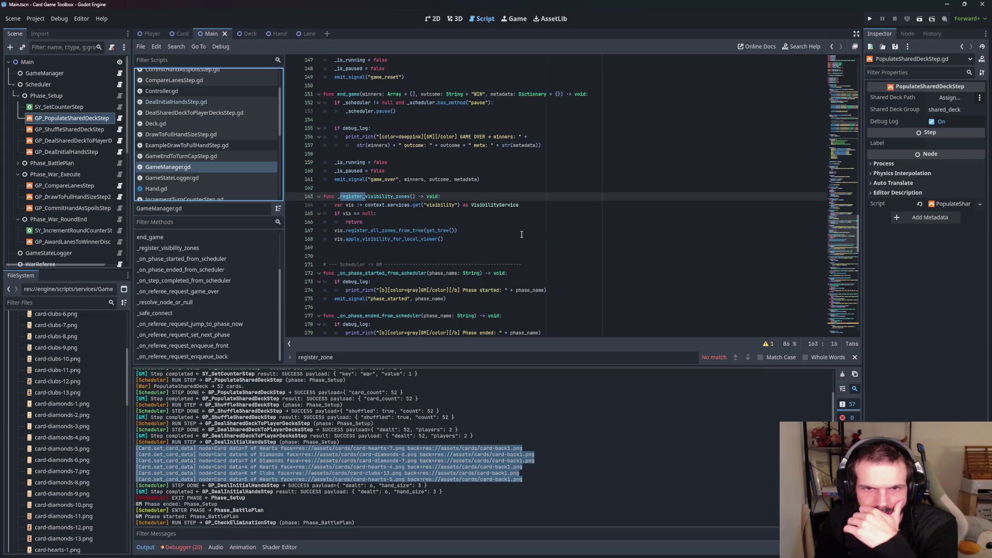
left_click(356, 215)
scroll(354, 222, "up", 2)
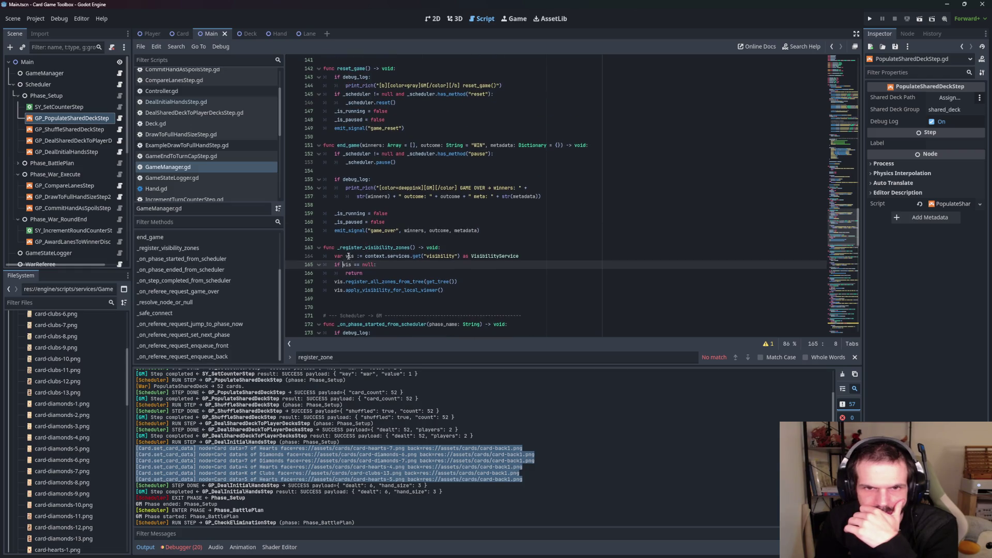
Edit the vis variable name on line 164, trying _vis before trimming it back.
left_click(347, 256)
key("Delete")
key("Delete")
key("Delete")
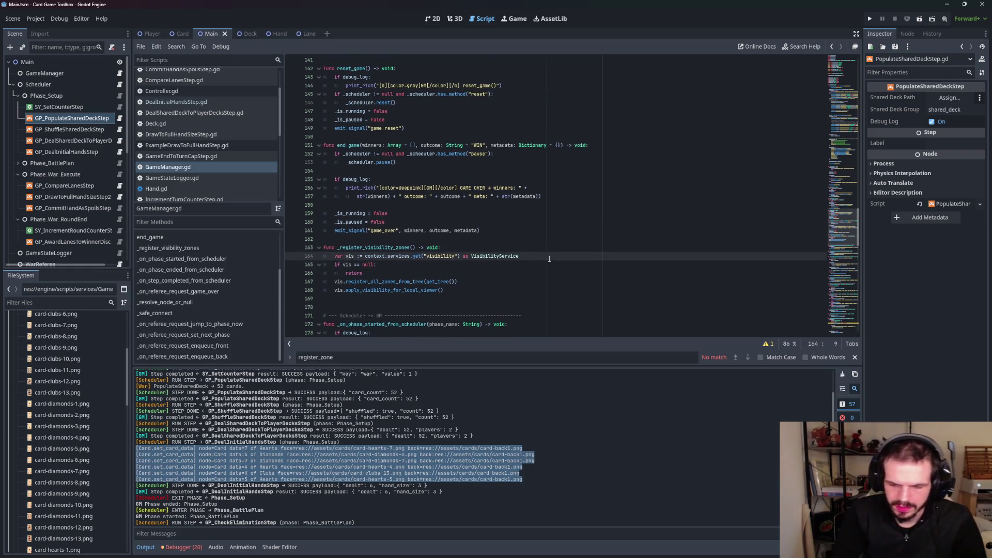
type("_vis")
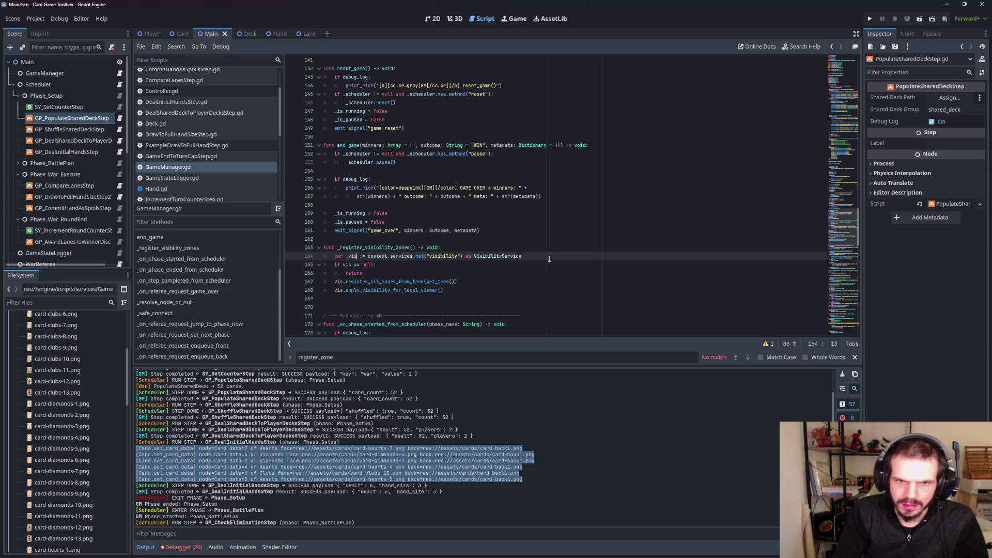
key("BackSpace")
key("BackSpace")
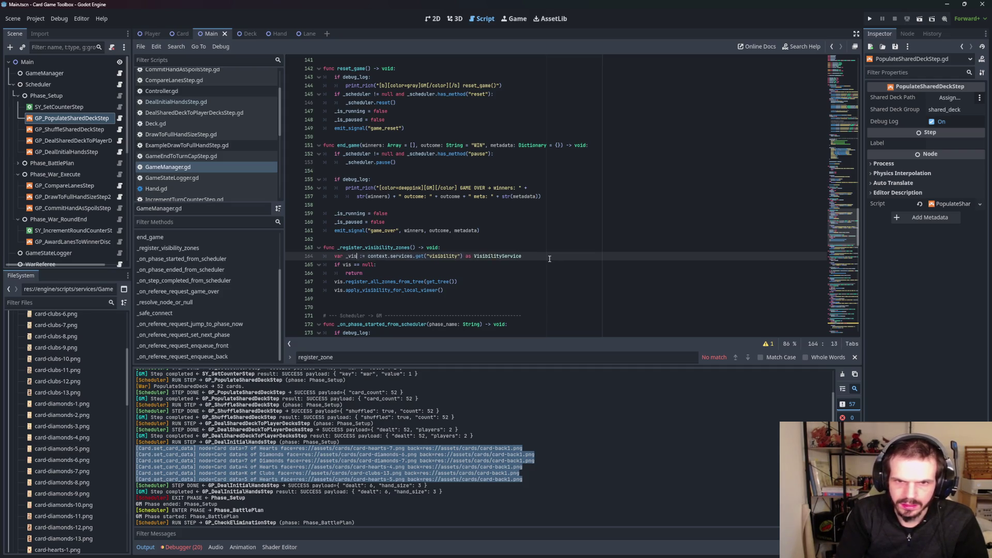
key("BackSpace")
key("BackSpace")
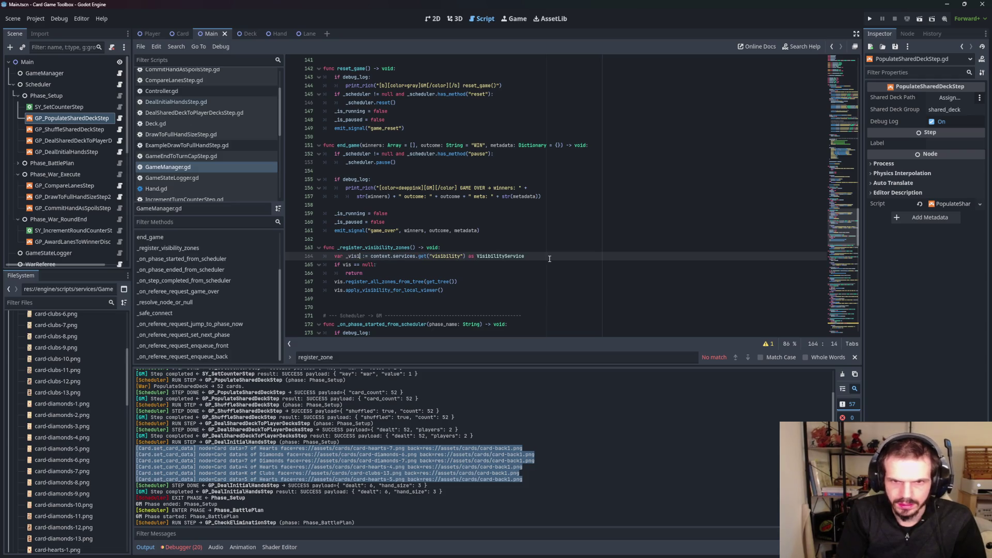
scroll(540, 232, "up", 15)
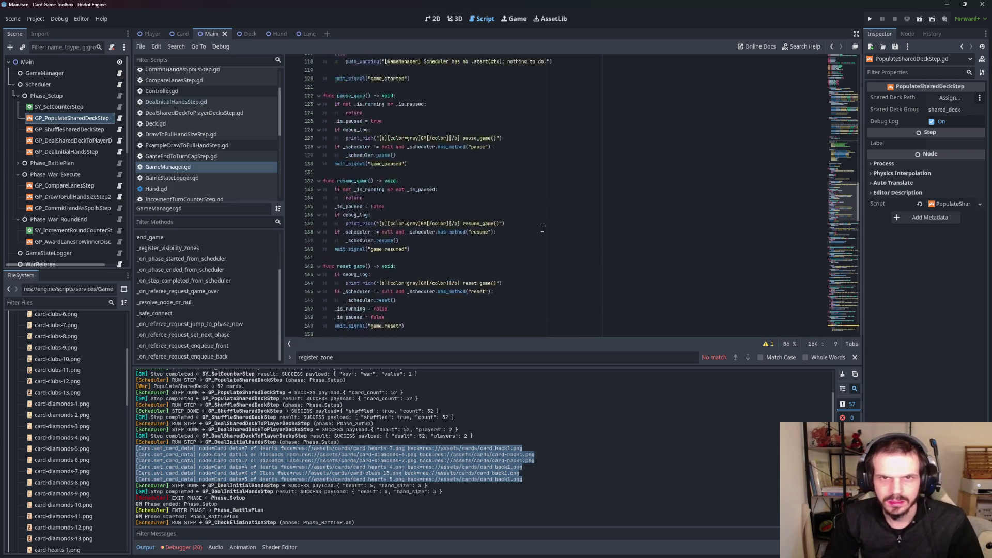
scroll(537, 225, "up", 15)
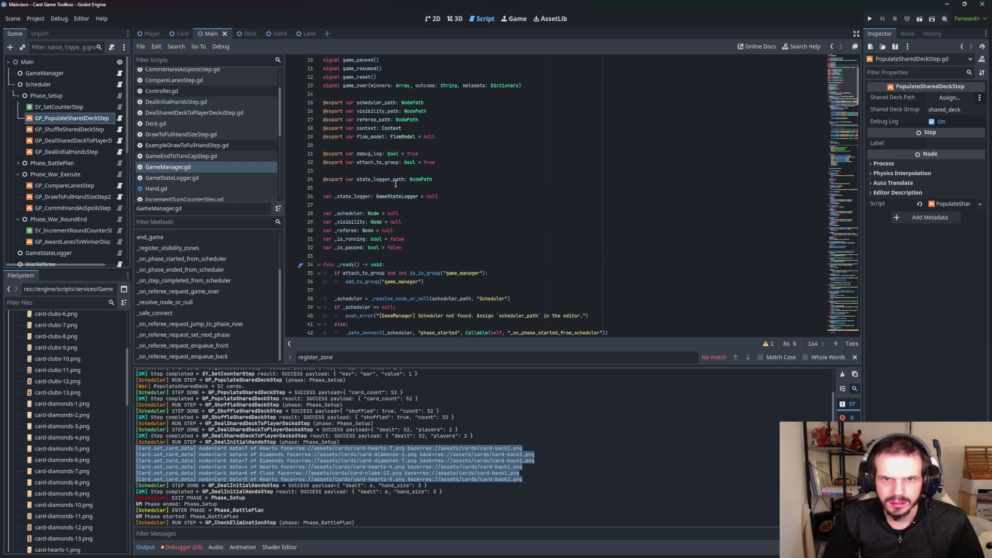
scroll(372, 158, "up", 1)
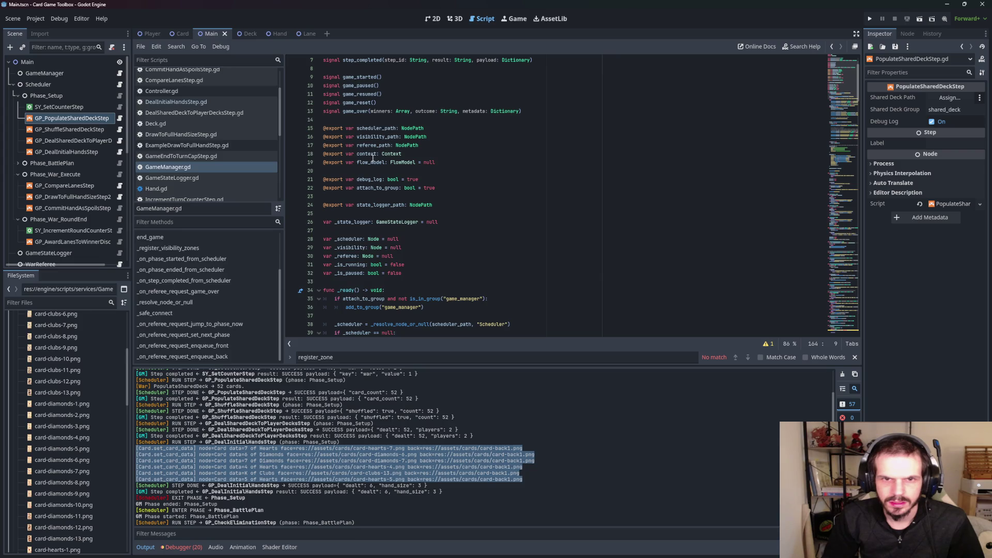
scroll(456, 262, "down", 20)
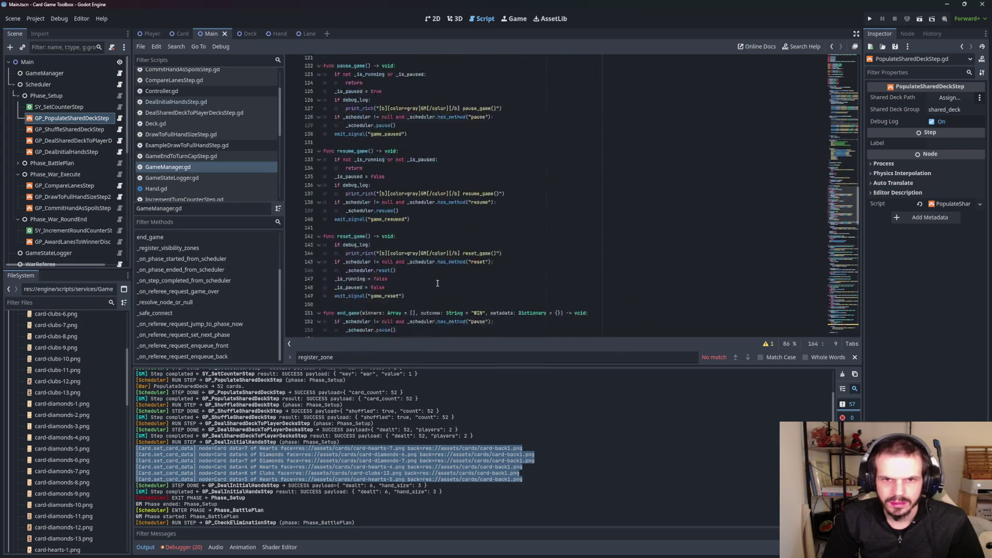
scroll(444, 294, "down", 15)
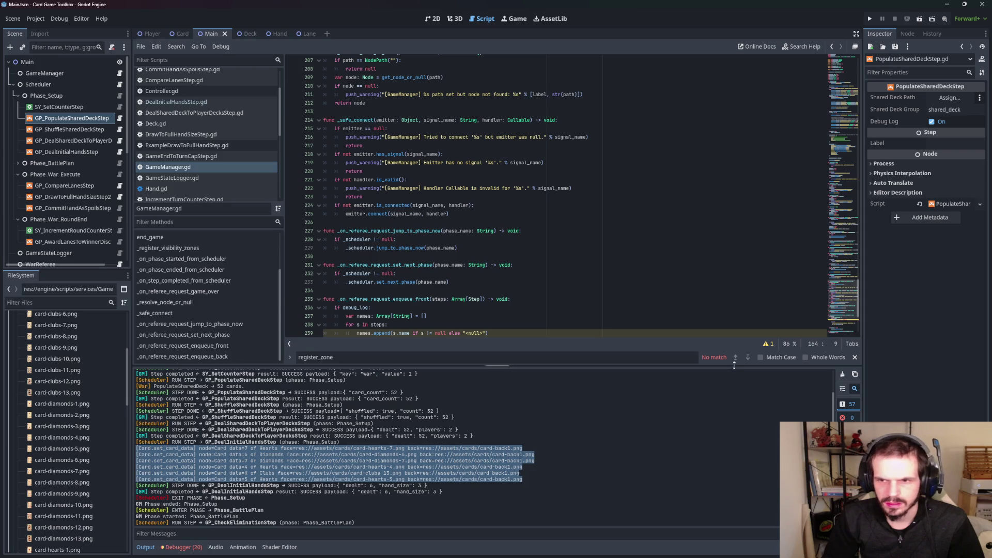
scroll(542, 282, "up", 13)
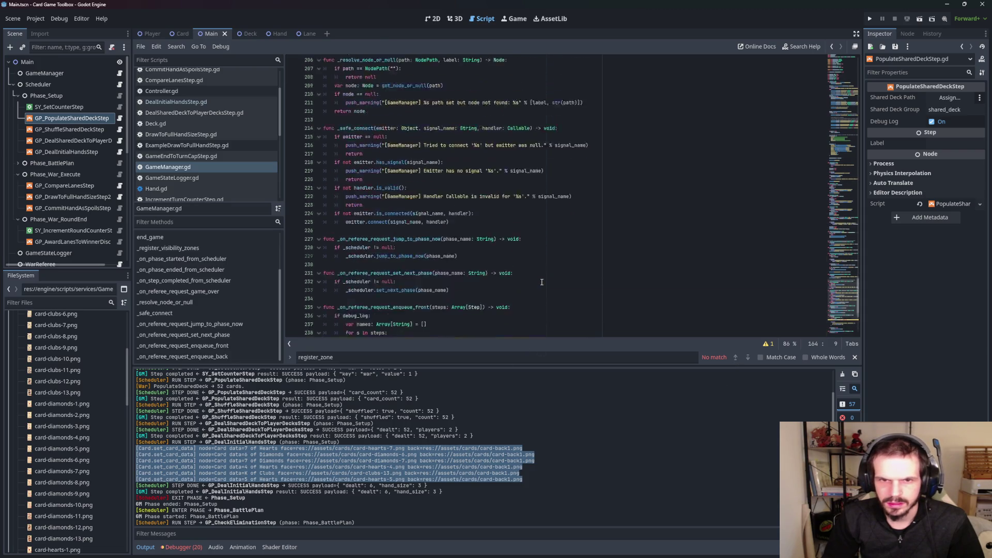
scroll(541, 282, "up", 7)
left_click(354, 206)
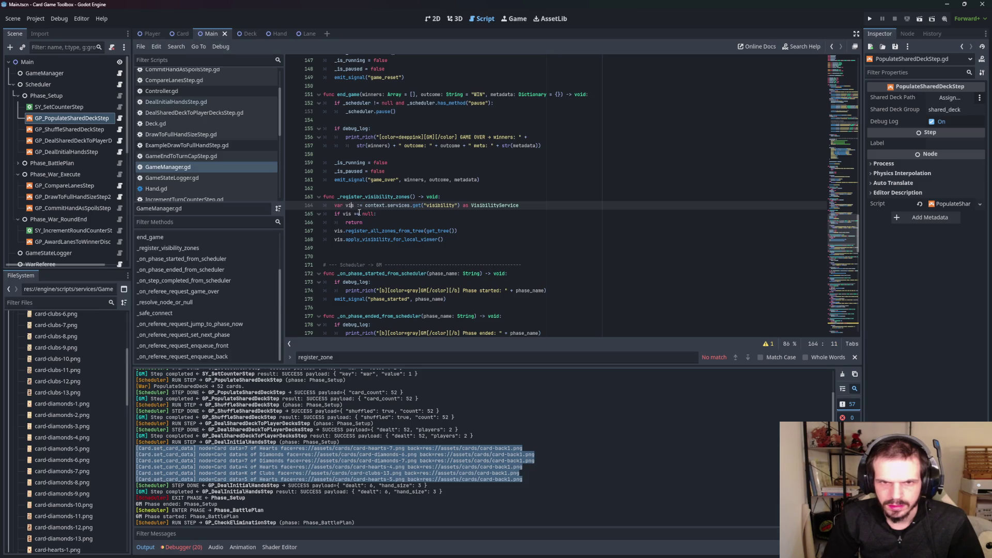
Delete the local vis declaration and make the null check test _visibility instead.
left_click_drag(543, 205, 335, 205)
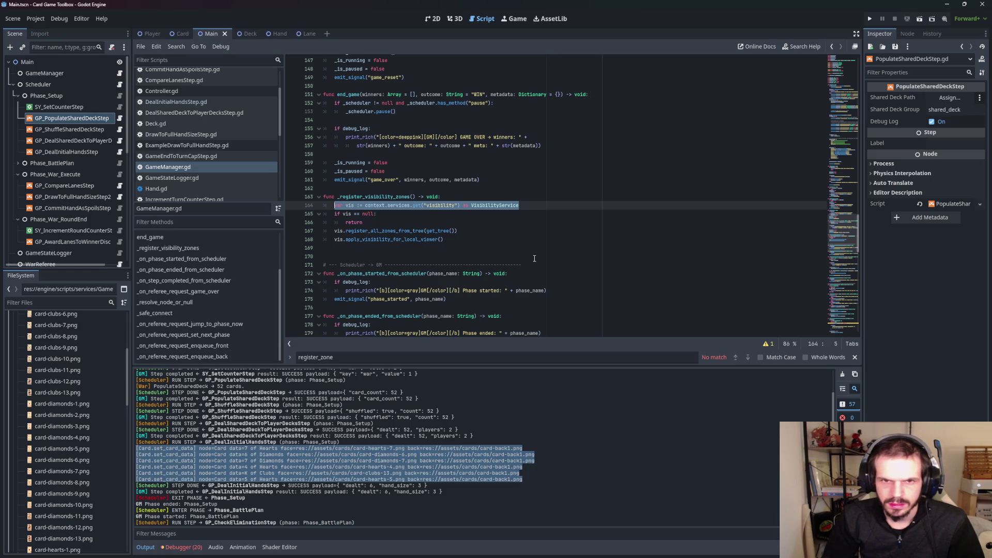
key("BackSpace")
key("BackSpace")
key("BackSpace")
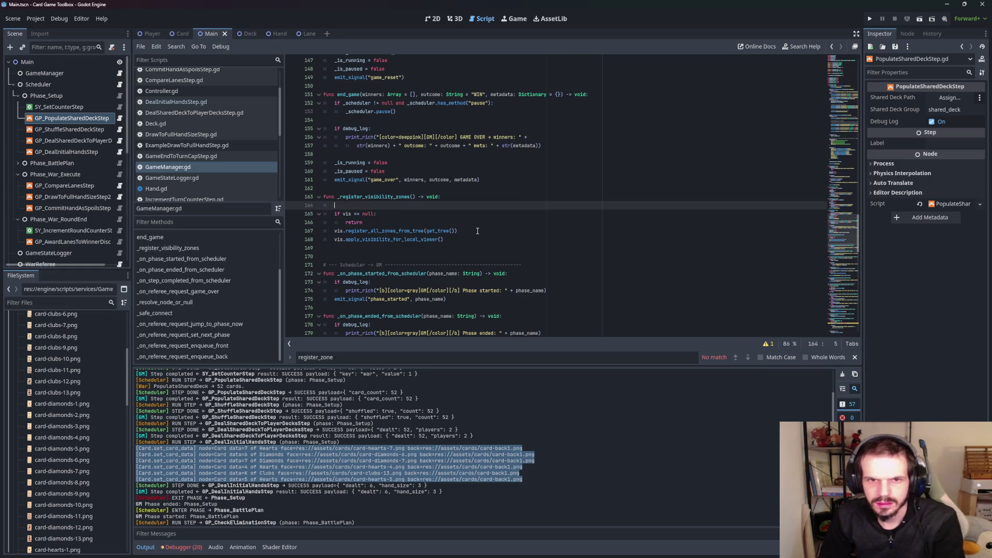
left_click(356, 206)
key("BackSpace")
key("BackSpace")
key("BackSpace")
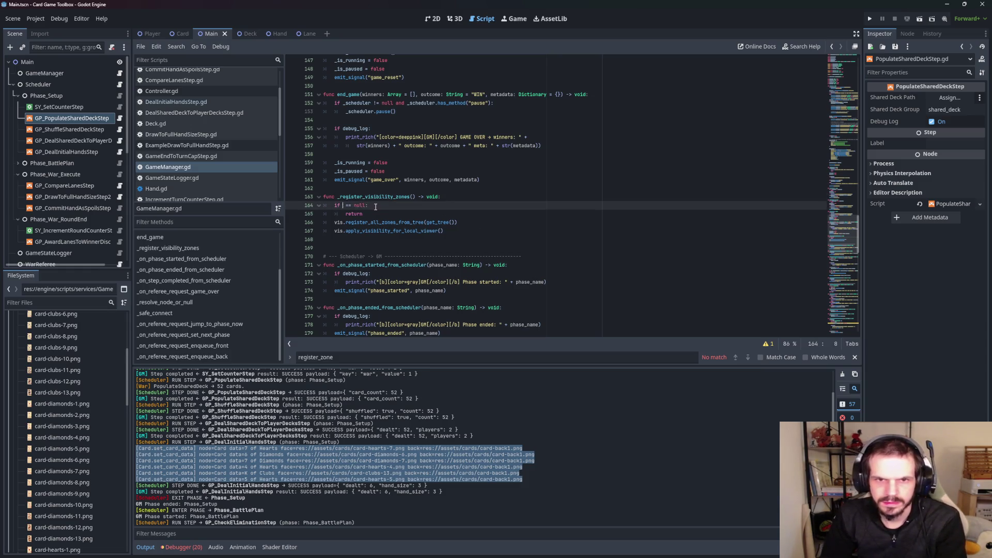
type("vis")
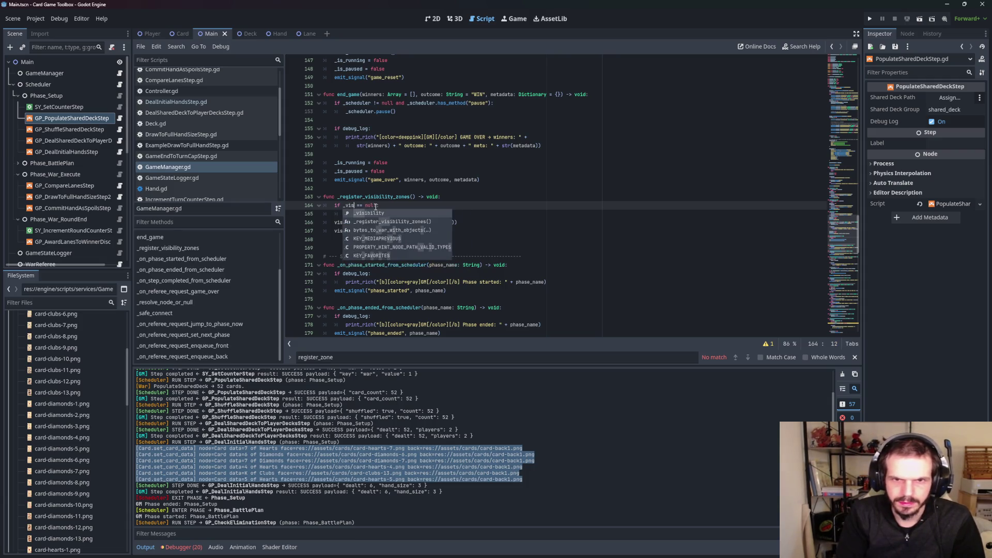
key("Return")
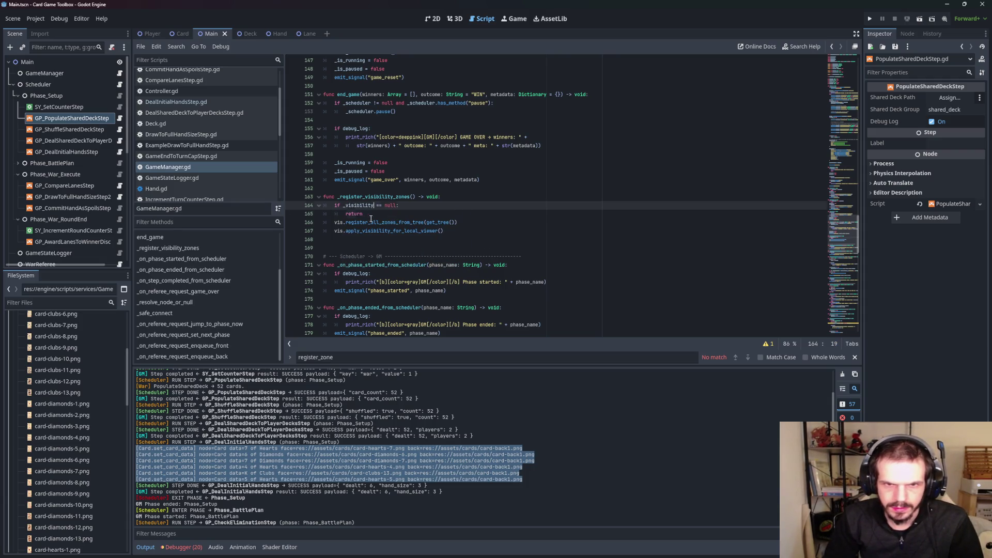
key("Down")
Replace vis with _visibility in the register_all_zones_from_tree and apply_visibility_for_local_viewer calls.
double_click(342, 222)
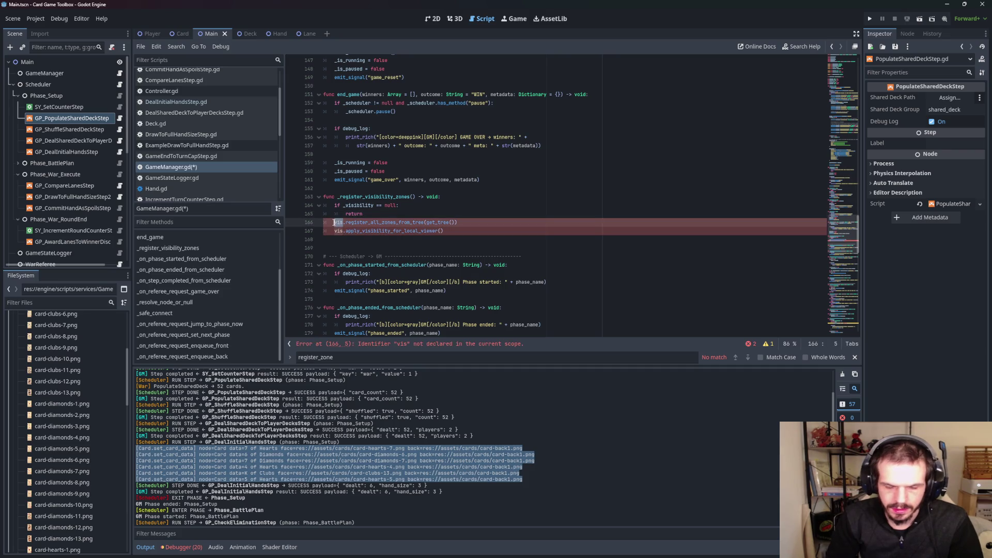
type("_visi")
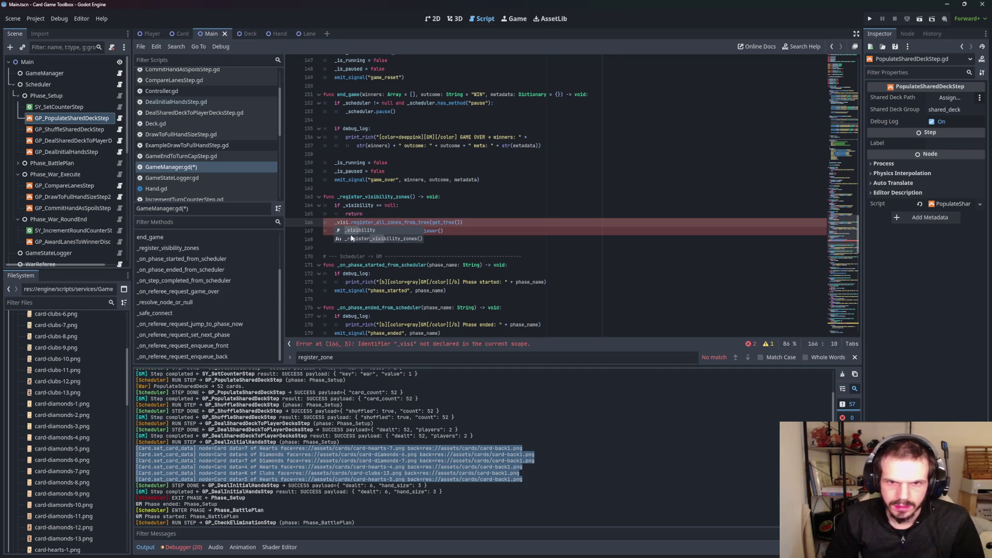
key("Return")
double_click(339, 232)
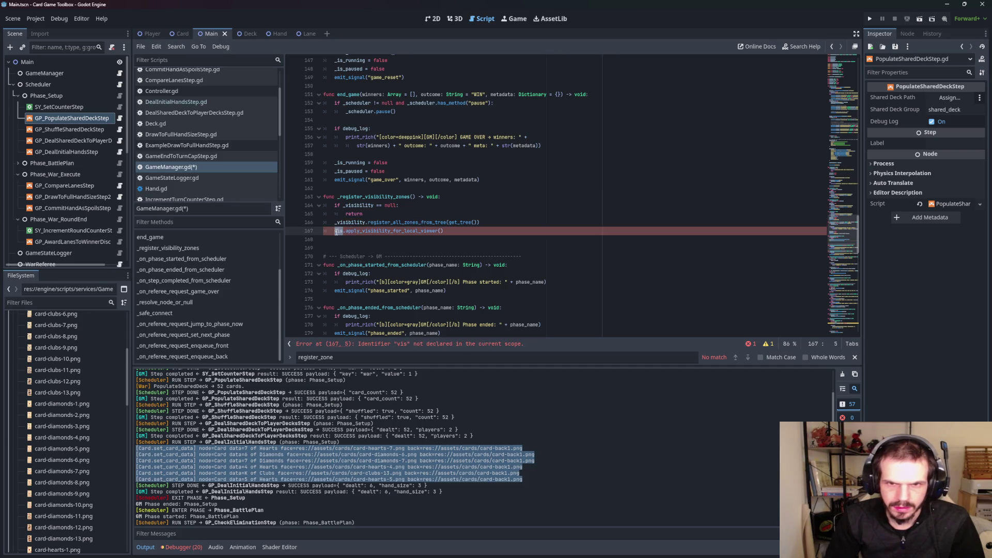
type("_")
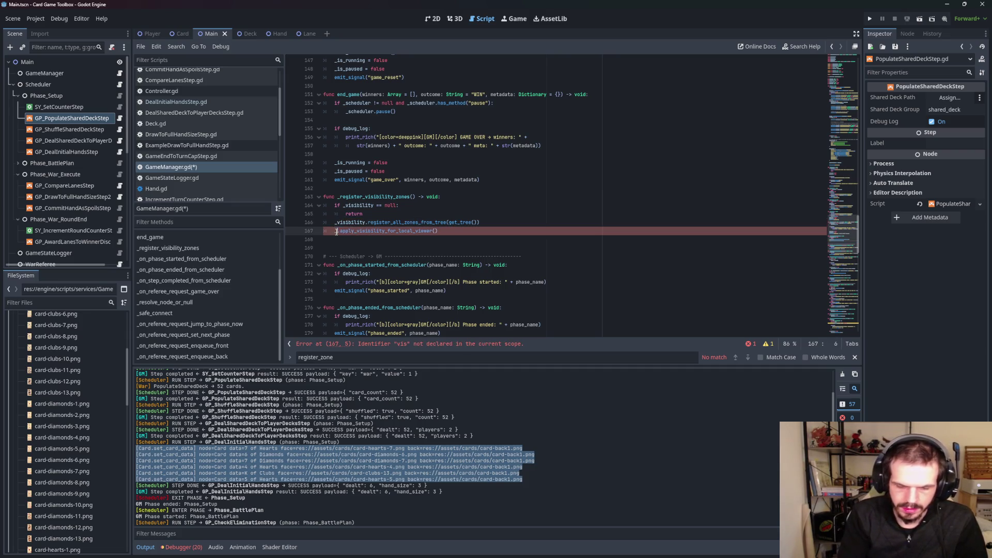
type("visibility")
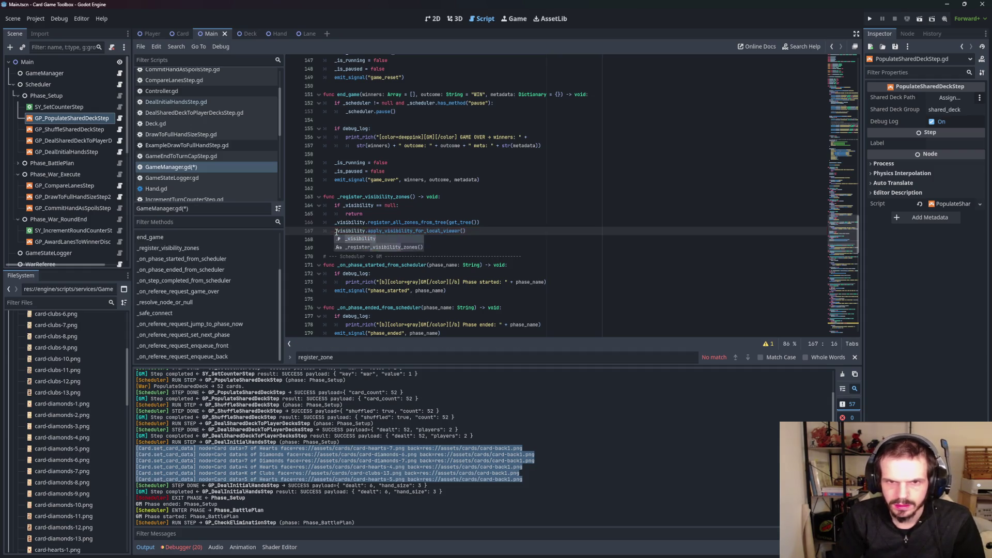
key("Escape")
key("End")
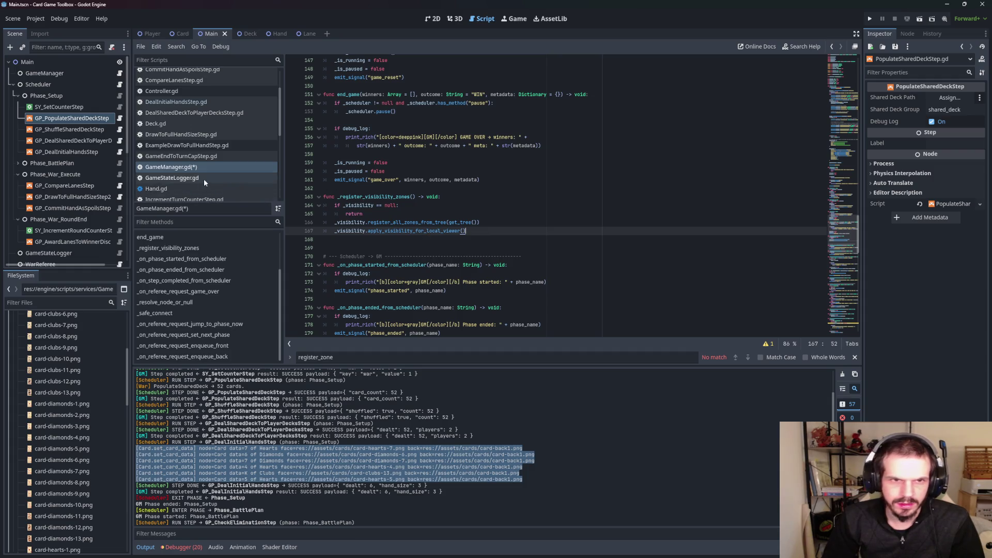
Open VisibilityService.gd at register_all_zones_from_tree, then run the card game with F5.
scroll(196, 182, "down", 4)
scroll(194, 181, "down", 3)
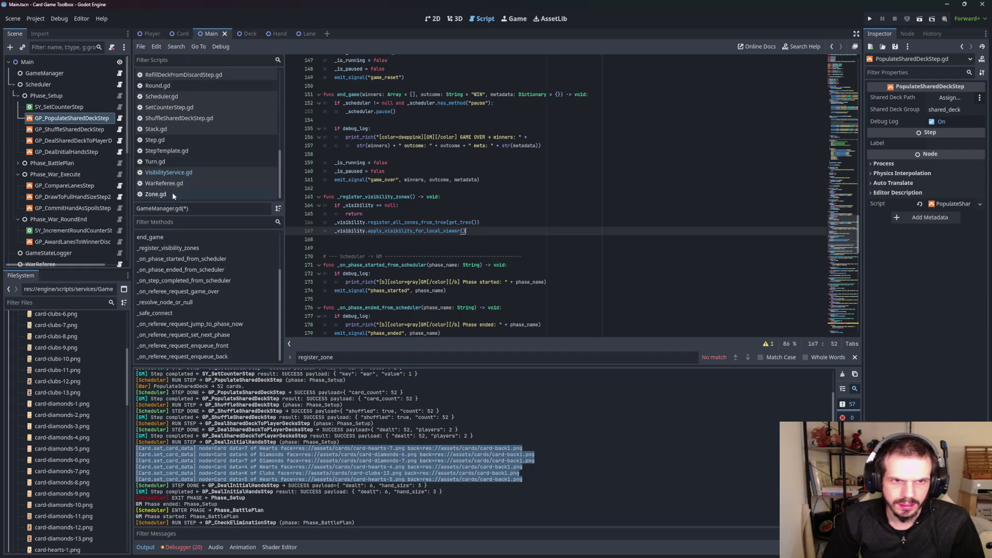
left_click(175, 173)
scroll(222, 298, "down", 3)
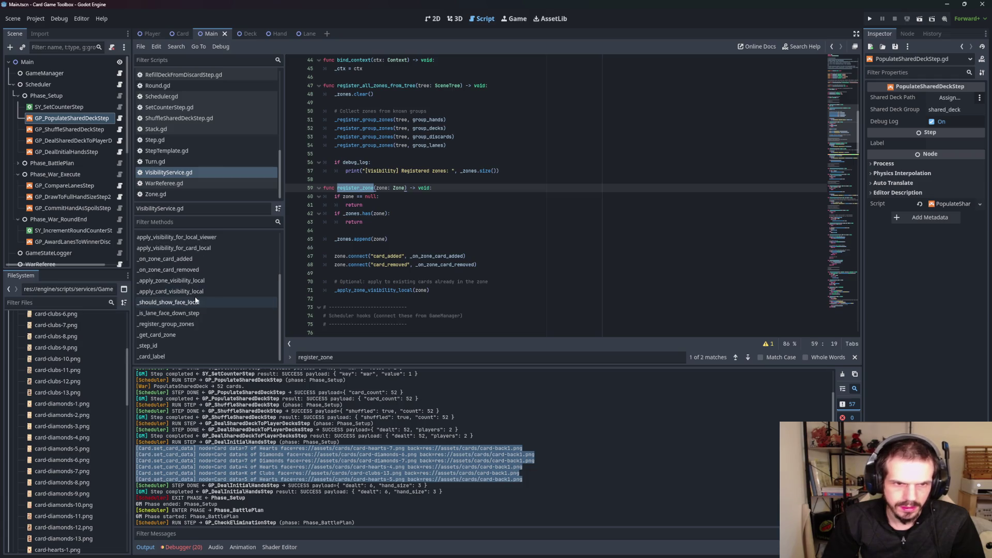
scroll(224, 298, "up", 2)
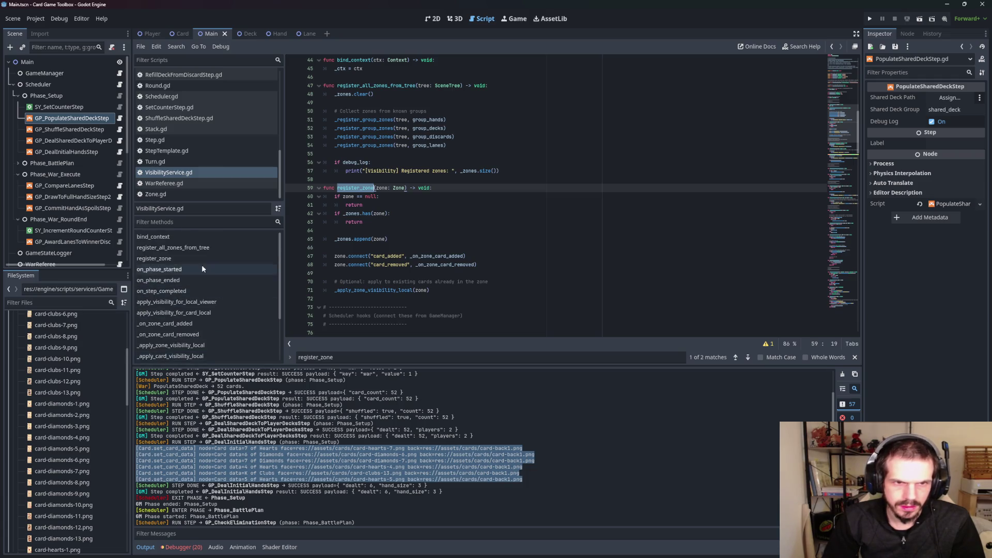
left_click(201, 247)
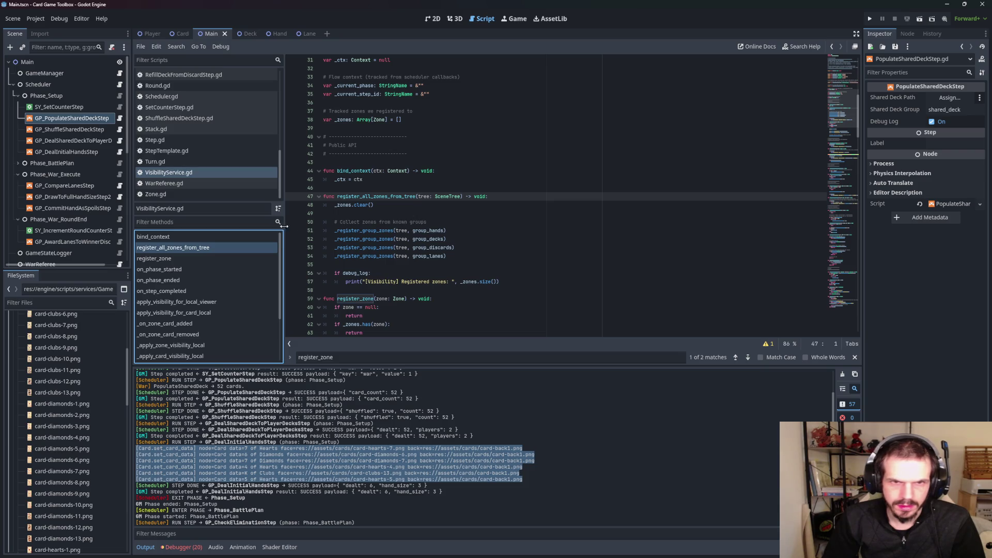
key("F5")
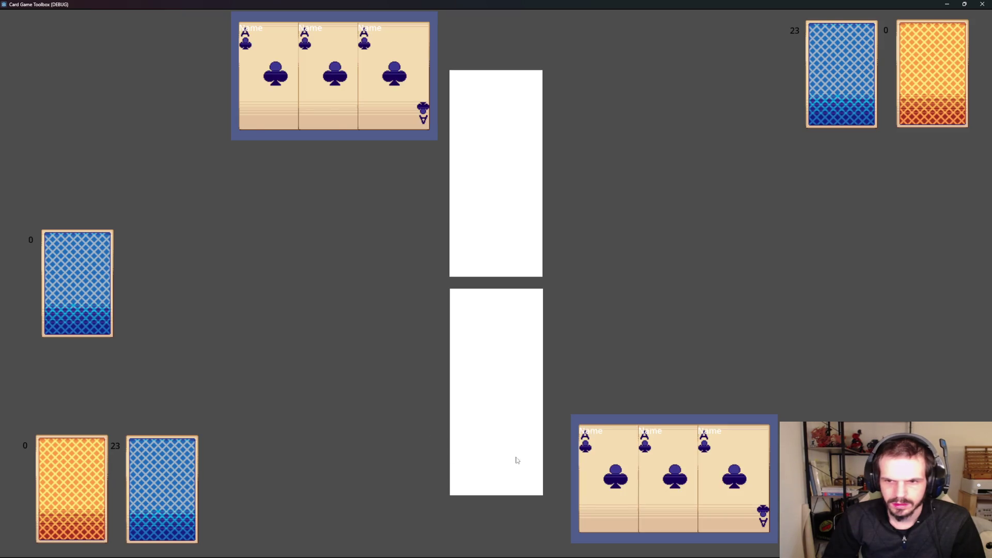
Close the running card game after checking the dealt hands and deck piles.
left_click(983, 4)
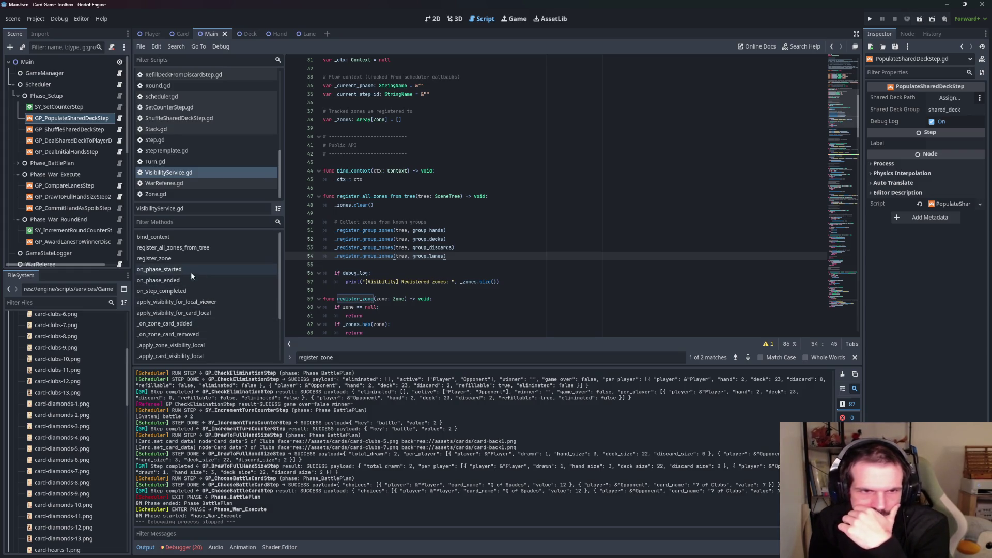
Jump to _register_group_zones and inspect its register_zone call on line 193.
scroll(201, 353, "down", 3)
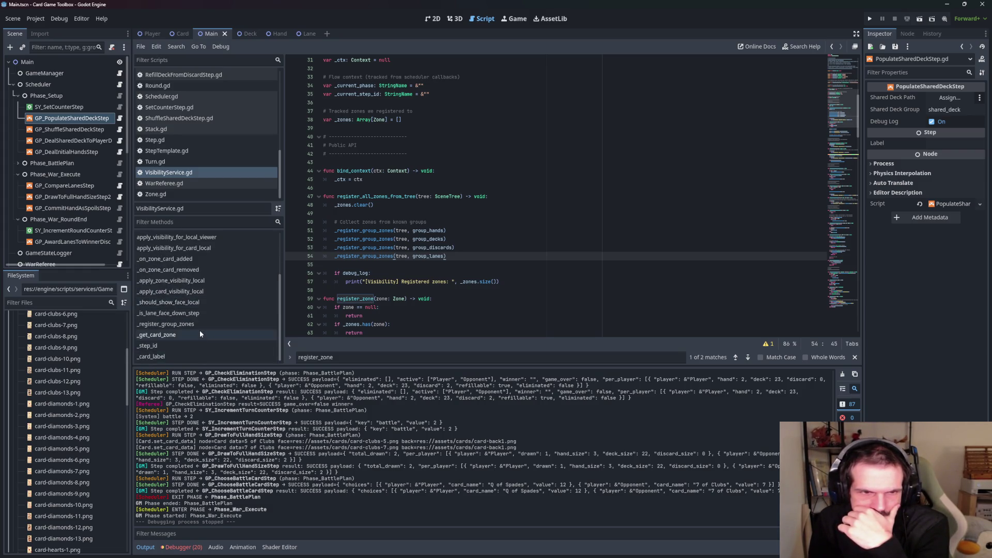
left_click(243, 324)
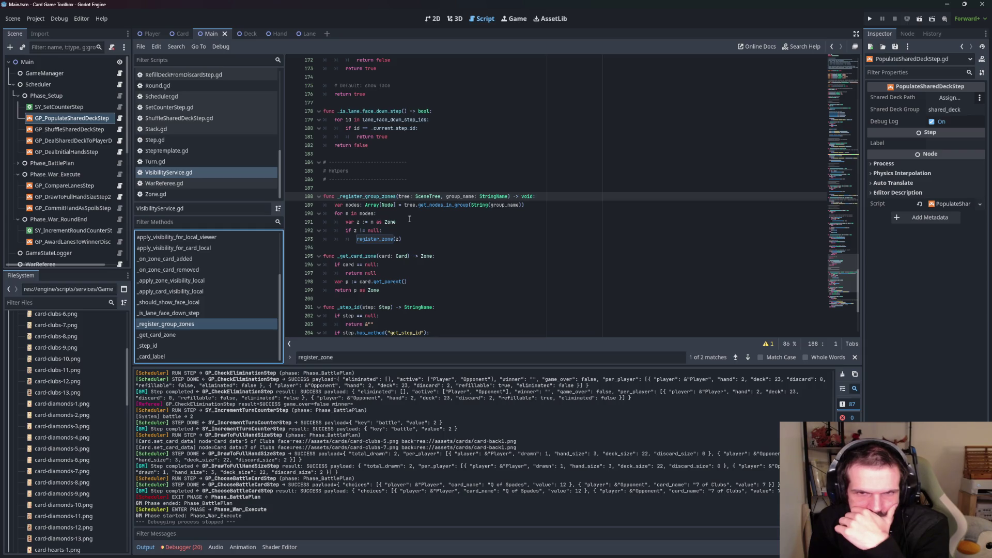
left_click(408, 239)
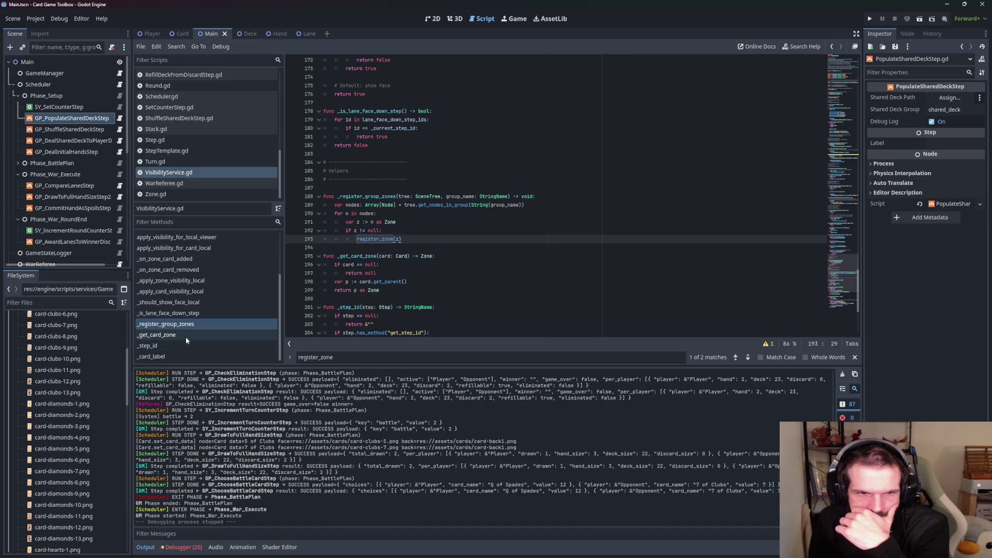
scroll(185, 337, "up", 3)
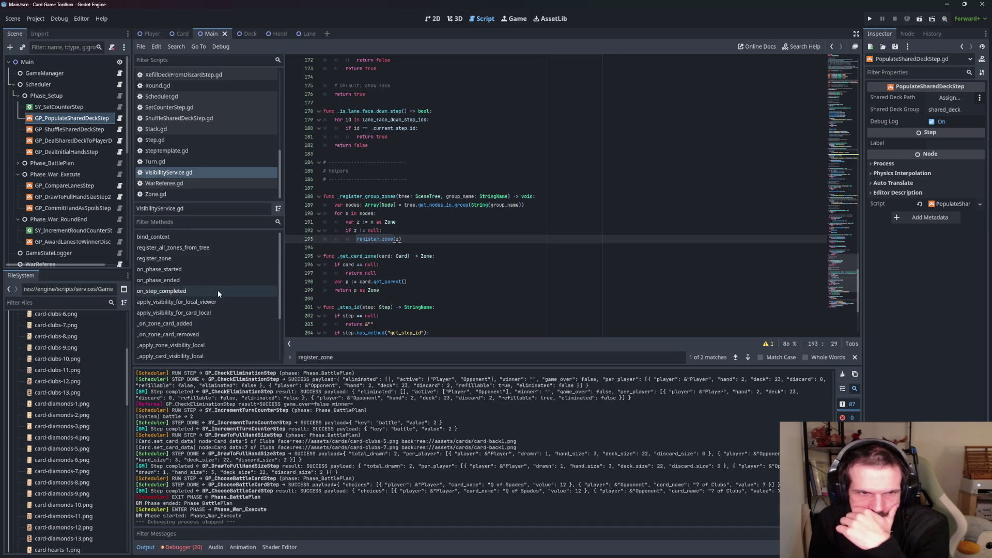
scroll(203, 266, "down", 2)
scroll(201, 284, "up", 2)
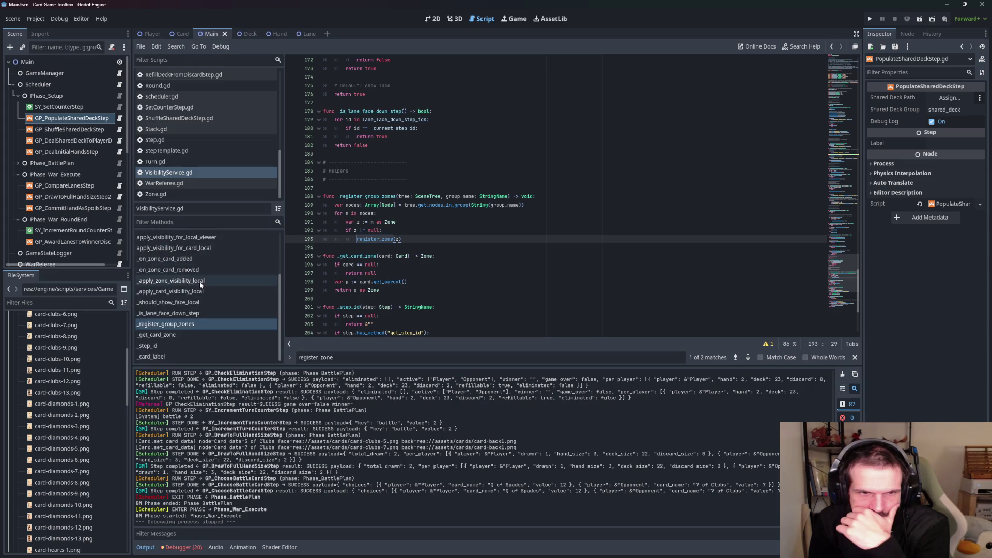
Sort the methods alphabetically and review register_zone's two zone.connect signal lines.
left_click(278, 208)
scroll(219, 273, "down", 3)
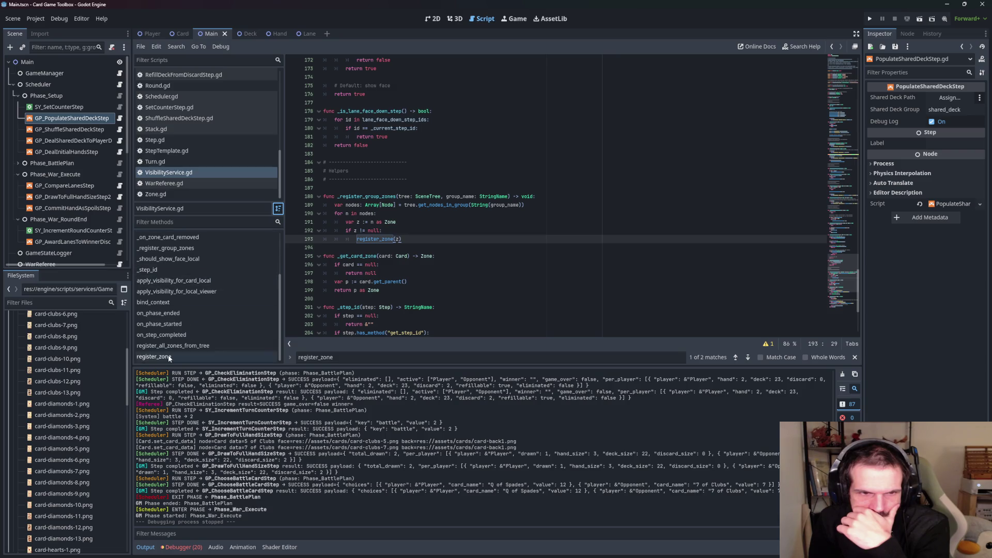
left_click(169, 355)
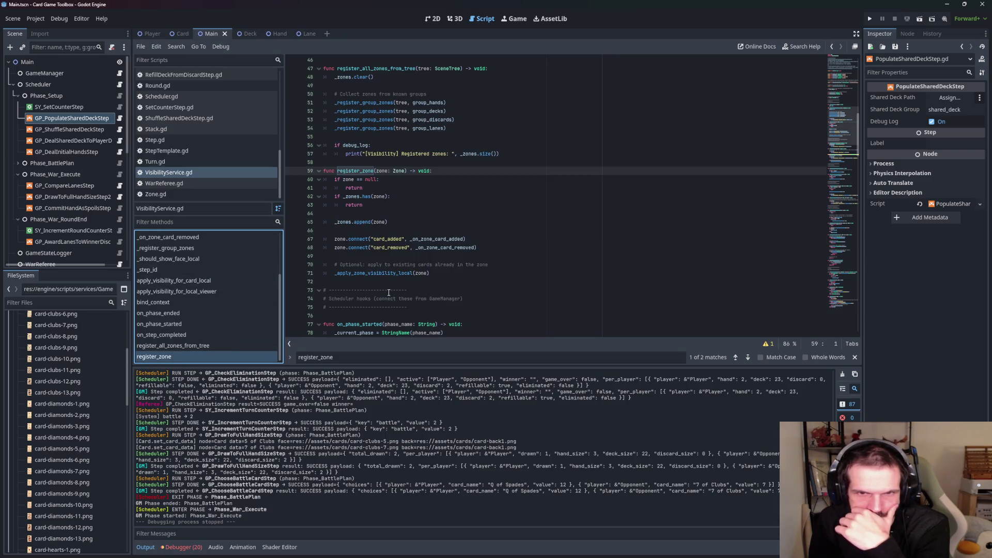
left_click_drag(478, 248, 334, 239)
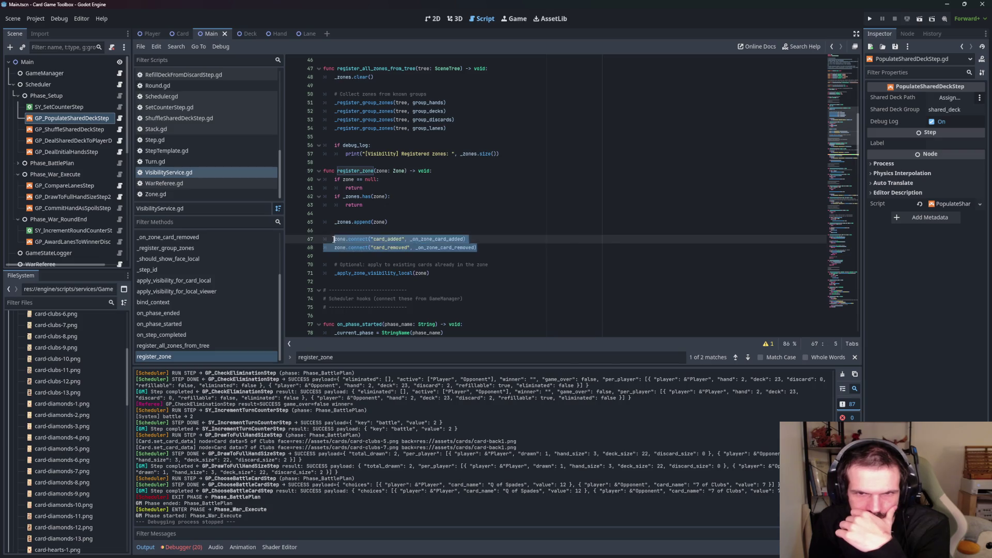
left_click(497, 251)
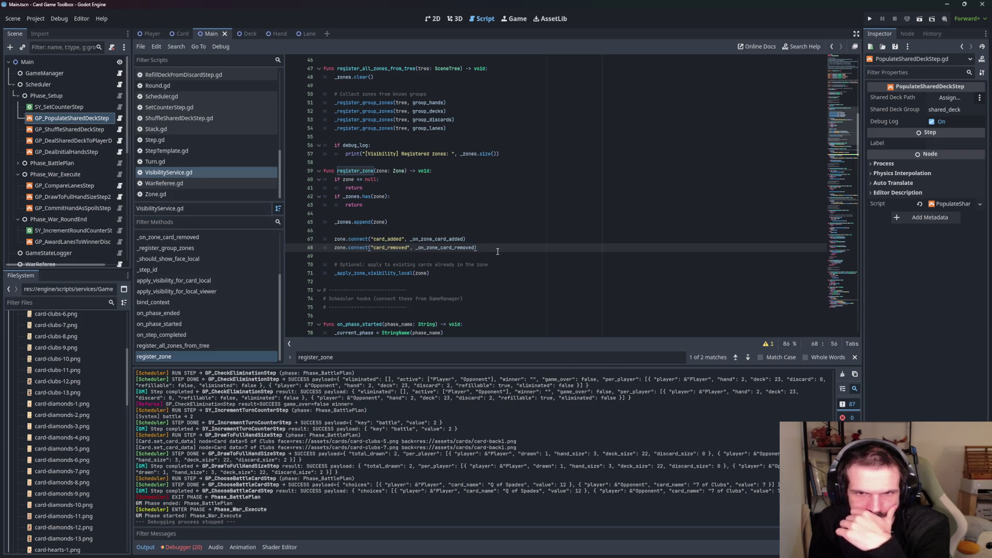
scroll(498, 251, "down", 15)
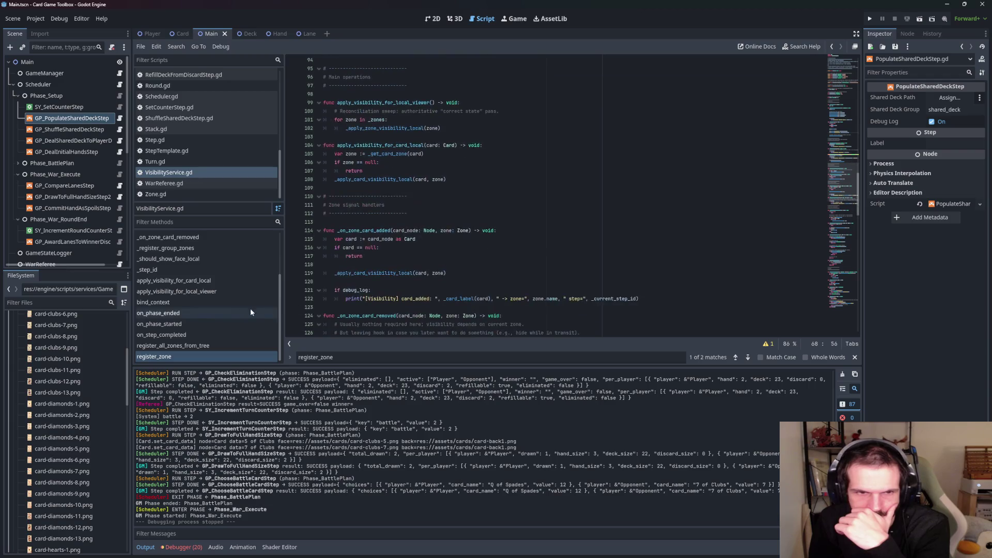
scroll(196, 312, "up", 3)
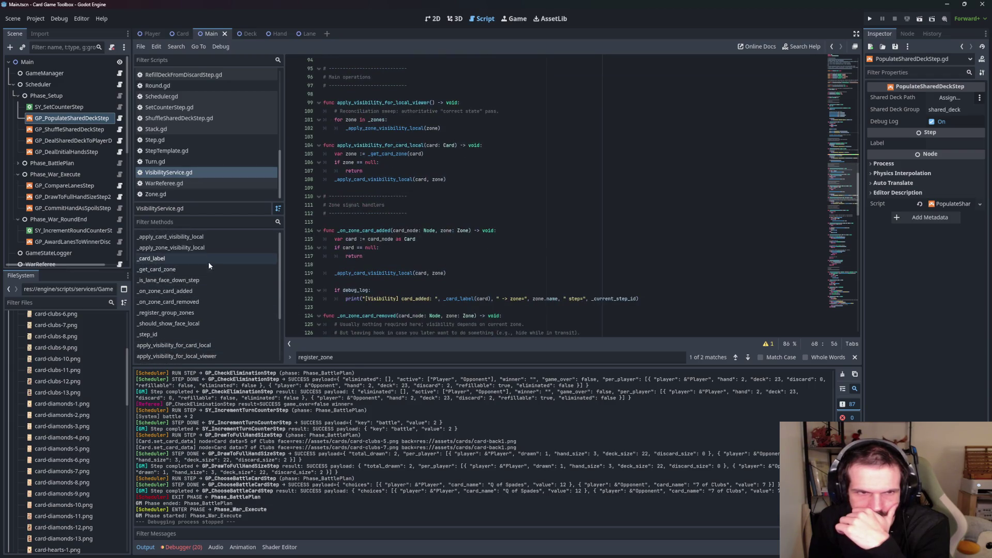
scroll(490, 251, "up", 6)
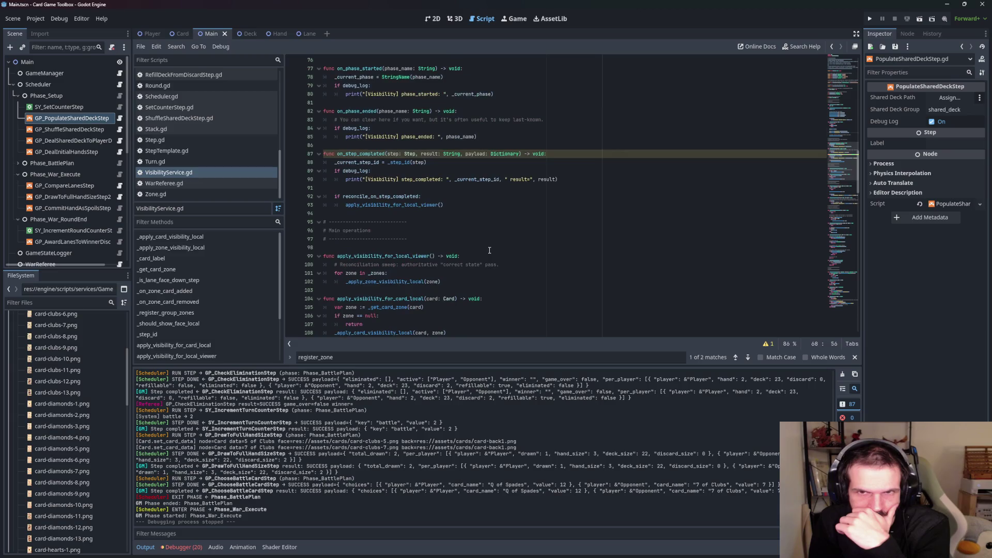
scroll(222, 315, "down", 3)
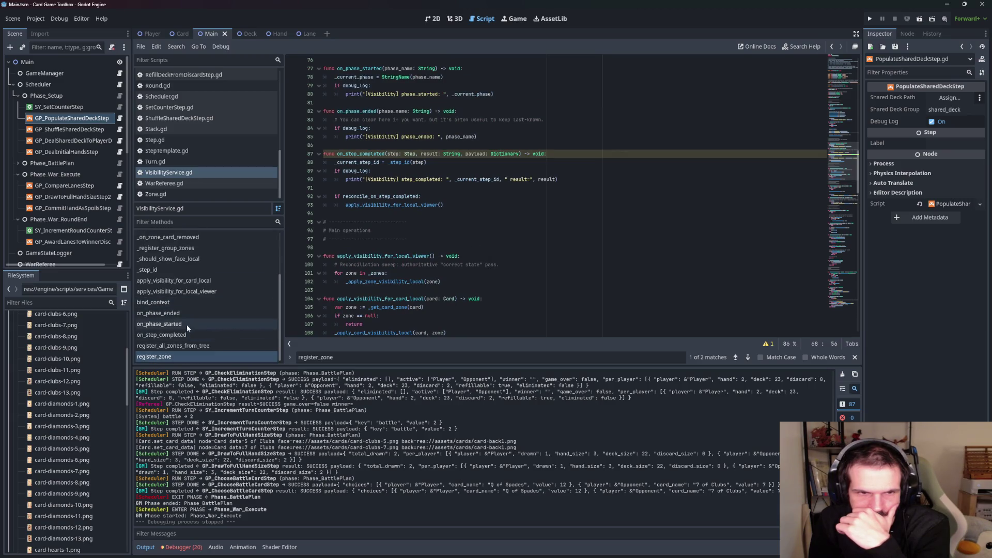
scroll(191, 317, "up", 1)
scroll(191, 318, "down", 1)
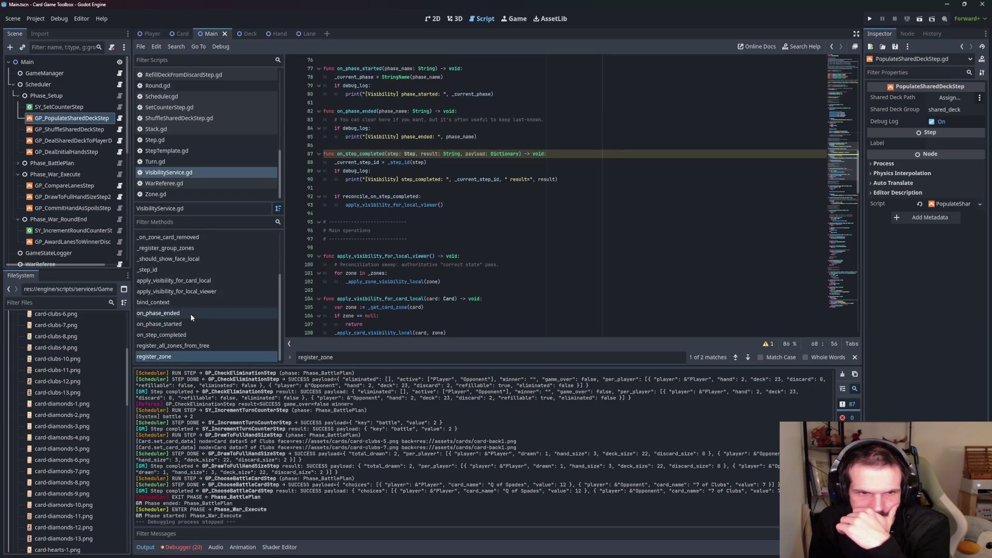
scroll(191, 318, "up", 2)
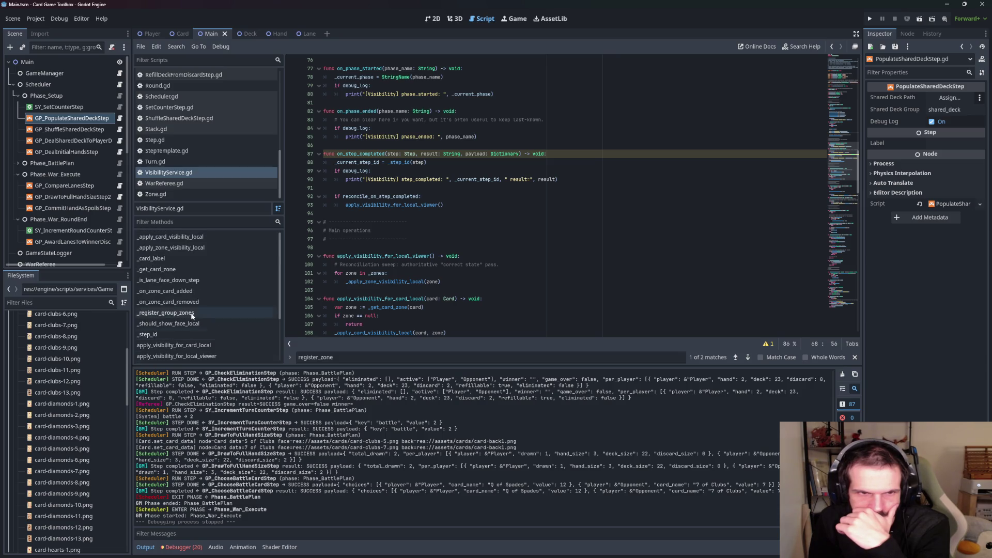
Review the _on_zone_card_added and _on_zone_card_removed handlers in VisibilityService.gd.
left_click(212, 292)
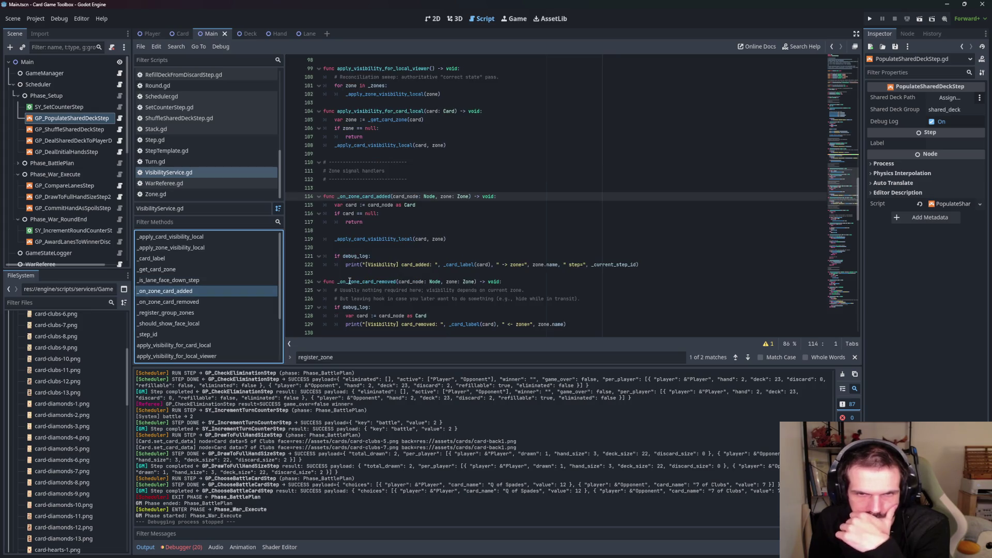
scroll(350, 281, "down", 1)
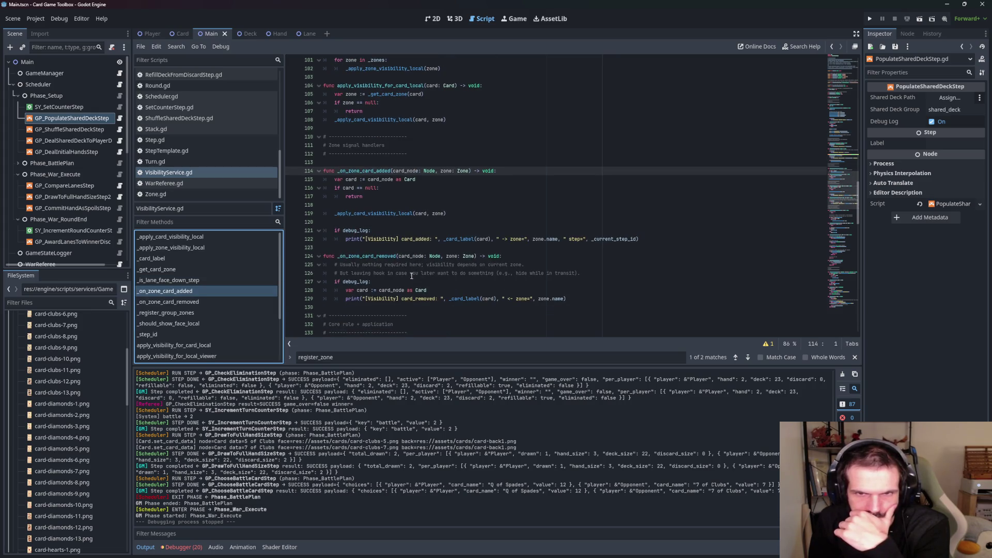
scroll(322, 460, "up", 5)
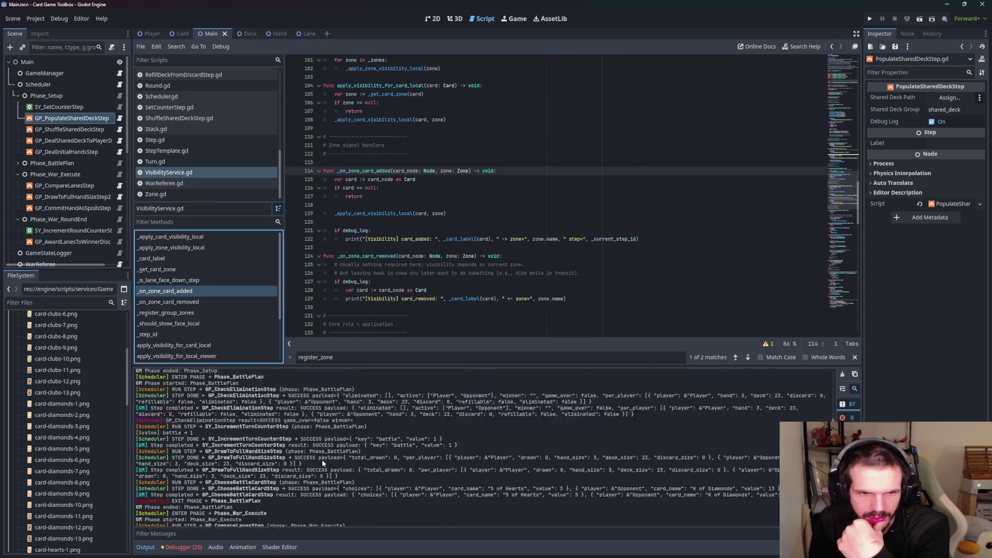
scroll(322, 460, "up", 6)
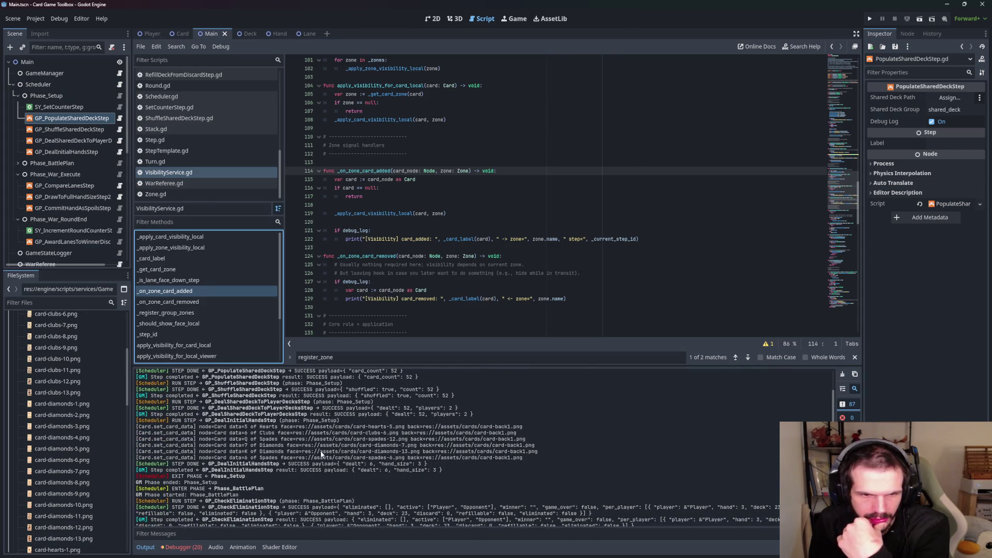